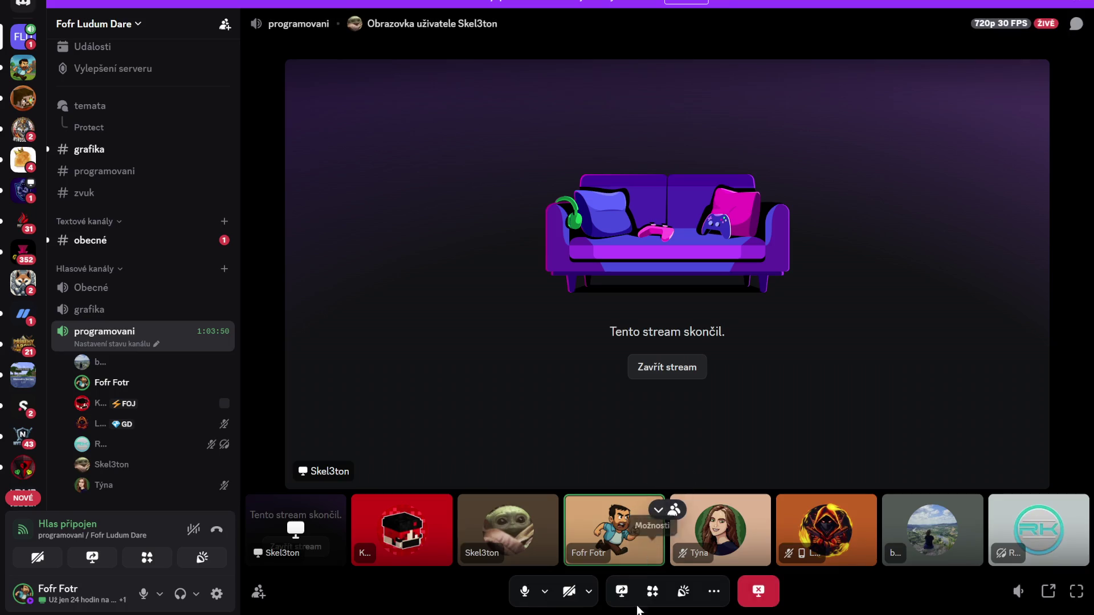
# Open the grafika channel and scroll back to yesterday's sprite posts.
pyautogui.moveTo(578, 614)
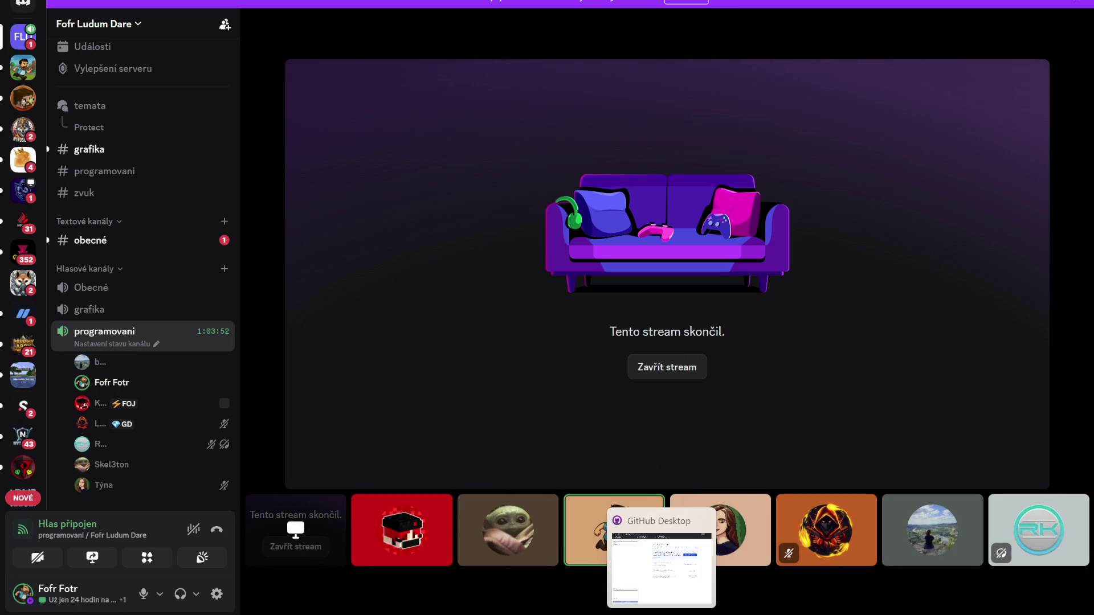
pyautogui.click(115, 151)
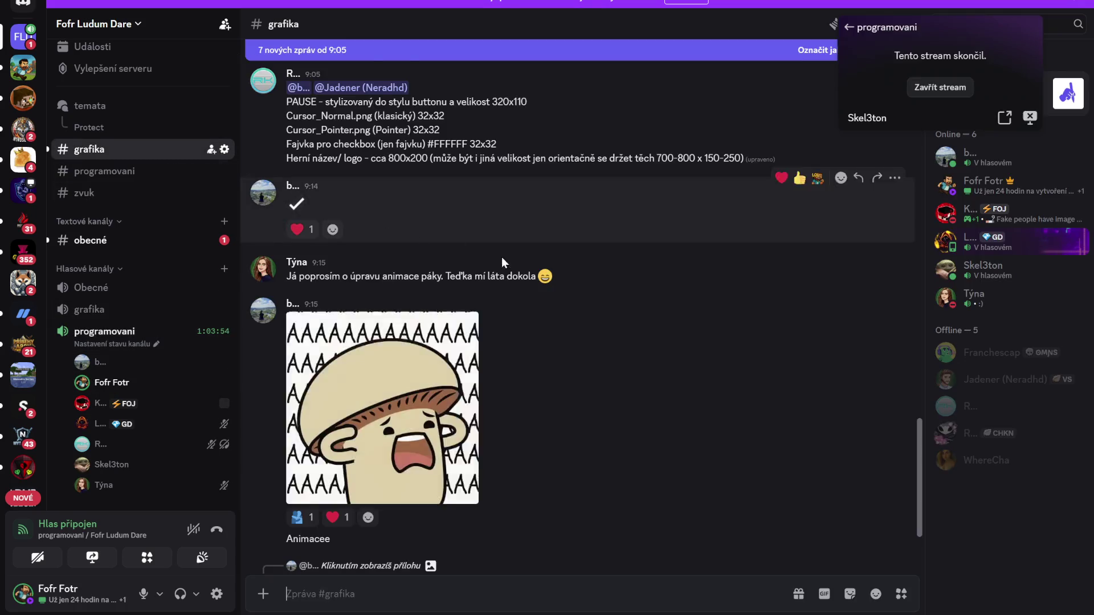
pyautogui.scroll(8, 511, 431)
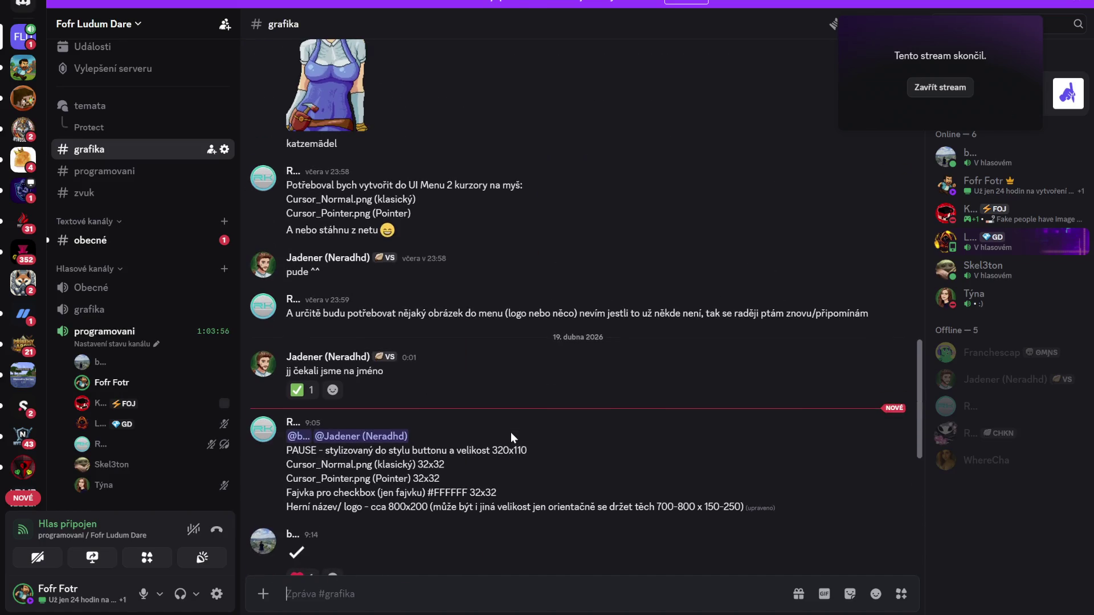
pyautogui.scroll(15, 511, 436)
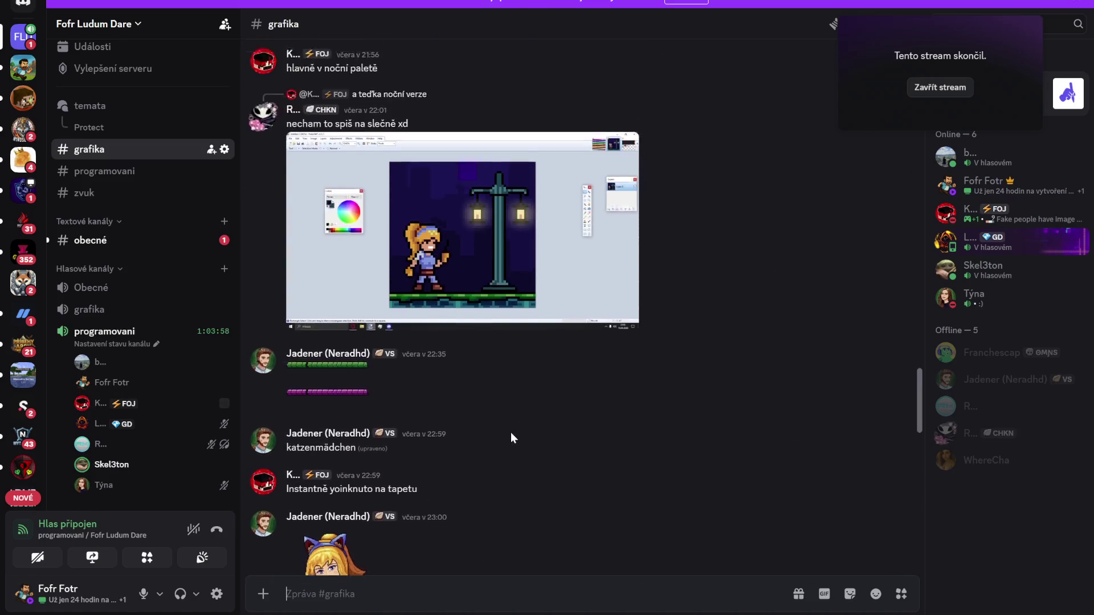
pyautogui.scroll(15, 511, 437)
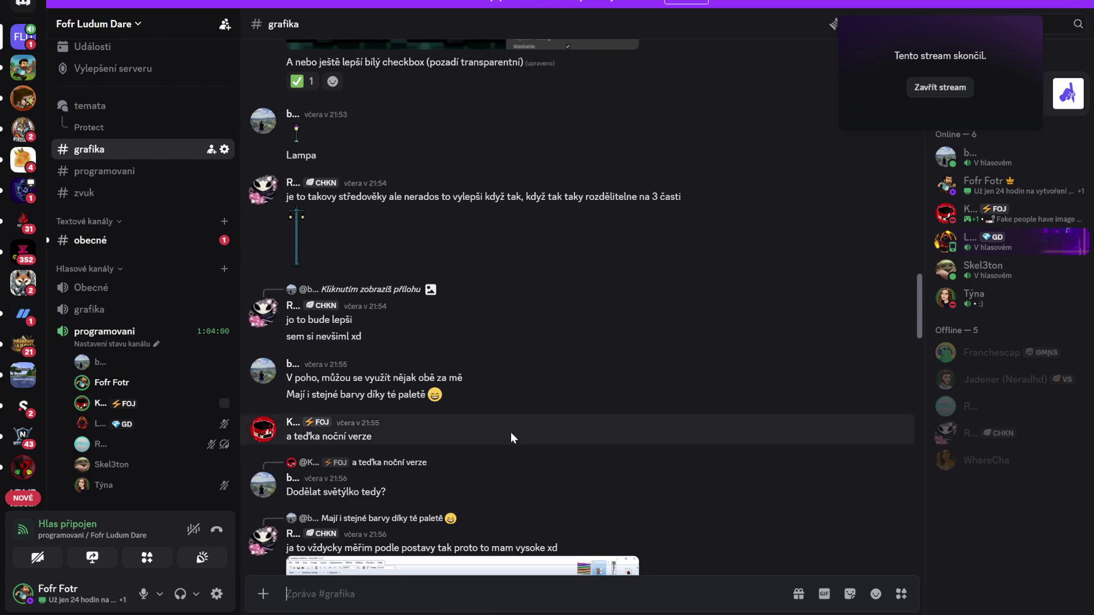
pyautogui.scroll(15, 512, 432)
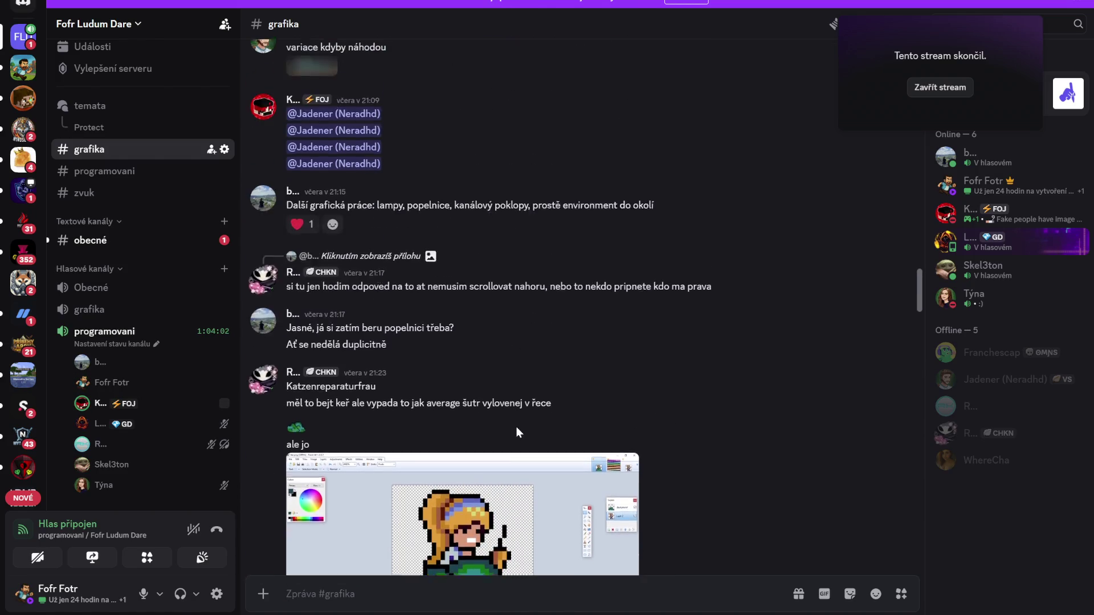
pyautogui.scroll(15, 403, 448)
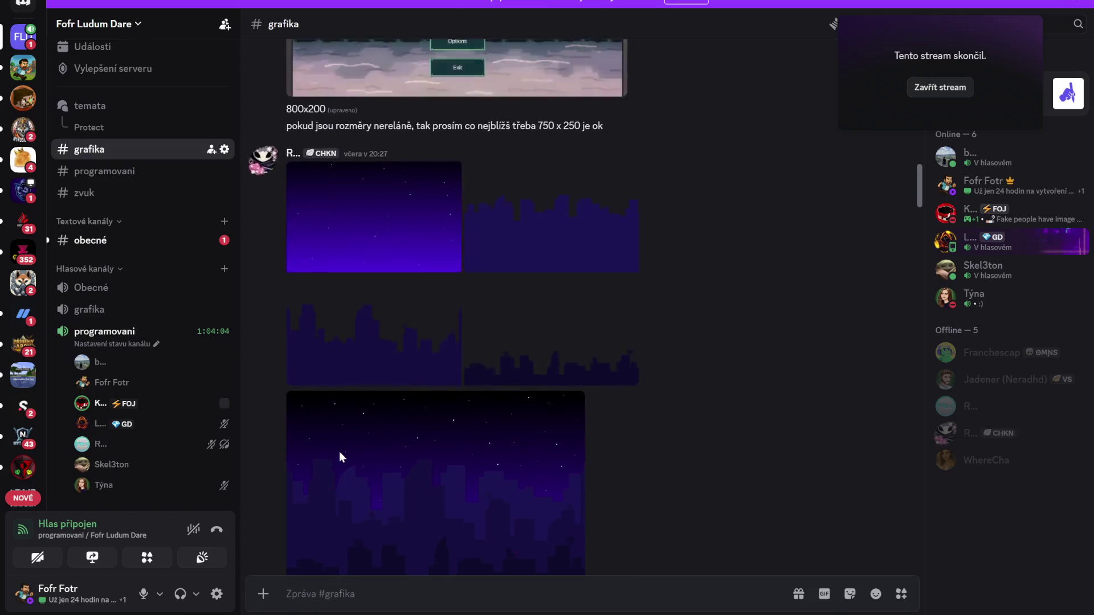
pyautogui.scroll(10, 344, 452)
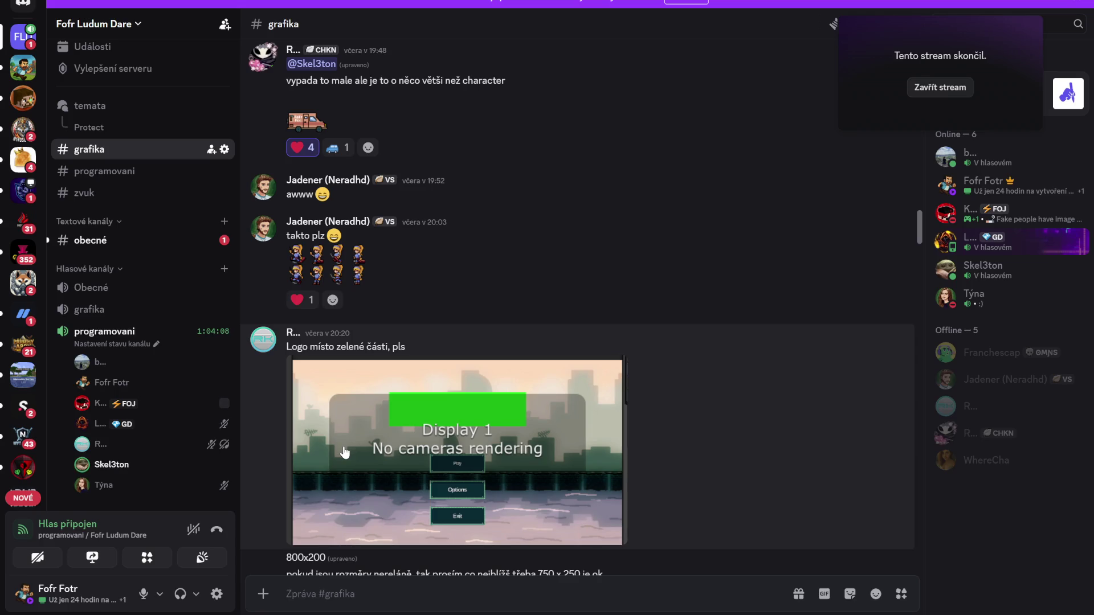
# View the character sprite sheet zoomed in, then return to the Unity editor.
pyautogui.click(299, 257)
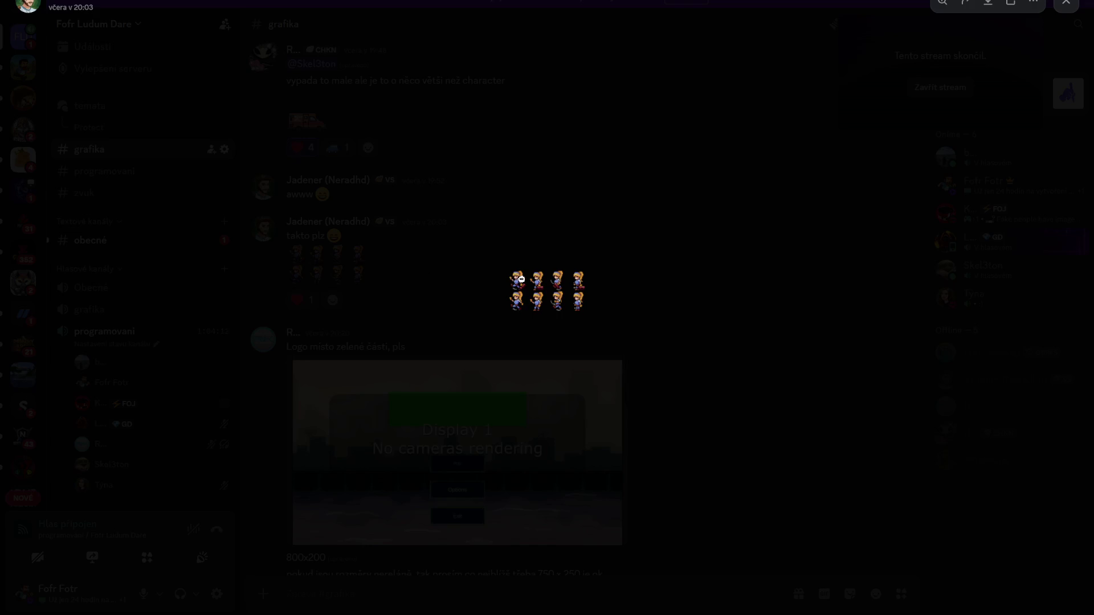
pyautogui.click(521, 280)
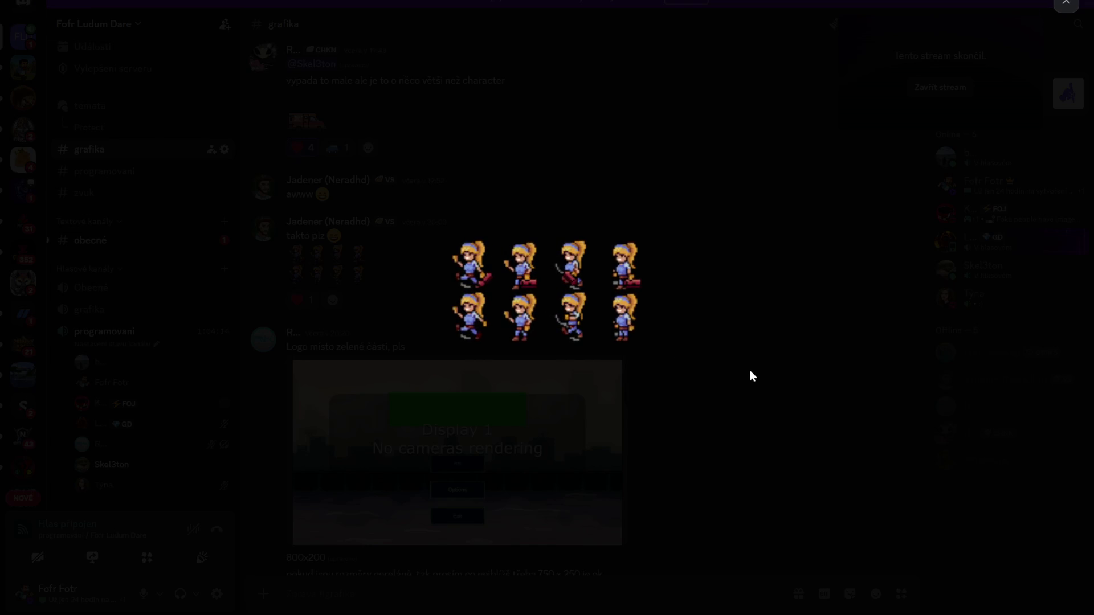
pyautogui.click(1065, 5)
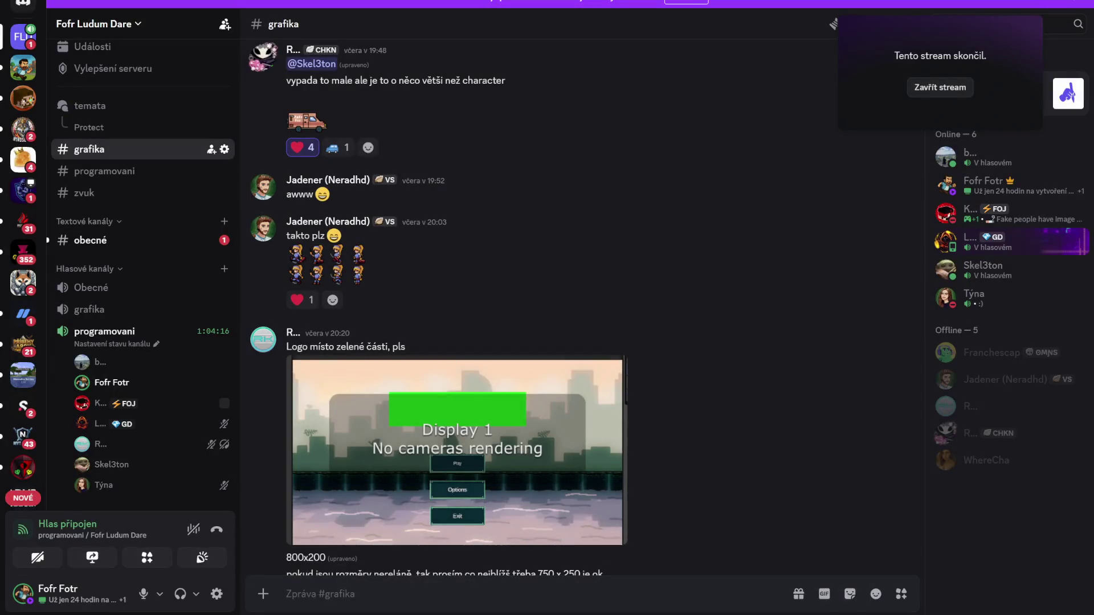
pyautogui.hotkey('alt', 'Tab')
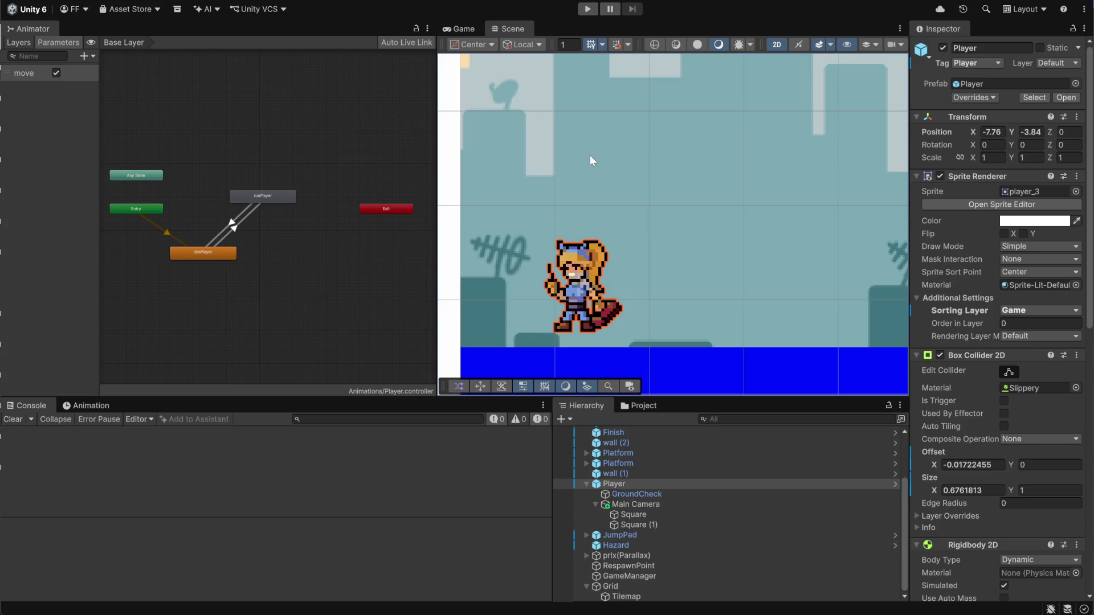
# Widen the Scene view beside the Animator graph and run the game in Play mode.
pyautogui.moveTo(437, 171)
pyautogui.mouseDown()
pyautogui.moveTo(395, 171)
pyautogui.moveTo(413, 173)
pyautogui.mouseUp()
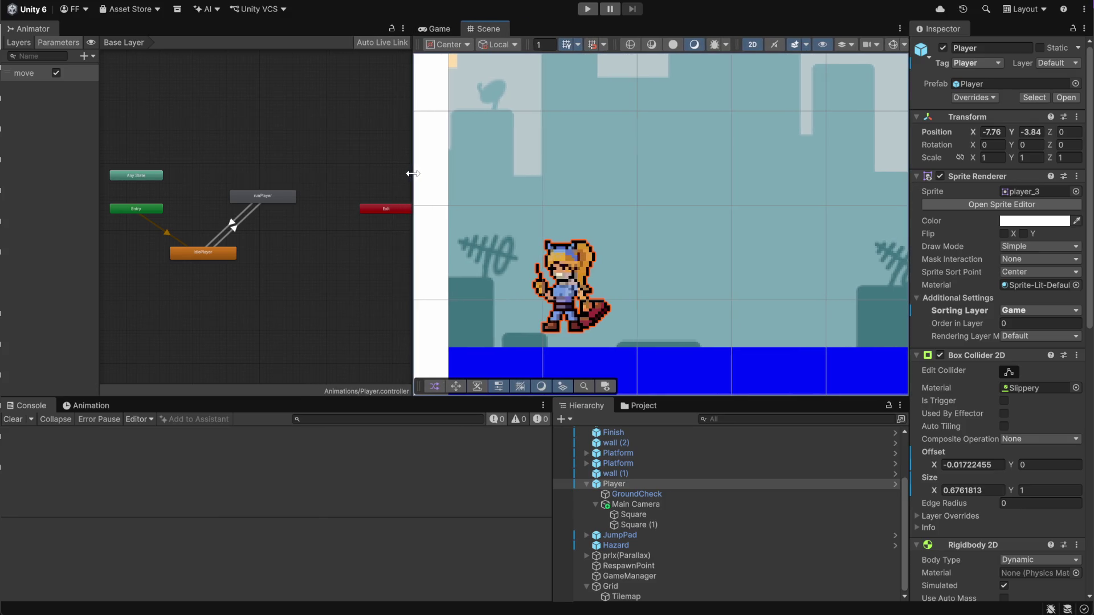
pyautogui.click(588, 8)
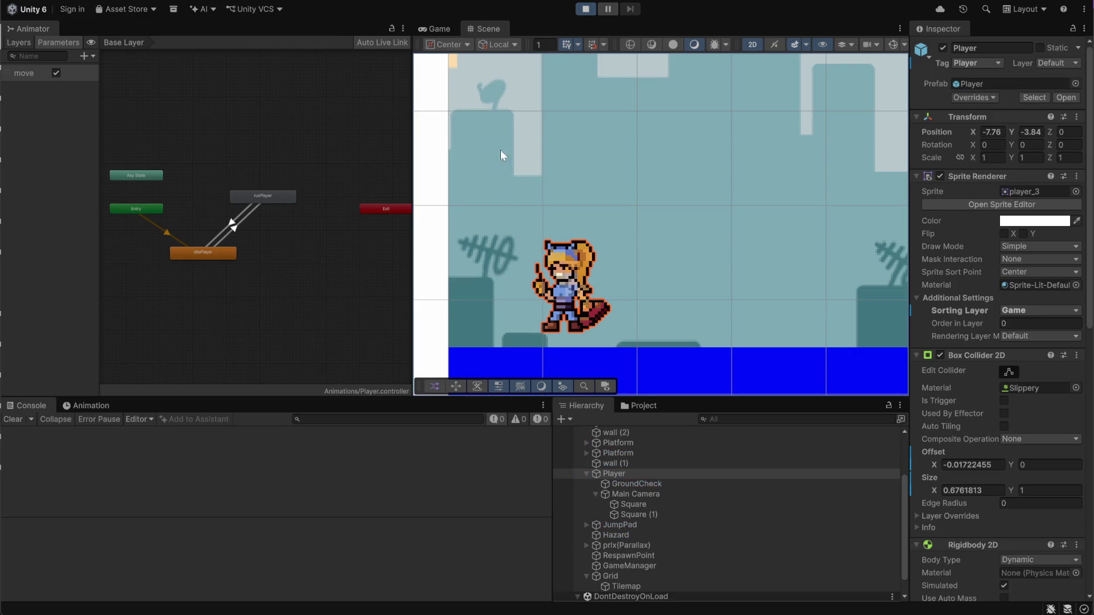
pyautogui.click(432, 28)
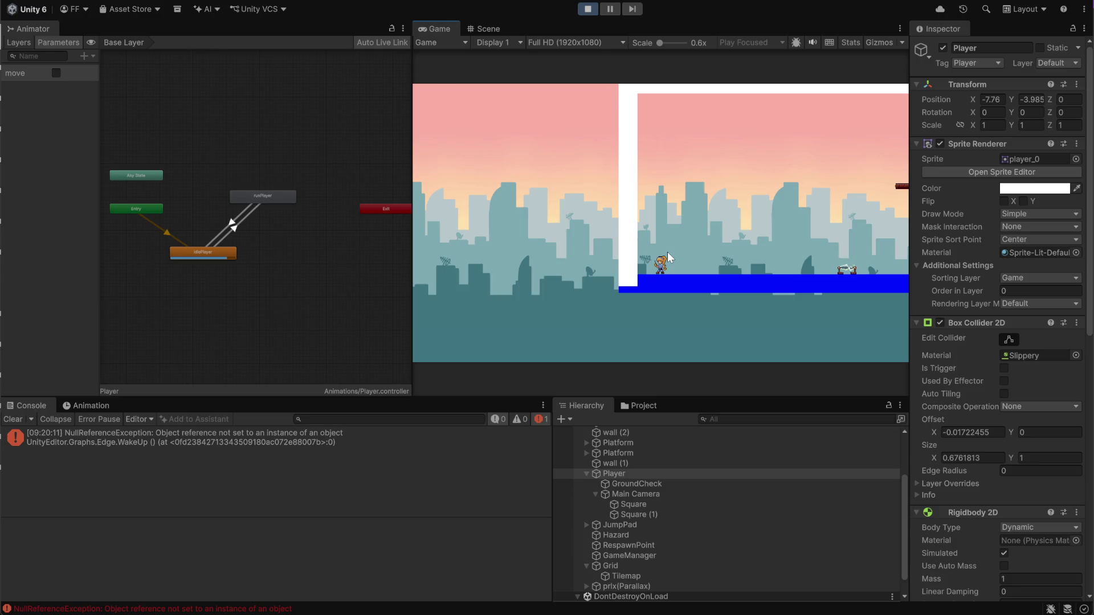
# Set the Game view to 2x scale, run the player left and right, then show the Animation timeline.
pyautogui.moveTo(660, 49); pyautogui.dragTo(672, 49)
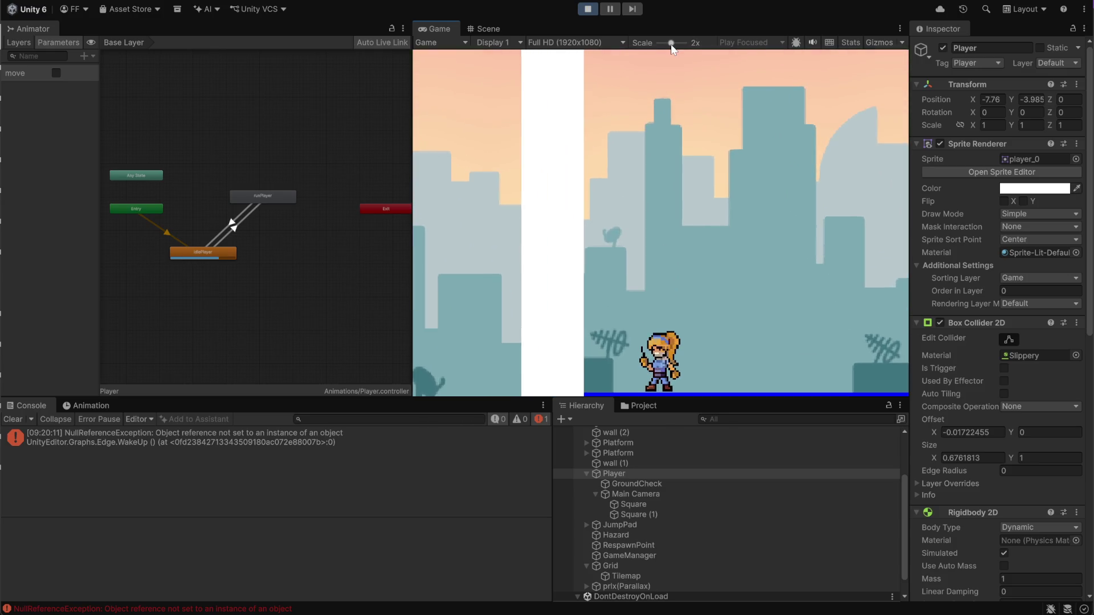
pyautogui.press('Right')
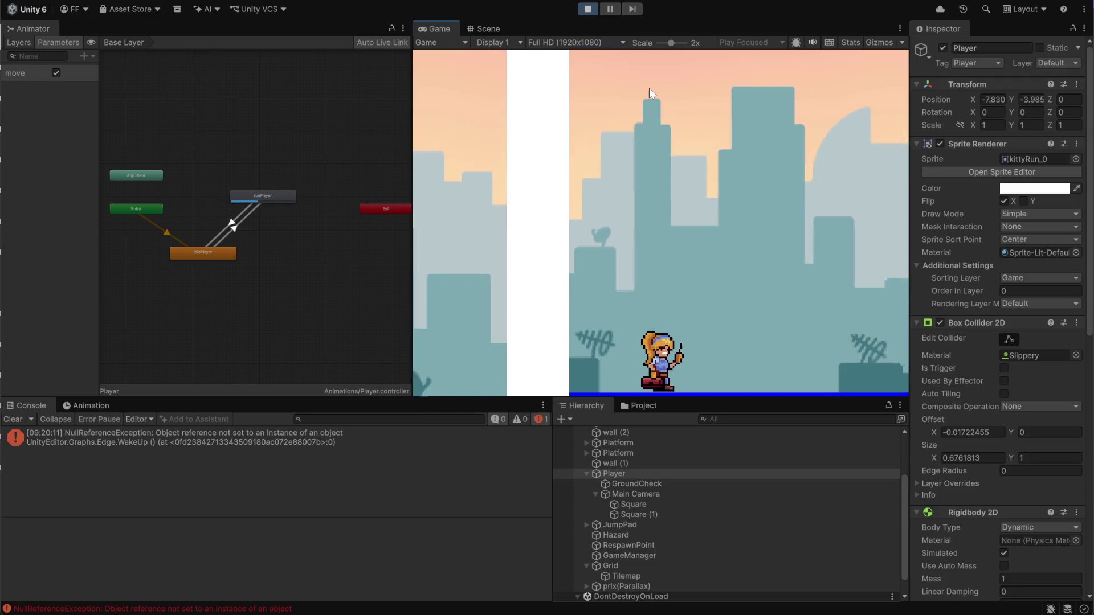
pyautogui.press('Left')
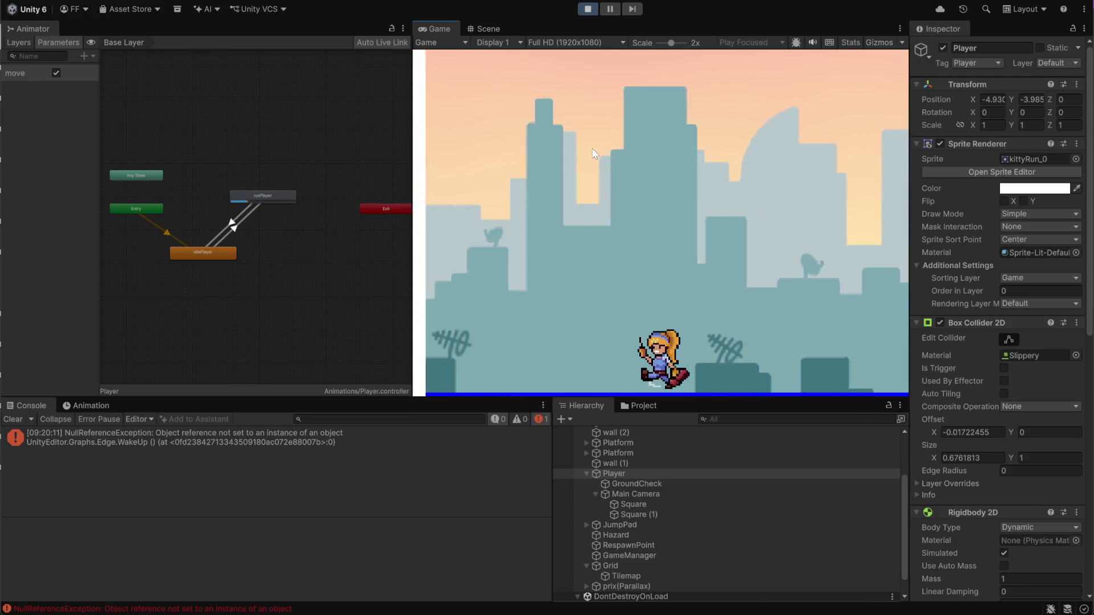
pyautogui.press('Right')
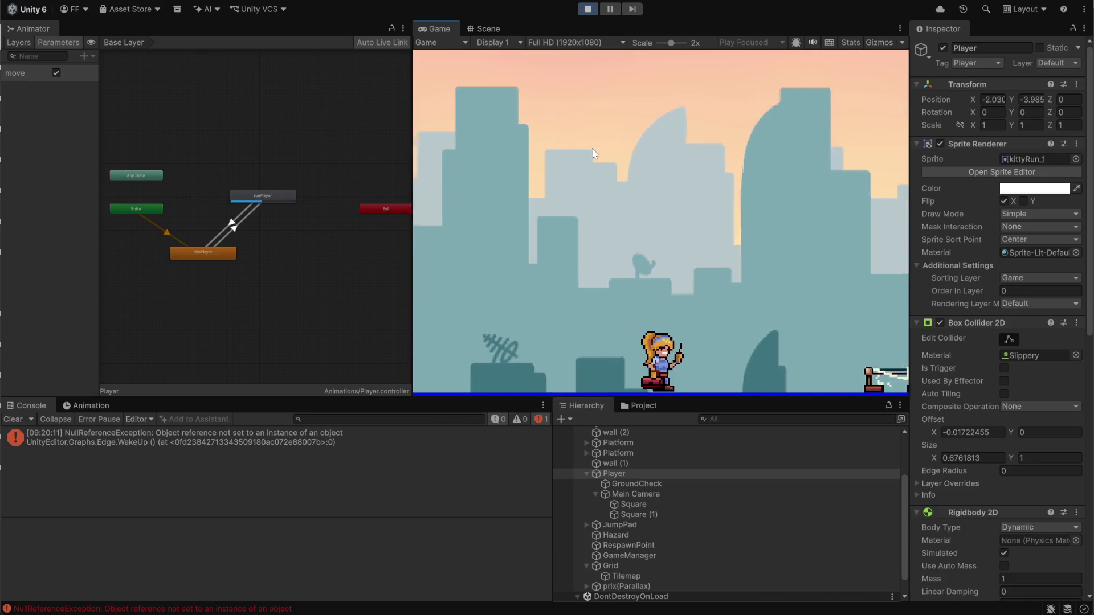
pyautogui.press('Left')
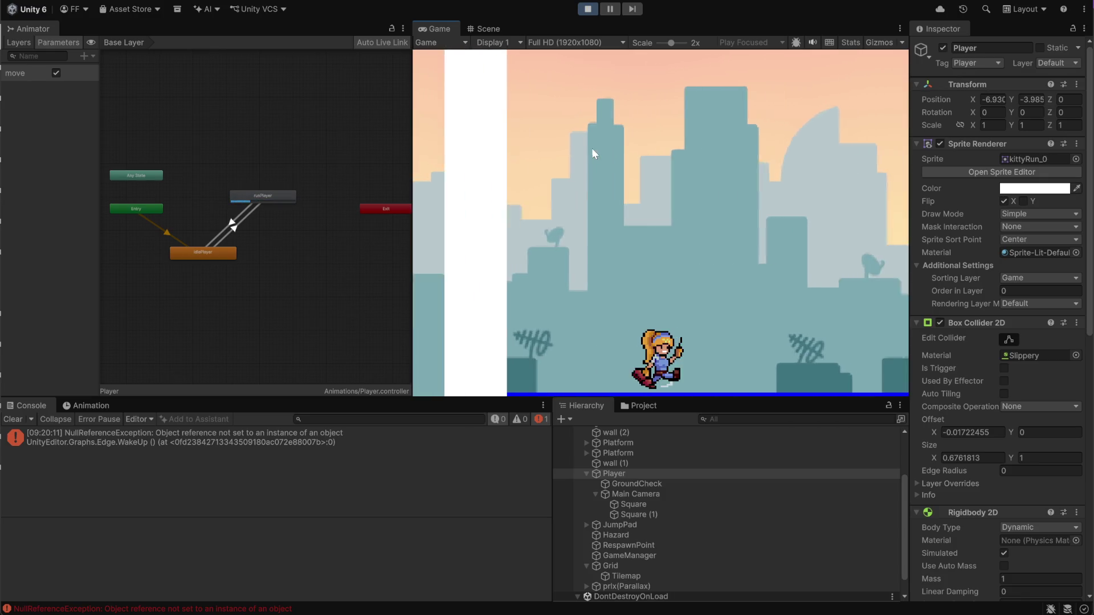
pyautogui.press('Left')
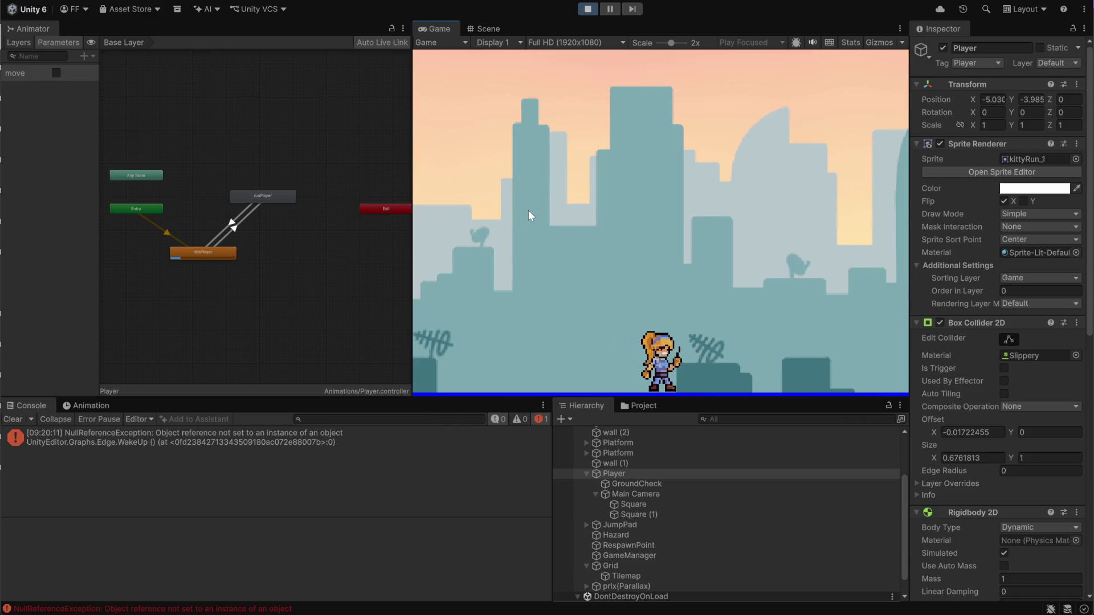
pyautogui.press('Left')
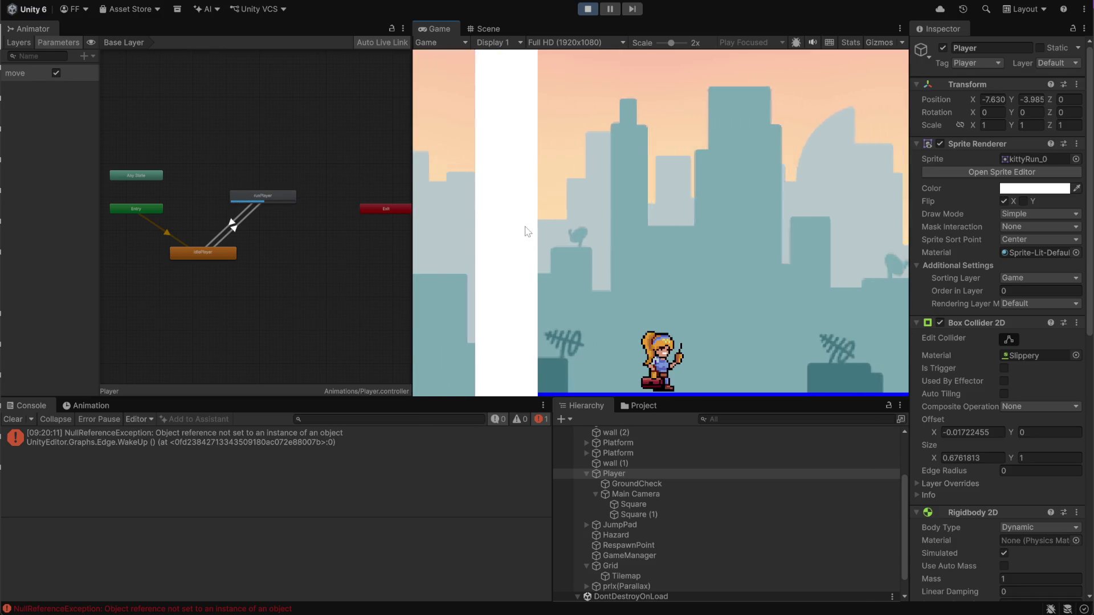
pyautogui.click(78, 409)
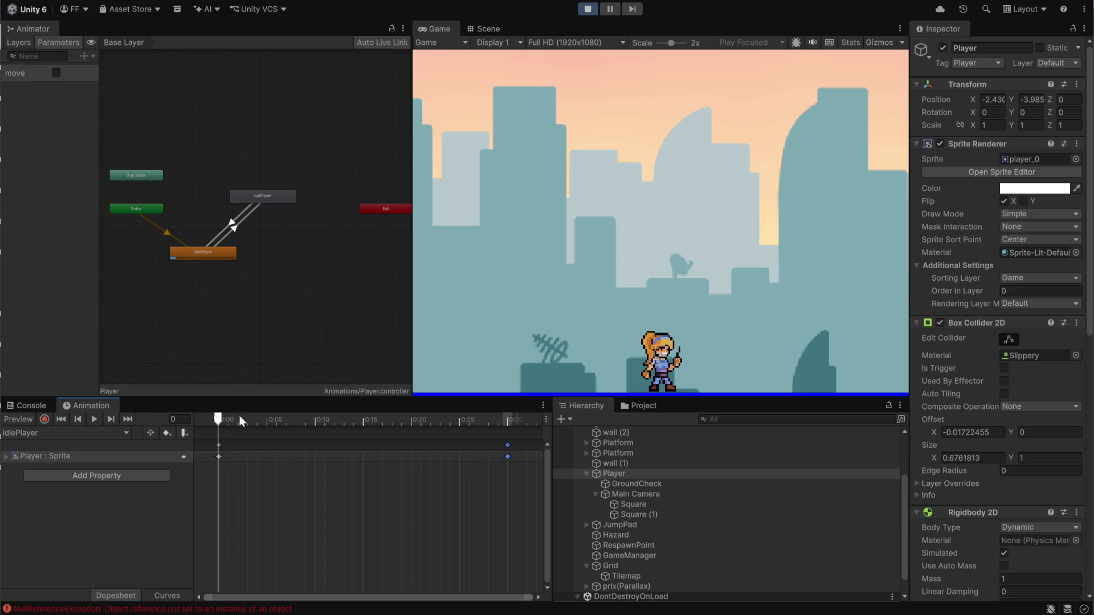
# Switch the Animation timeline to the runPlayer clip and preview it, zooming the timeline.
pyautogui.click(125, 434)
pyautogui.click(67, 460)
pyautogui.press('Left')
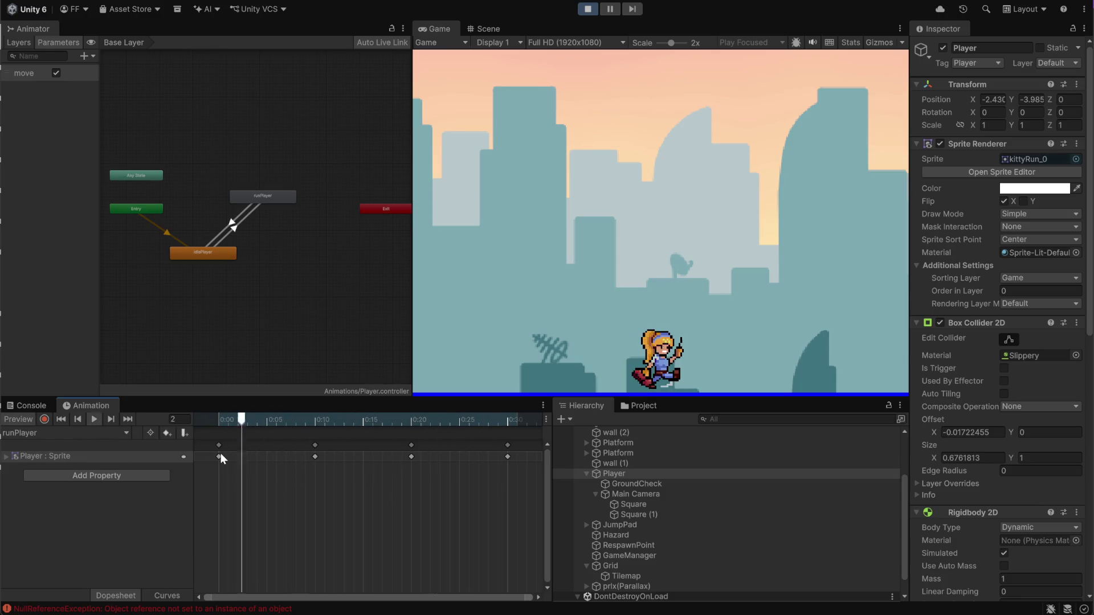
pyautogui.scroll(2, 220, 454)
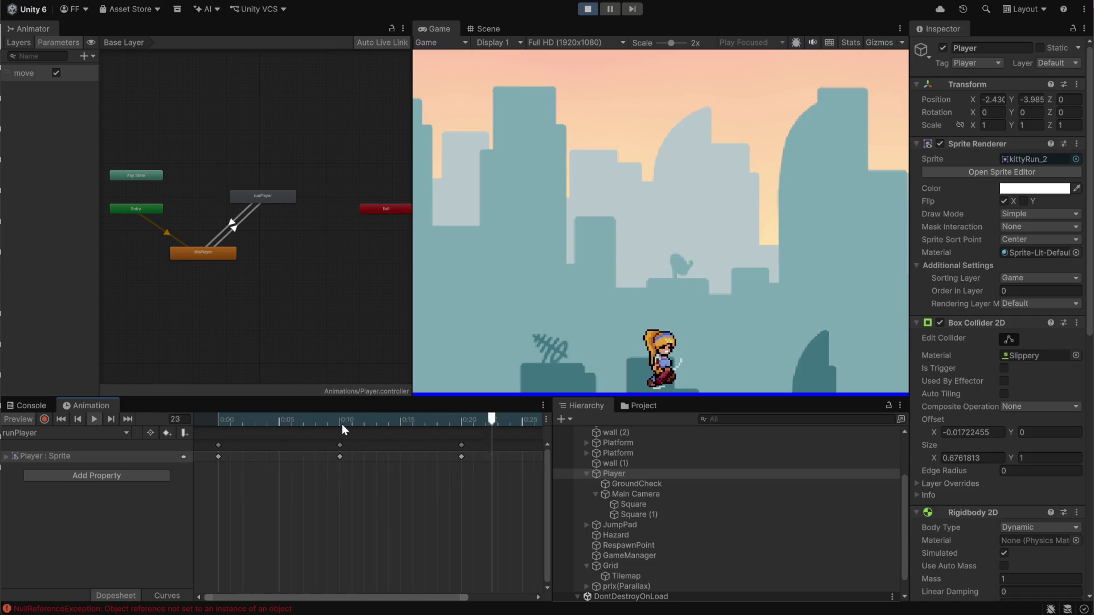
pyautogui.scroll(-2, 419, 460)
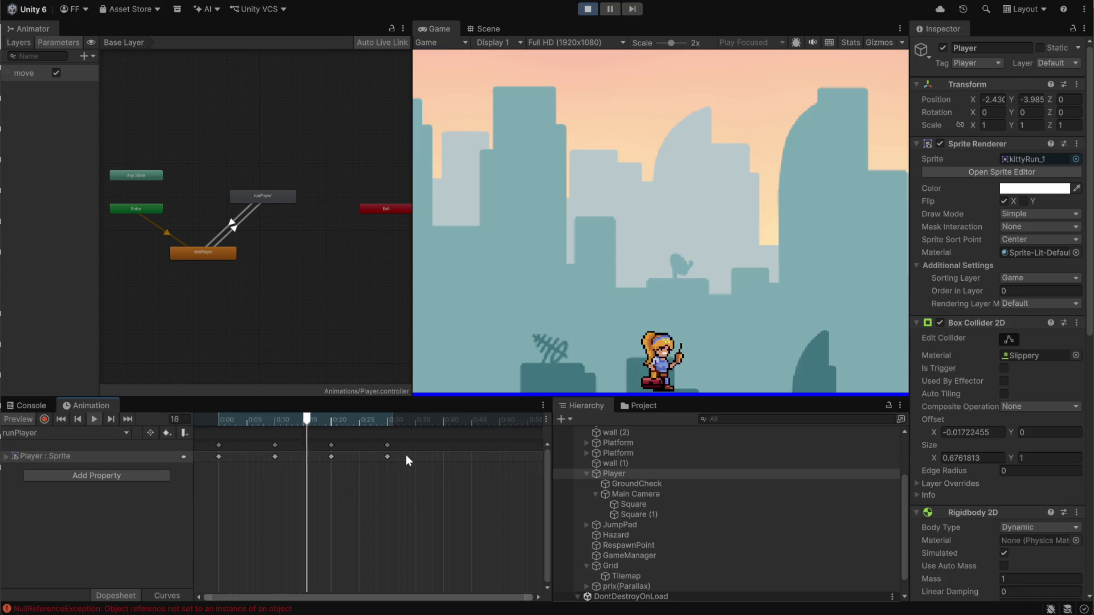
pyautogui.scroll(-2, 397, 453)
pyautogui.scroll(-1, 393, 443)
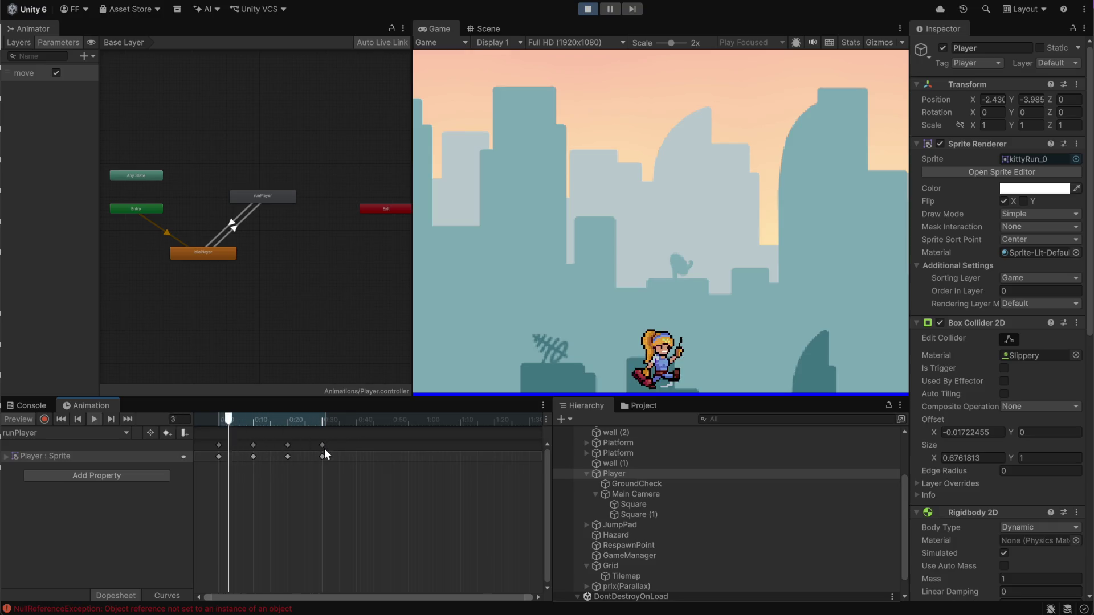
# Stop, replay and scrub the runPlayer preview through its kittyRun frames up to frame 41.
pyautogui.click(94, 419)
pyautogui.moveTo(262, 420)
pyautogui.mouseDown()
pyautogui.moveTo(217, 420)
pyautogui.moveTo(323, 425)
pyautogui.mouseUp()
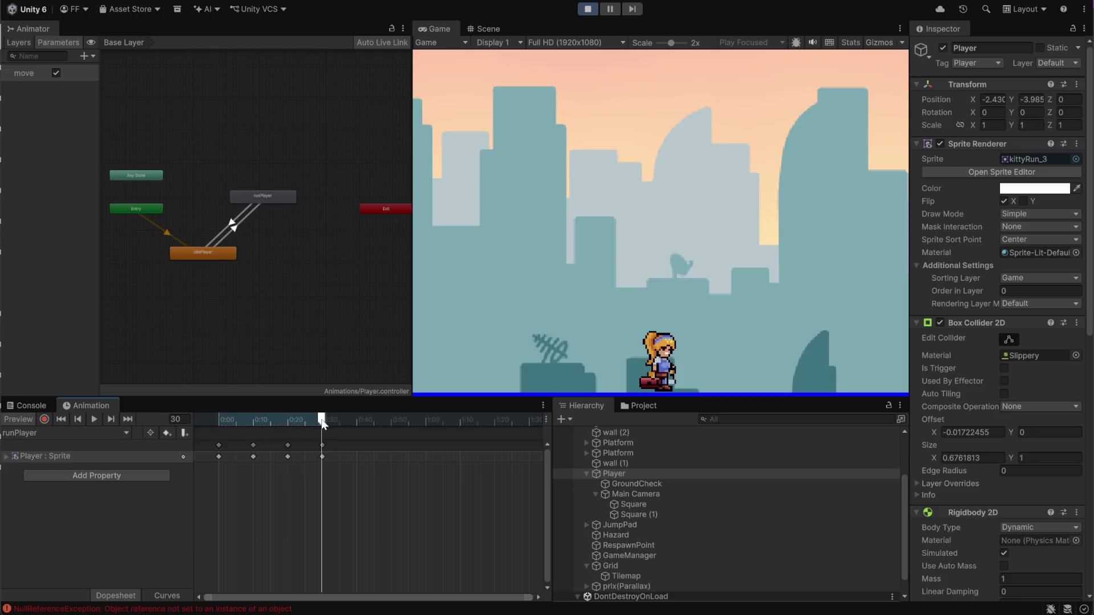
pyautogui.click(98, 419)
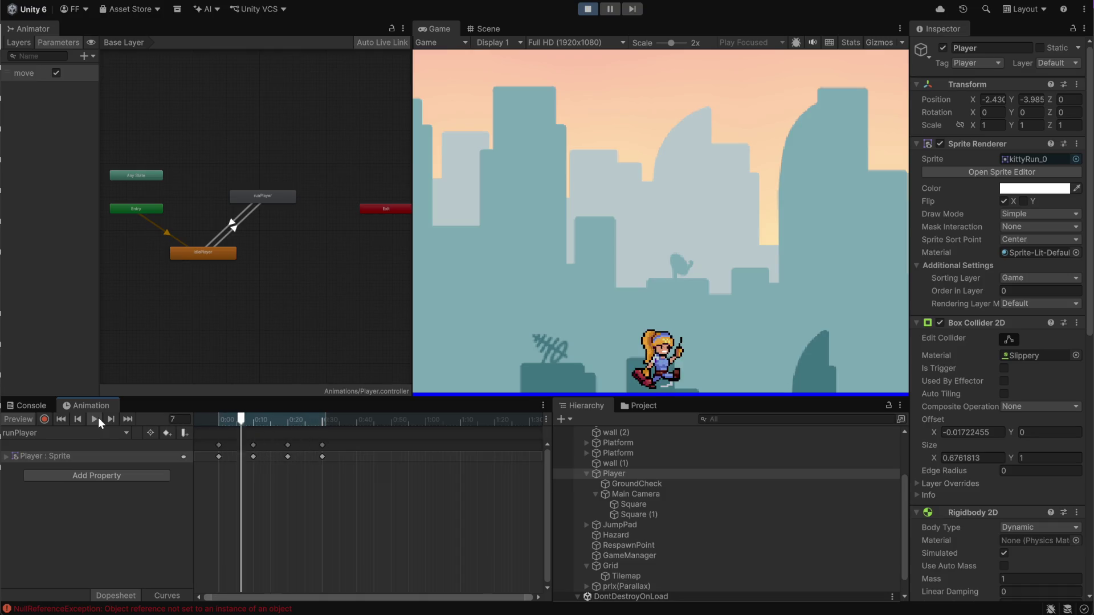
pyautogui.click(216, 424)
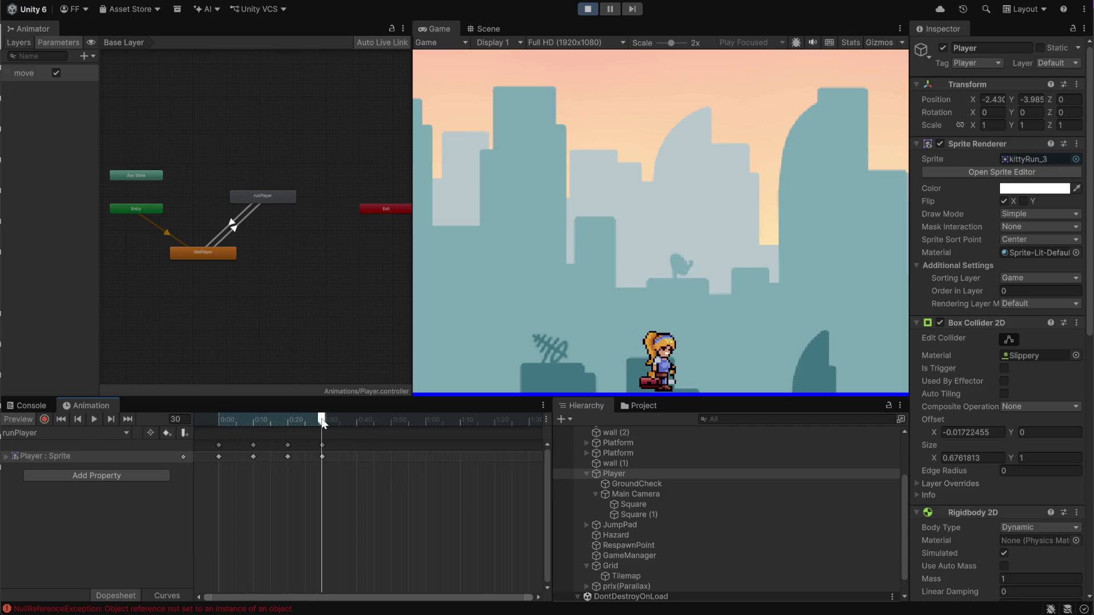
pyautogui.moveTo(248, 426)
pyautogui.mouseDown()
pyautogui.moveTo(231, 425)
pyautogui.moveTo(359, 422)
pyautogui.mouseUp()
pyautogui.moveTo(360, 420); pyautogui.dragTo(342, 420)
pyautogui.moveTo(342, 422)
pyautogui.mouseDown()
pyautogui.moveTo(207, 415)
pyautogui.moveTo(425, 419)
pyautogui.mouseUp()
pyautogui.moveTo(424, 422); pyautogui.dragTo(308, 420)
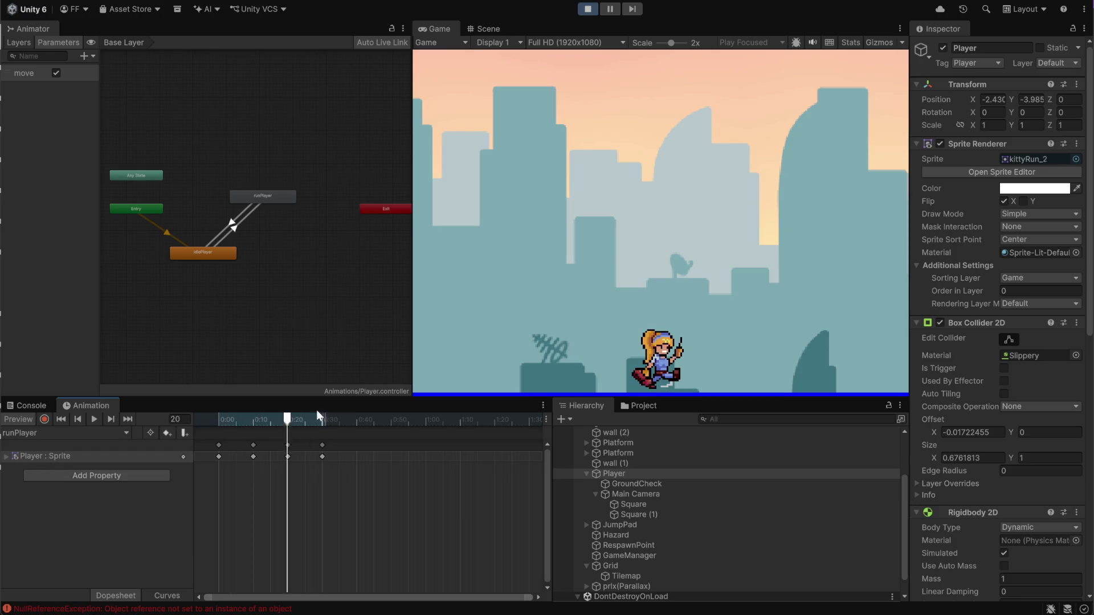
pyautogui.moveTo(326, 427)
pyautogui.mouseDown()
pyautogui.moveTo(226, 426)
pyautogui.moveTo(433, 428)
pyautogui.mouseUp()
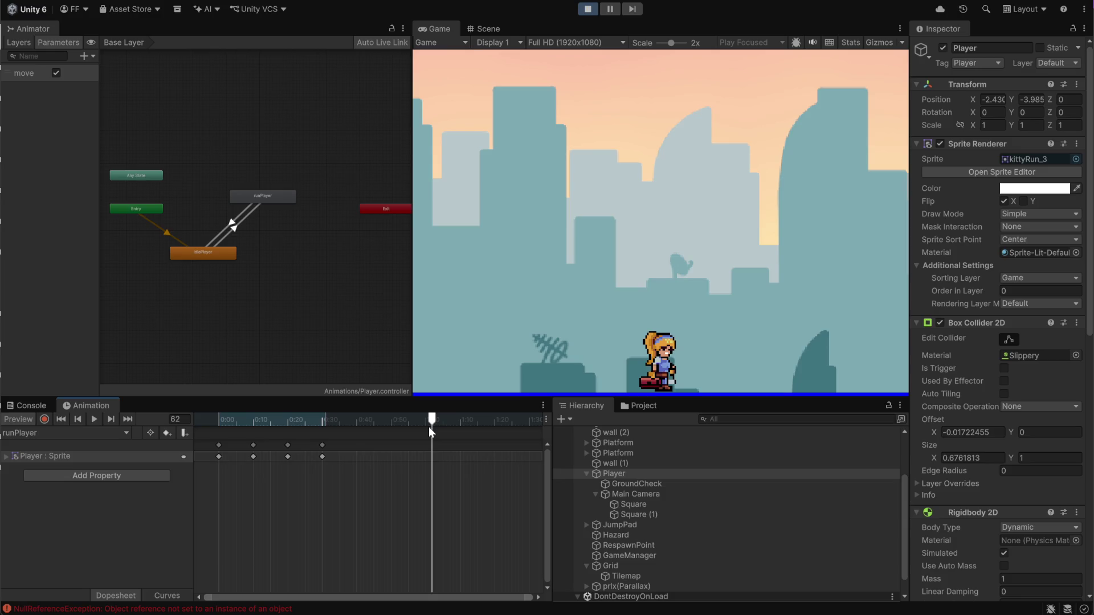
pyautogui.moveTo(431, 428)
pyautogui.mouseDown()
pyautogui.moveTo(207, 422)
pyautogui.moveTo(357, 425)
pyautogui.moveTo(331, 425)
pyautogui.moveTo(344, 426)
pyautogui.mouseUp()
pyautogui.moveTo(343, 422)
pyautogui.mouseDown()
pyautogui.moveTo(220, 432)
pyautogui.moveTo(347, 430)
pyautogui.moveTo(203, 430)
pyautogui.moveTo(304, 429)
pyautogui.moveTo(274, 433)
pyautogui.mouseUp()
pyautogui.click(91, 418)
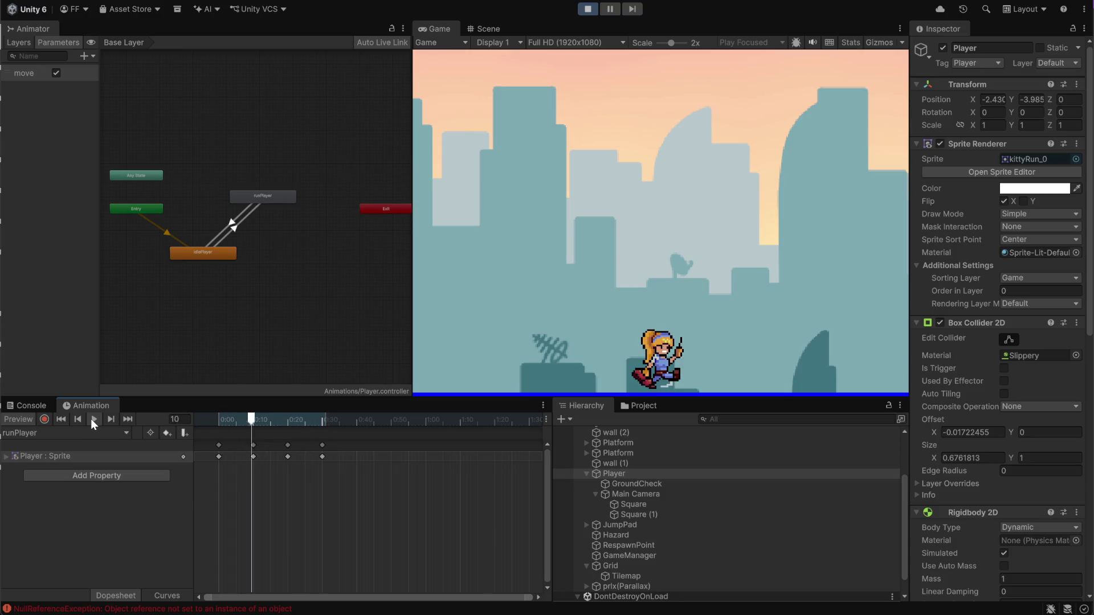
# Paste a copy of the runPlayer clip's first sprite keyframe at frame 40.
pyautogui.click(242, 420)
pyautogui.moveTo(230, 419)
pyautogui.mouseDown()
pyautogui.moveTo(371, 419)
pyautogui.moveTo(238, 422)
pyautogui.moveTo(345, 426)
pyautogui.moveTo(311, 425)
pyautogui.mouseUp()
pyautogui.click(219, 457)
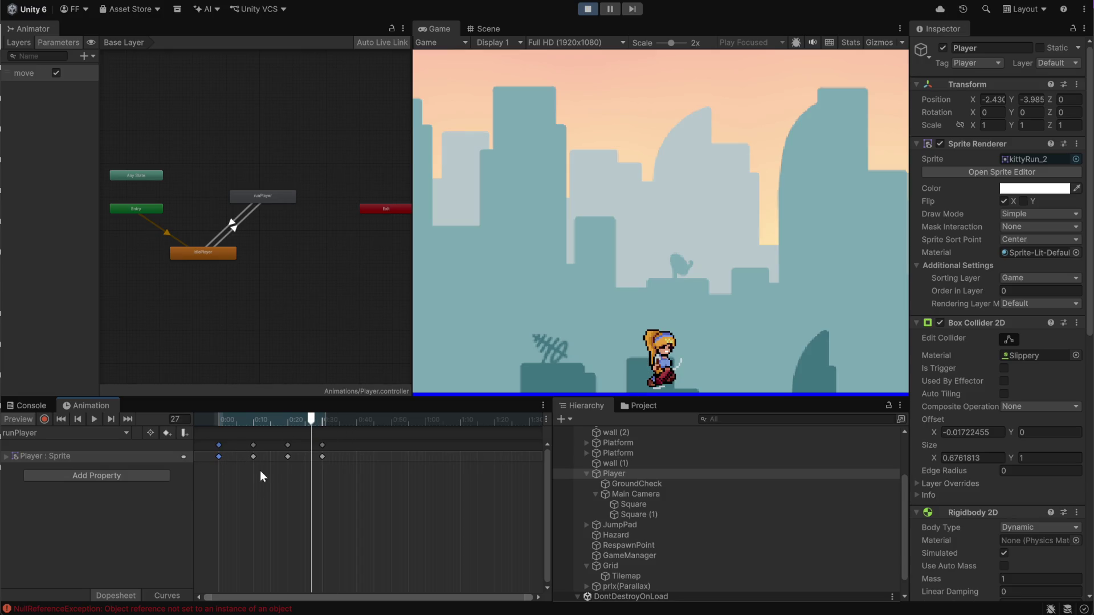
pyautogui.click(360, 422)
pyautogui.scroll(3, 348, 442)
pyautogui.click(360, 423)
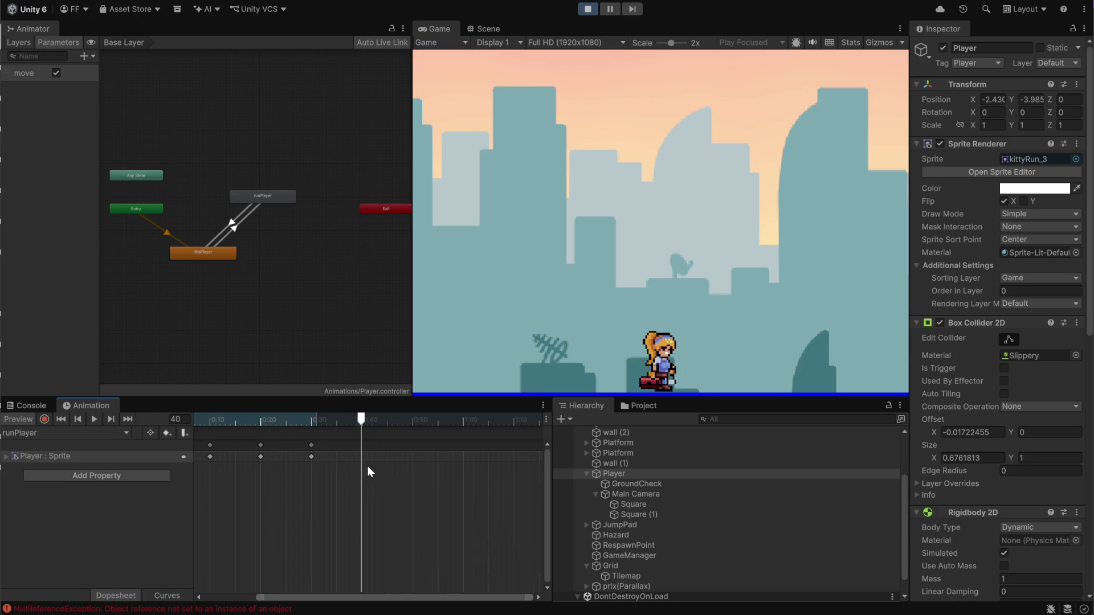
pyautogui.hotkey('ctrl', 'v')
# Preview the extended run clip, exit Play mode, and switch to Discord.
pyautogui.moveTo(361, 423)
pyautogui.mouseDown()
pyautogui.moveTo(217, 423)
pyautogui.moveTo(261, 422)
pyautogui.mouseUp()
pyautogui.click(94, 420)
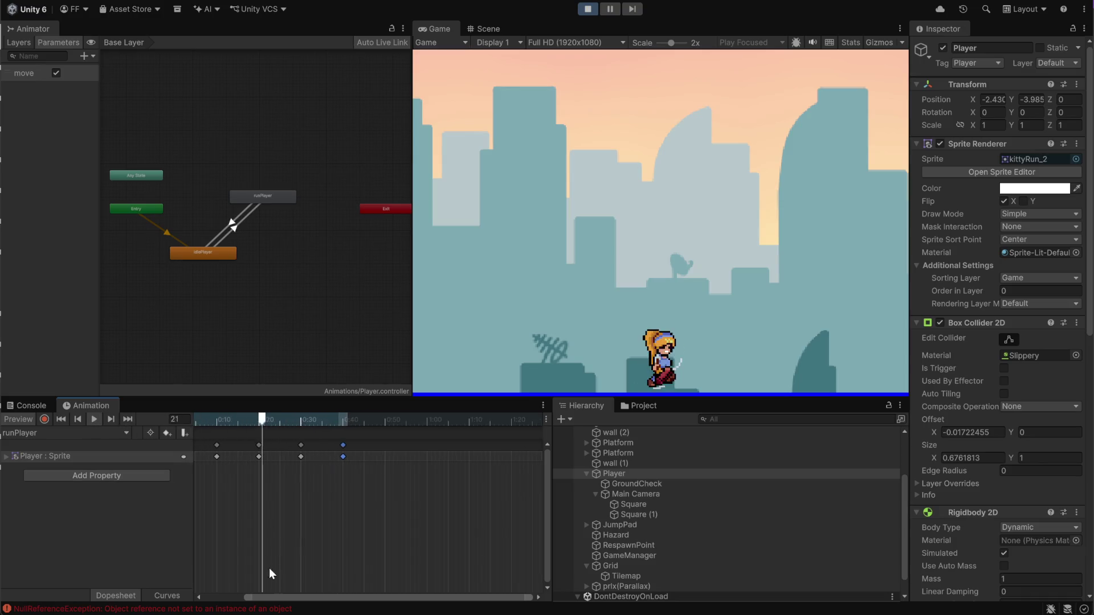
pyautogui.moveTo(262, 598); pyautogui.dragTo(187, 590)
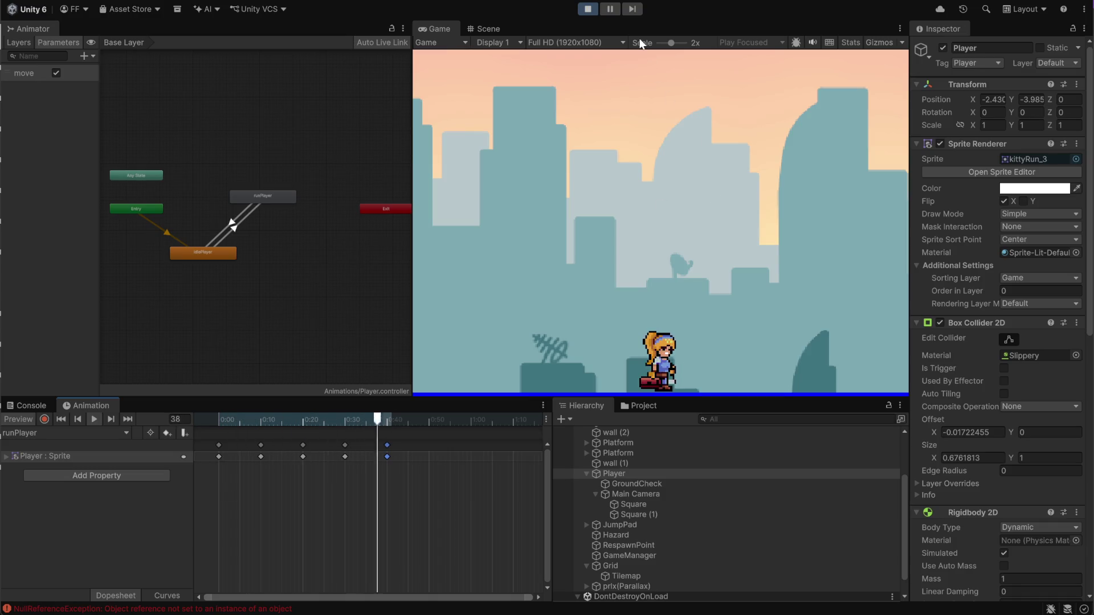
pyautogui.click(592, 16)
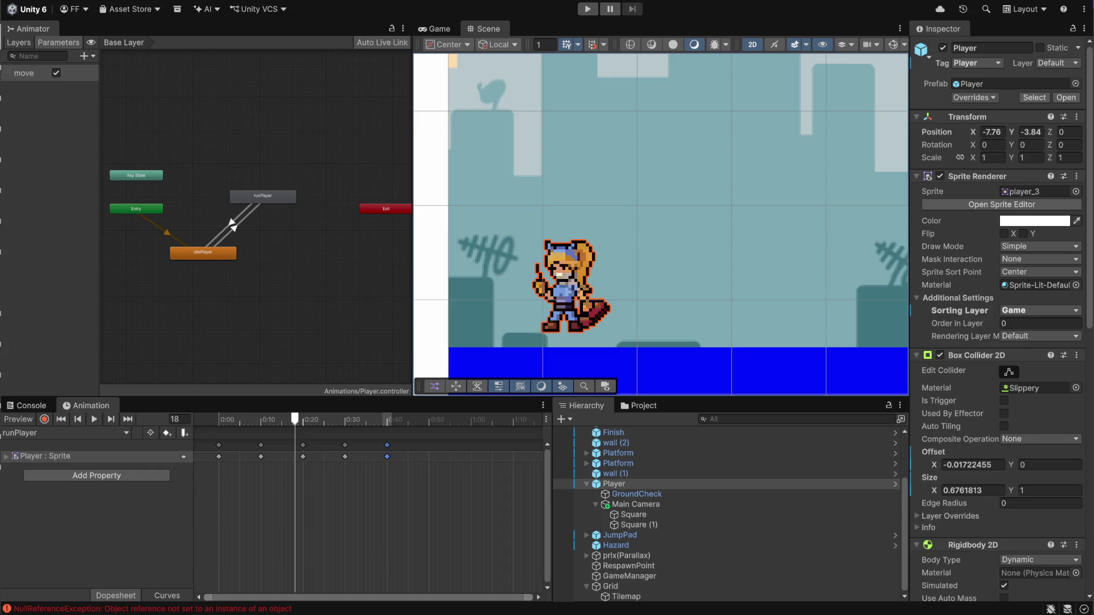
pyautogui.hotkey('alt', 'Tab')
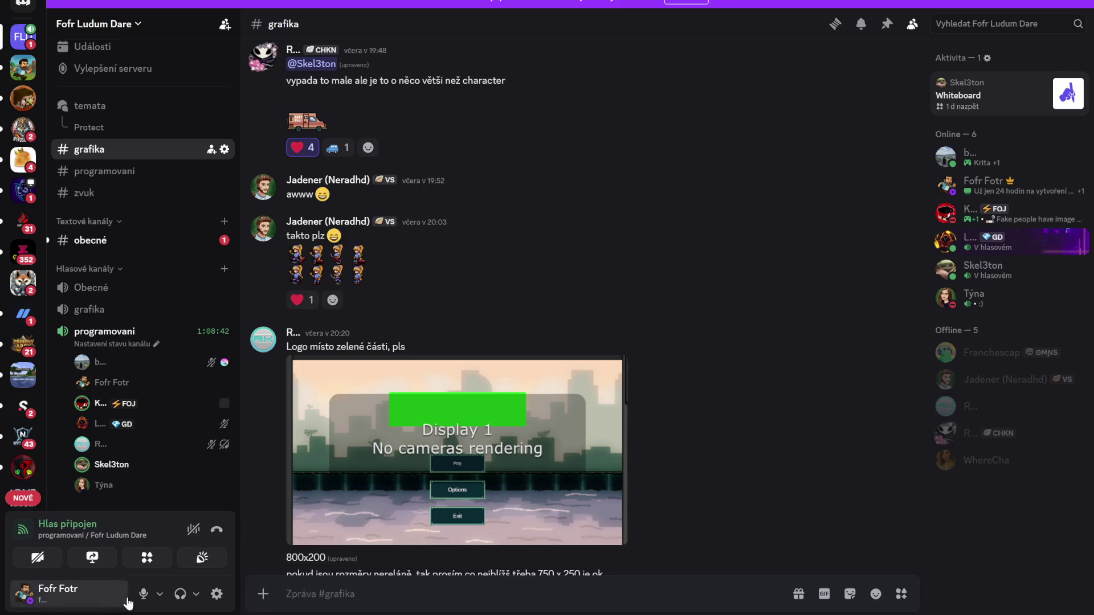
# Lower Discord's output volume to about 55% in the headphone settings.
pyautogui.click(196, 594)
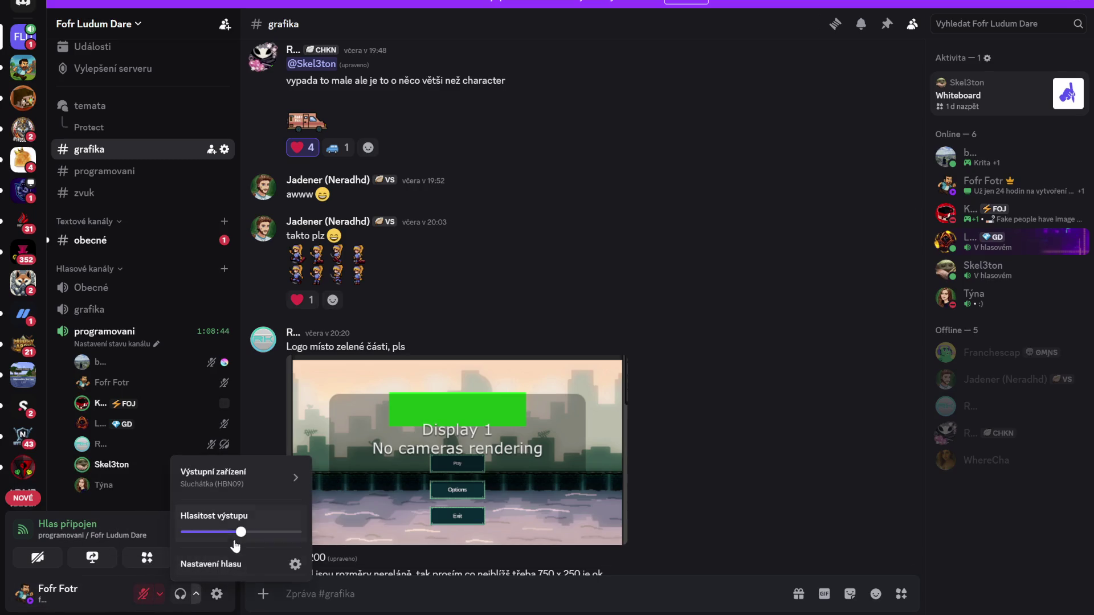
pyautogui.moveTo(234, 533); pyautogui.dragTo(216, 532)
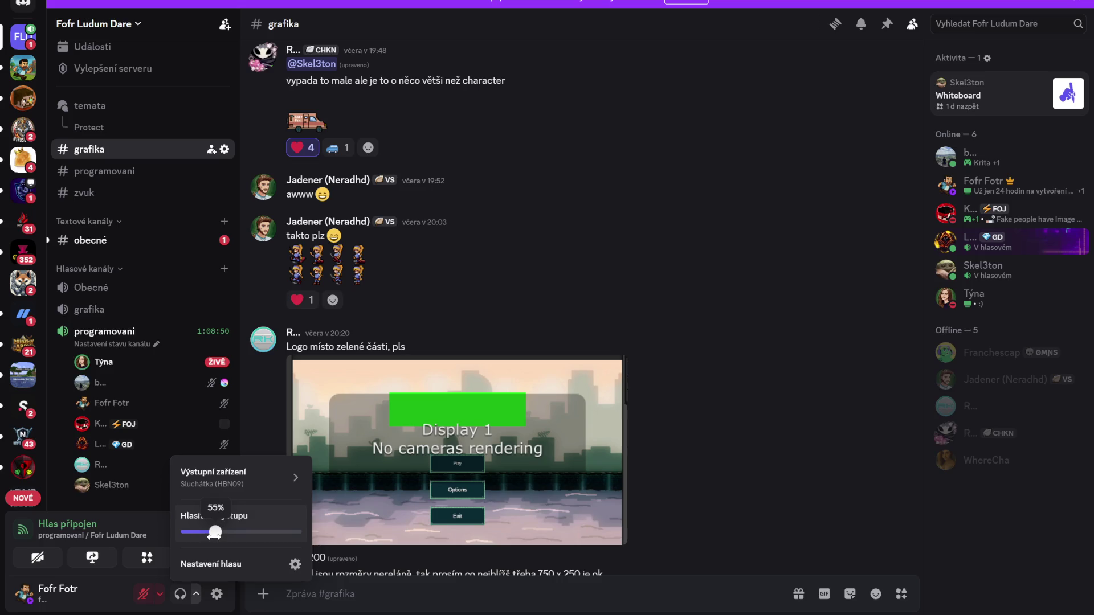
pyautogui.click(953, 85)
pyautogui.hotkey('alt', 'Tab')
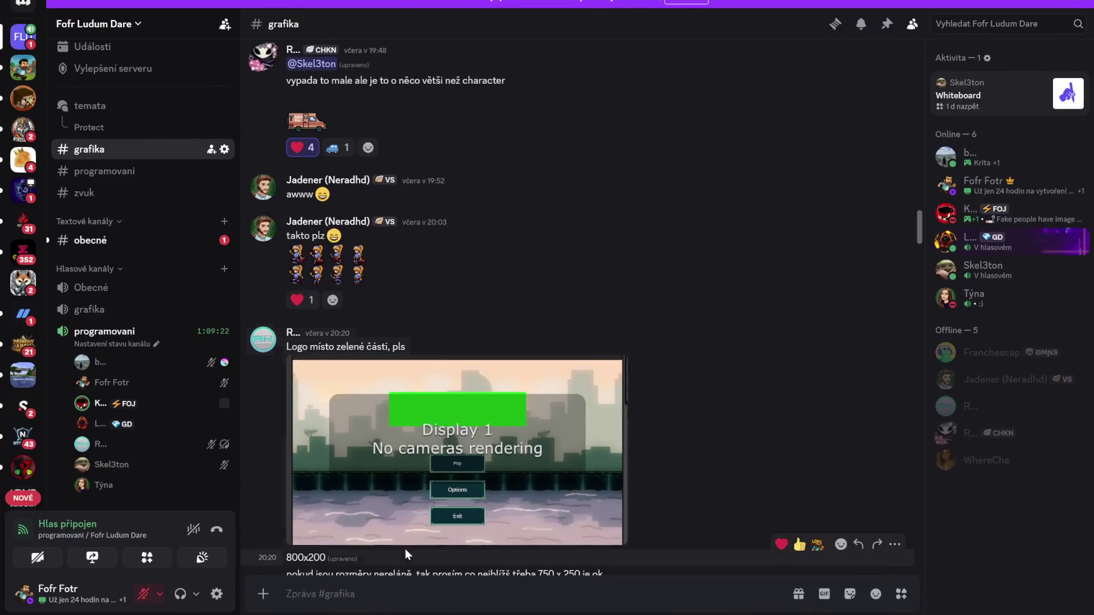
pyautogui.scroll(-5, 467, 446)
# Open the programovani channel and view the Settings screenshot full size.
pyautogui.scroll(5, 467, 446)
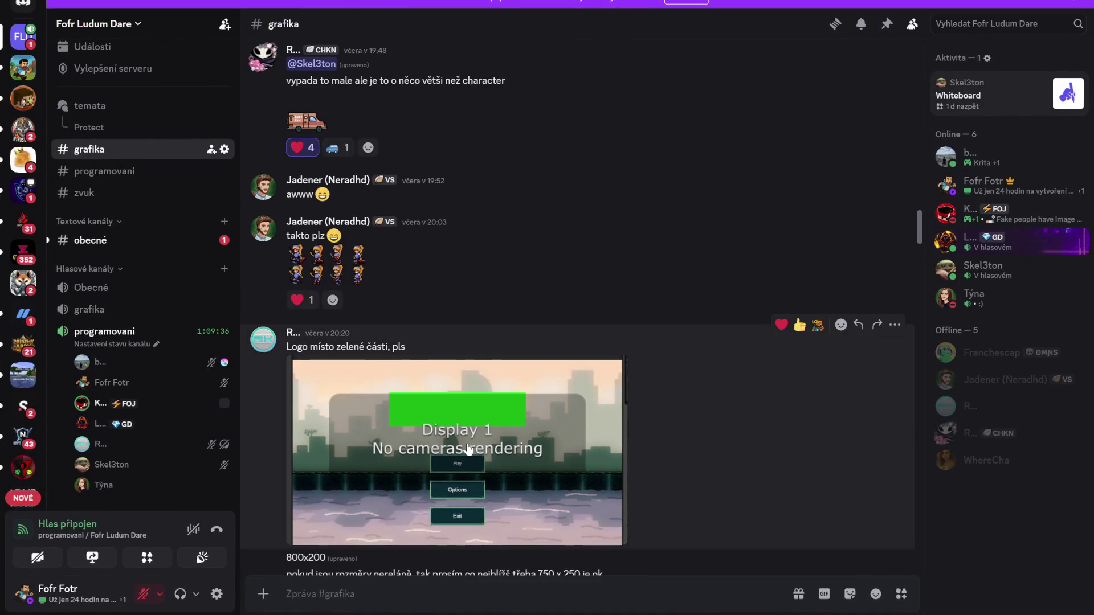
pyautogui.scroll(10, 468, 447)
pyautogui.scroll(-15, 456, 446)
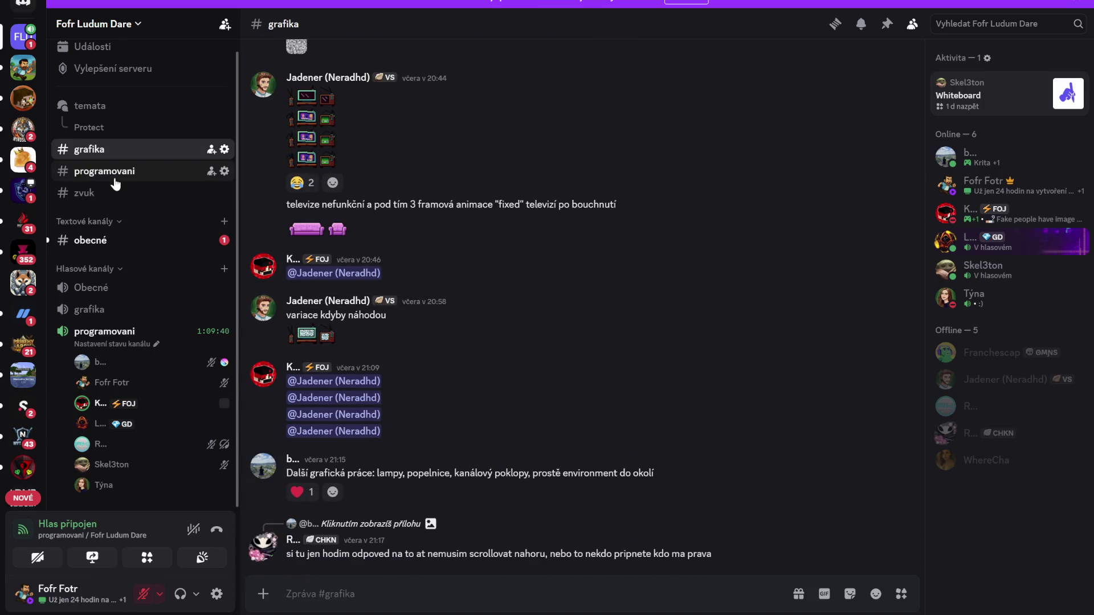
pyautogui.click(142, 170)
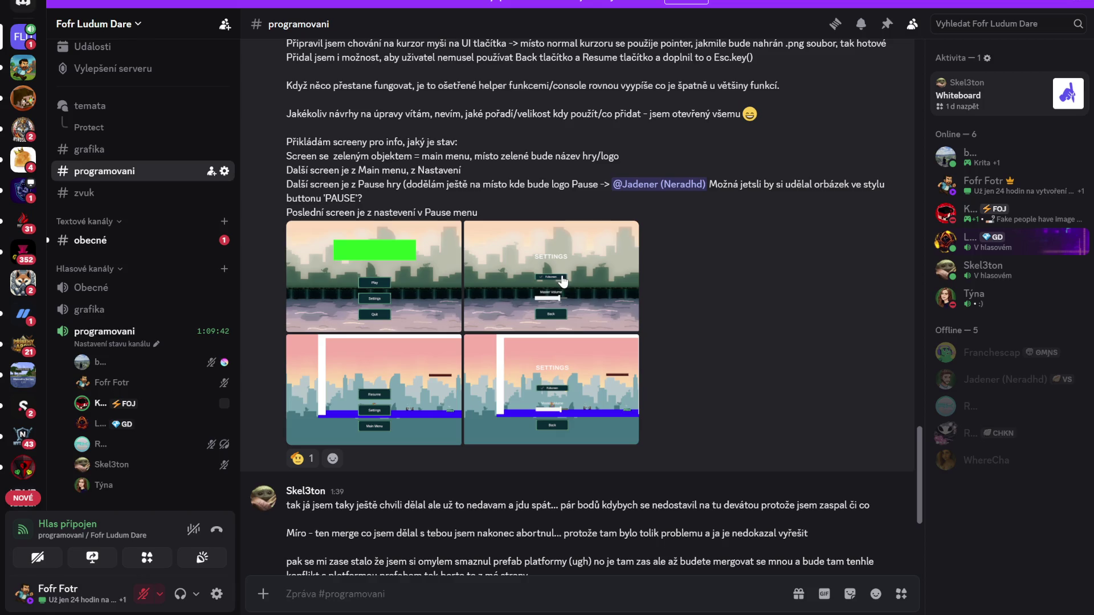
pyautogui.click(520, 269)
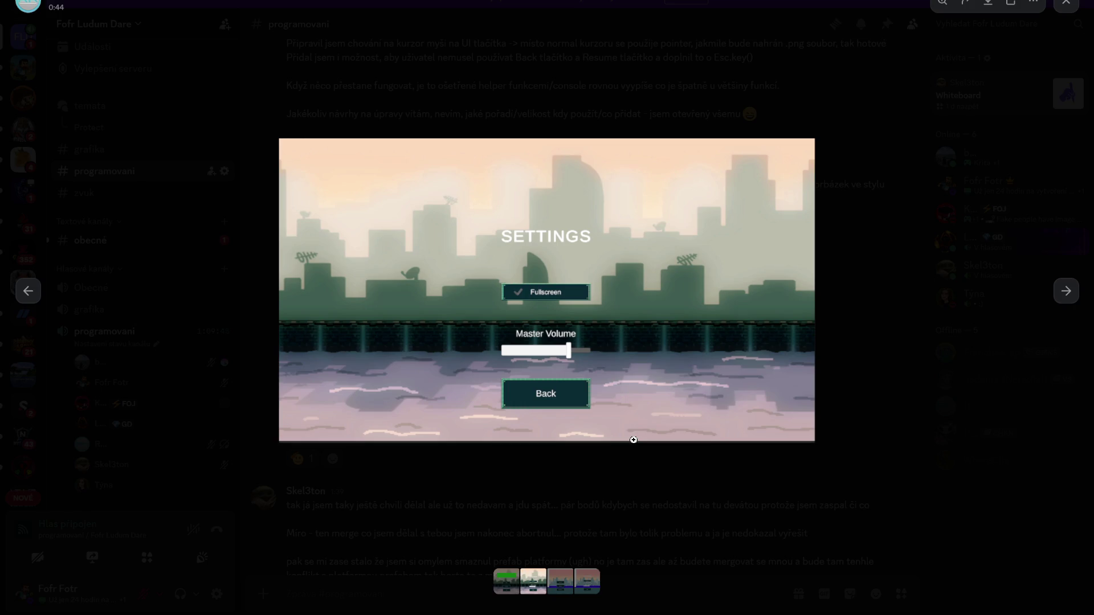
pyautogui.click(938, 86)
# View the green main-menu screenshot full size, then close the viewer.
pyautogui.scroll(-4, 653, 401)
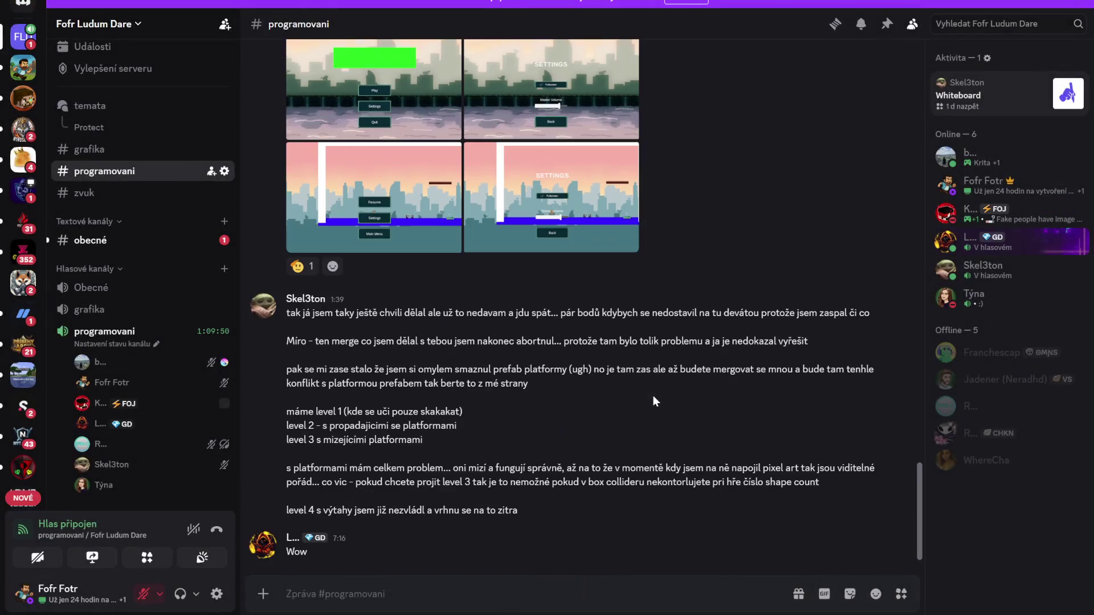
pyautogui.scroll(3, 693, 385)
pyautogui.scroll(-3, 693, 386)
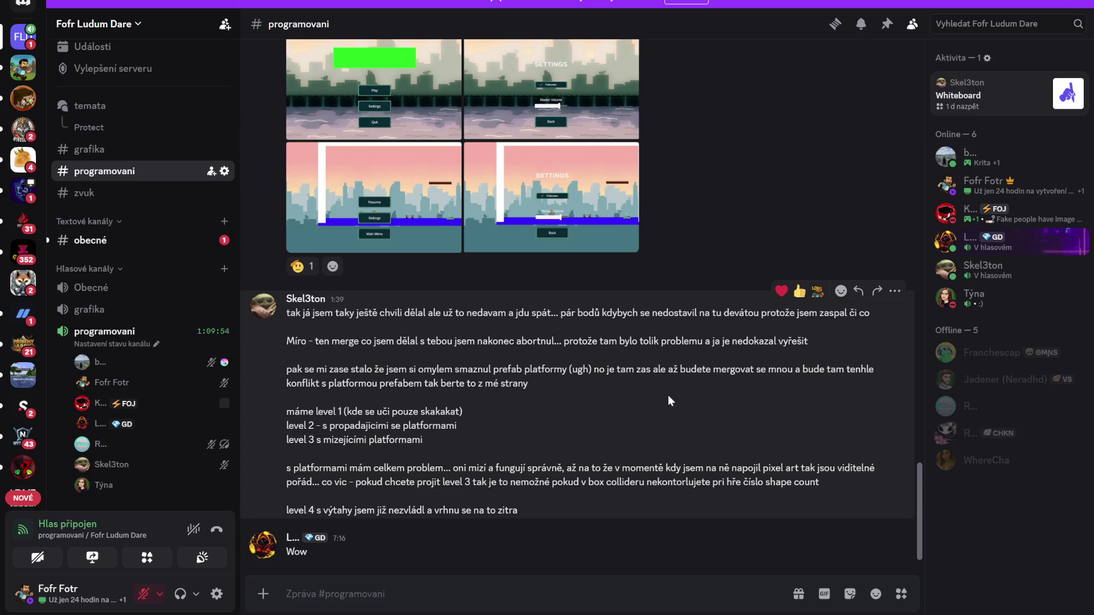
pyautogui.scroll(2, 567, 251)
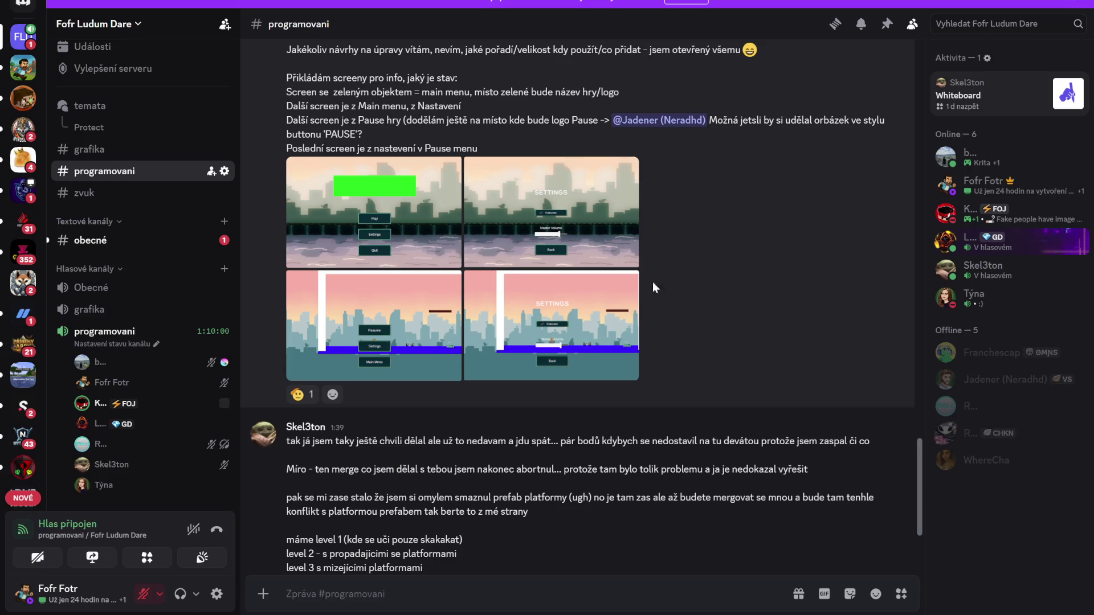
pyautogui.click(372, 232)
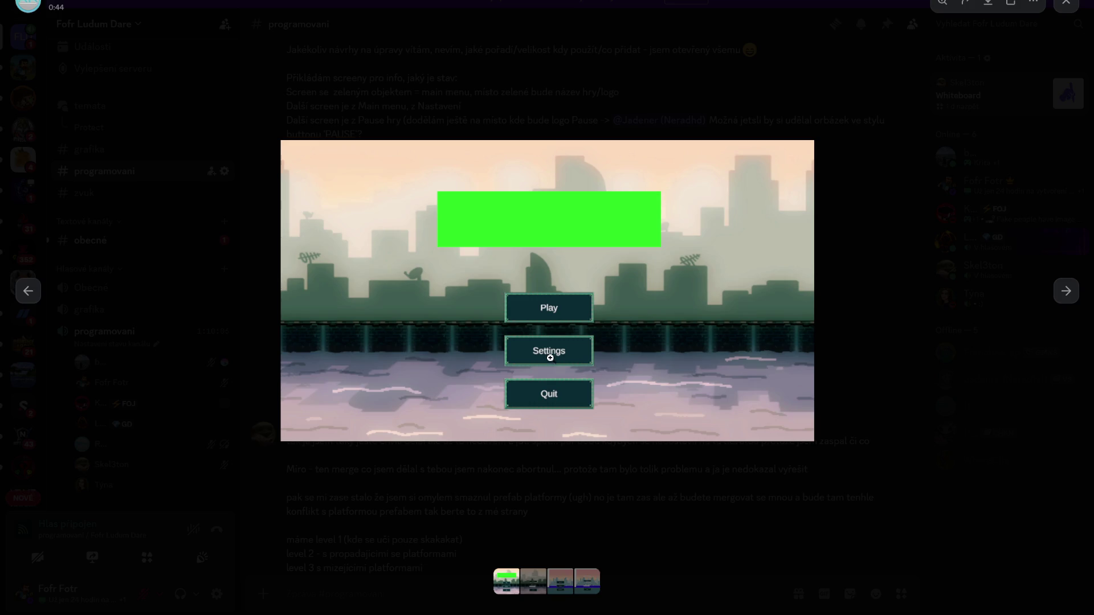
pyautogui.click(891, 128)
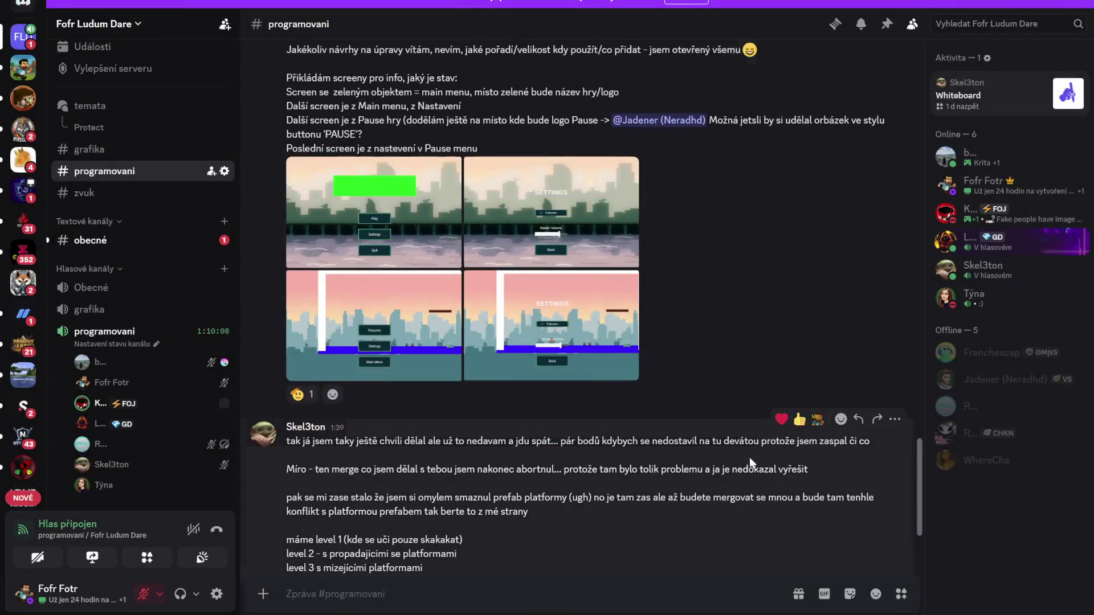
pyautogui.scroll(-3, 892, 129)
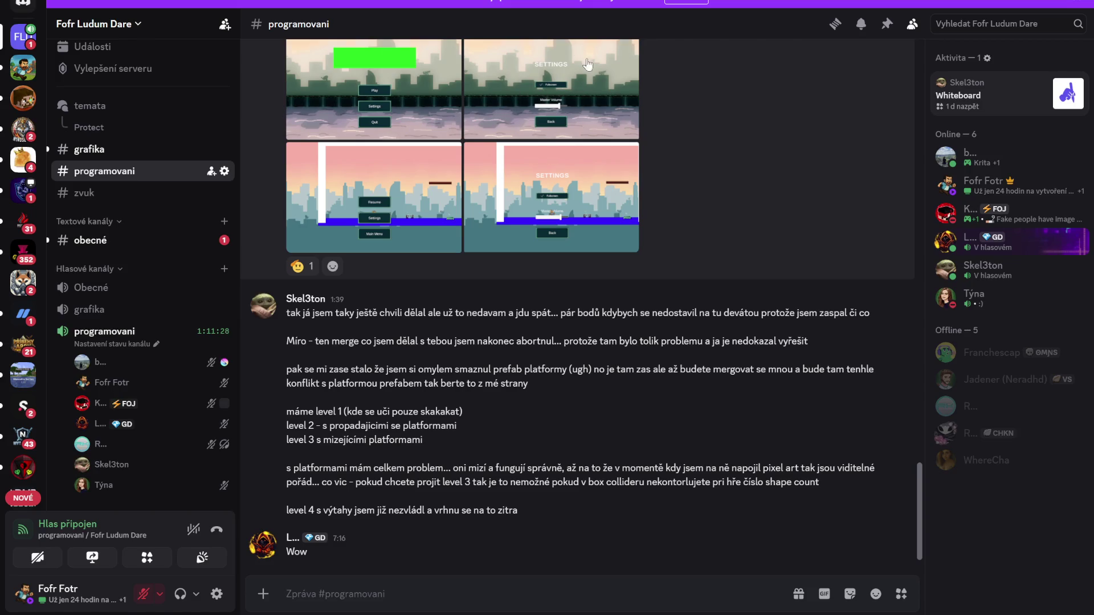
pyautogui.scroll(3, 570, 85)
# View the Settings screenshot, unmute the microphone, and raise output volume just above 84%.
pyautogui.click(541, 267)
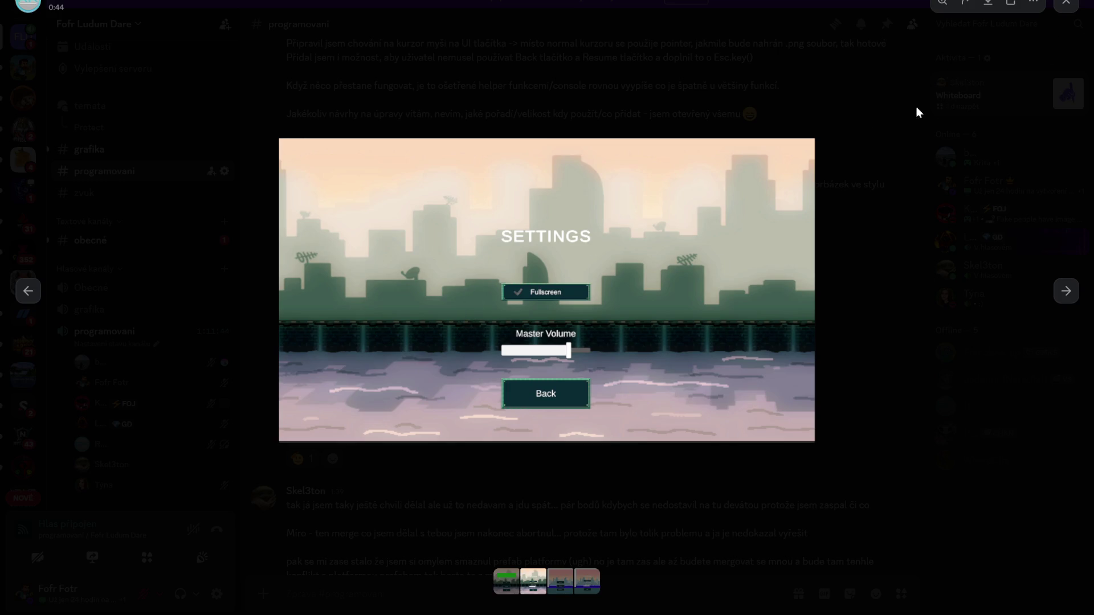
pyautogui.click(759, 77)
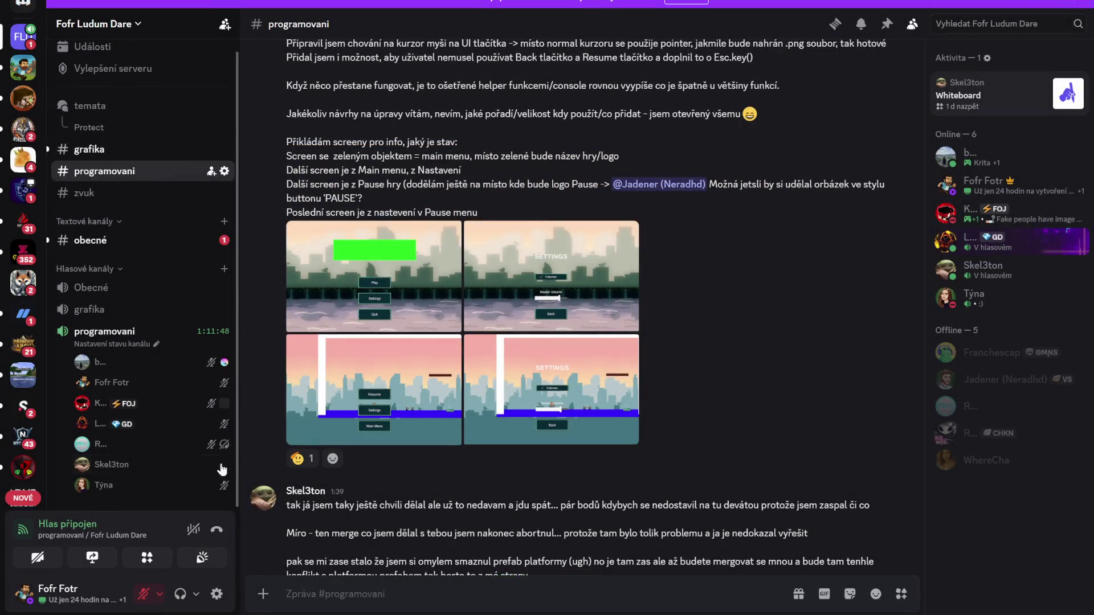
pyautogui.click(143, 594)
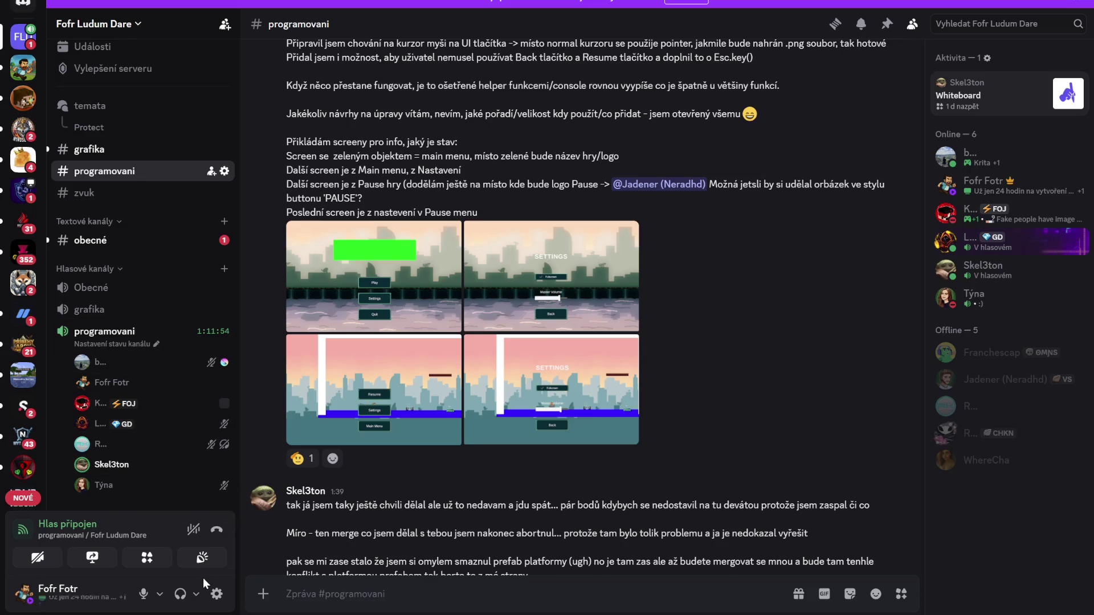
pyautogui.click(196, 594)
pyautogui.moveTo(232, 533); pyautogui.dragTo(241, 533)
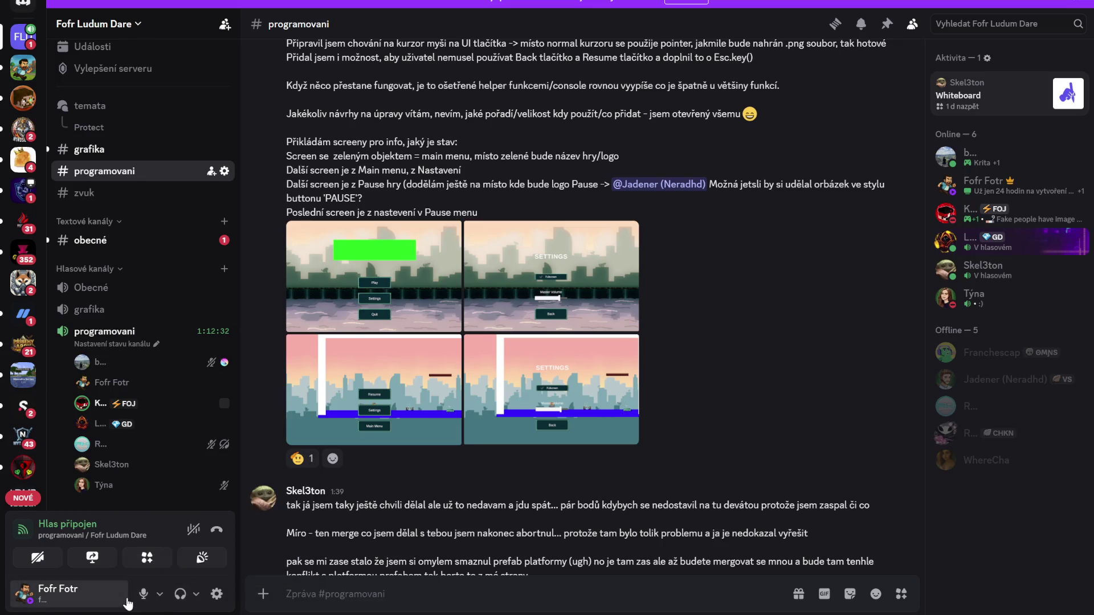
pyautogui.scroll(-3, 392, 497)
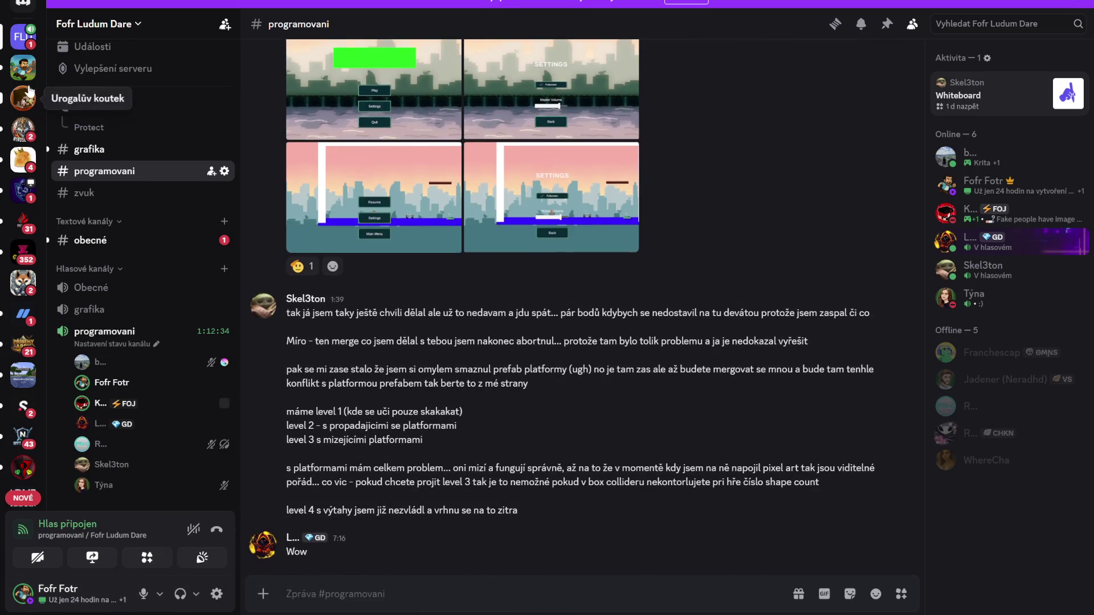
# Open the zvuk channel and browse the HUDBA and SFX threads' audio files.
pyautogui.scroll(1, 98, 234)
pyautogui.click(104, 209)
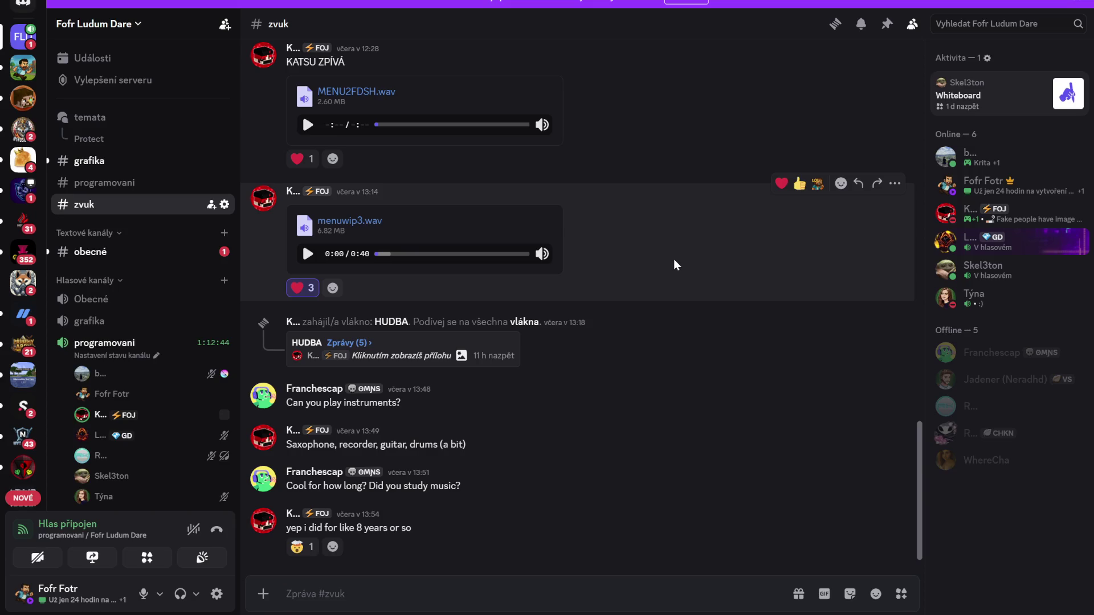
pyautogui.click(422, 352)
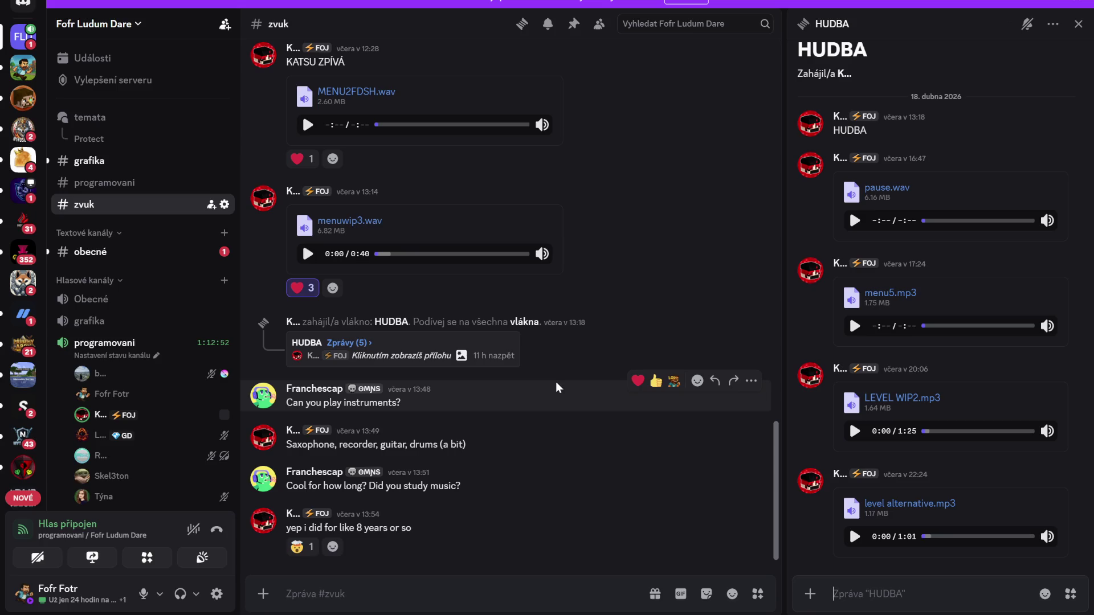
pyautogui.scroll(8, 564, 422)
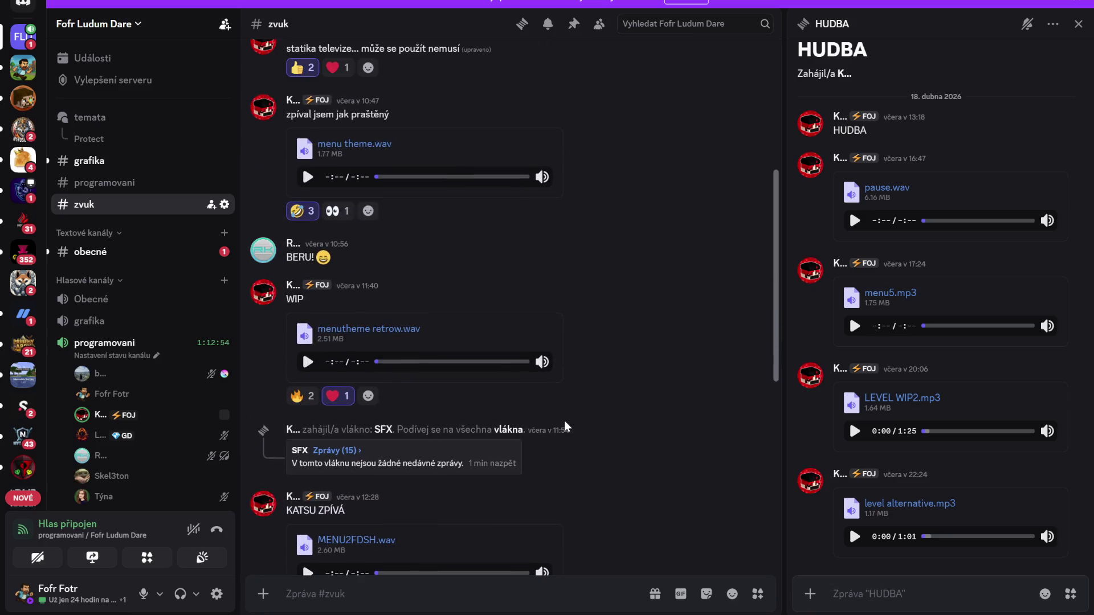
pyautogui.click(479, 463)
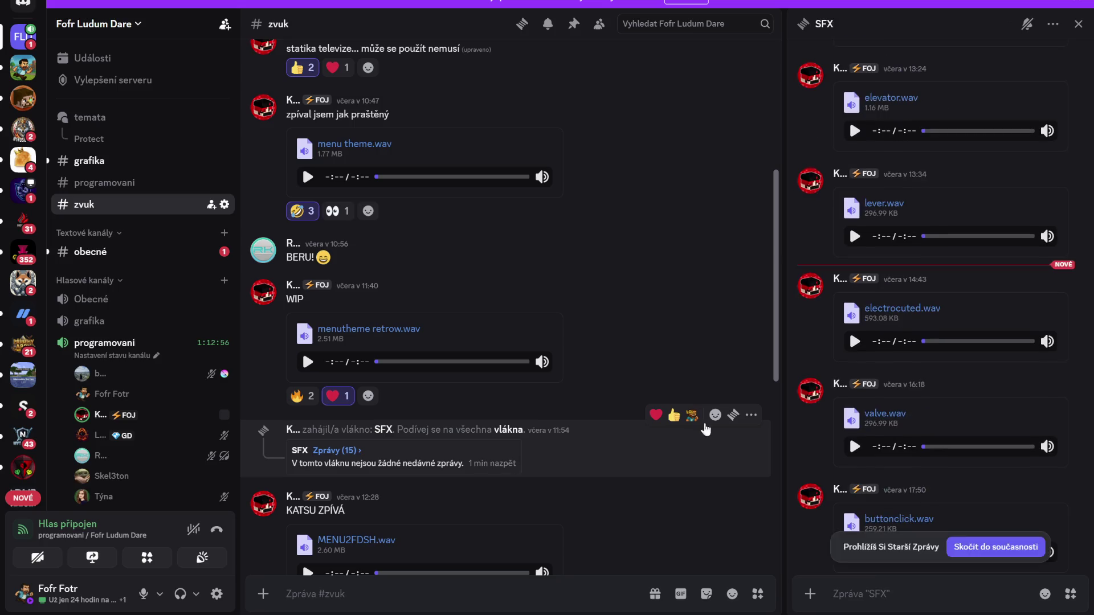
pyautogui.scroll(-10, 946, 516)
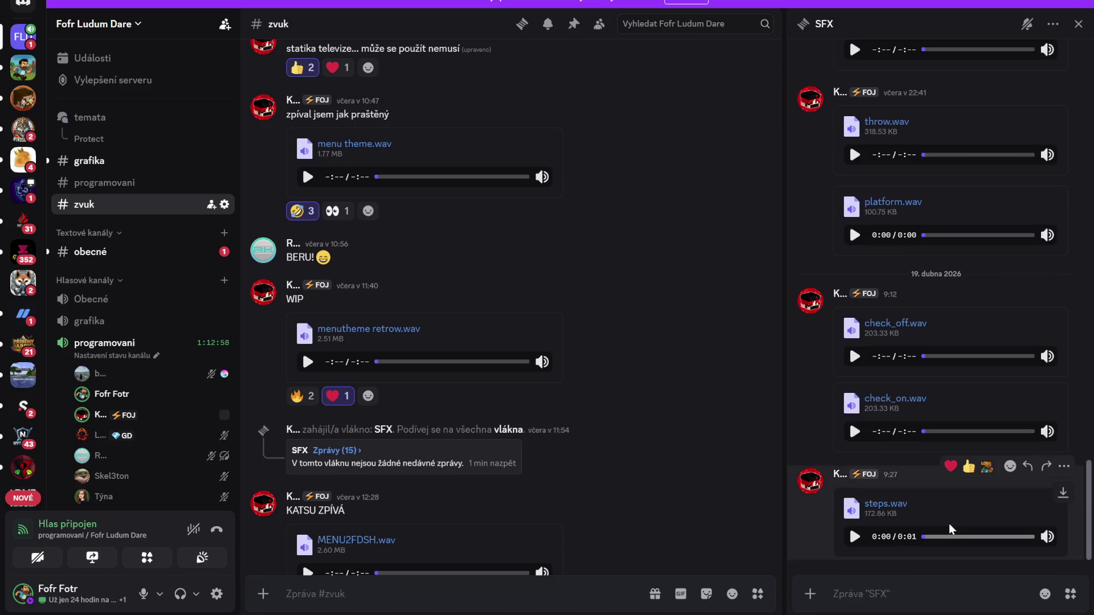
pyautogui.moveTo(1047, 536)
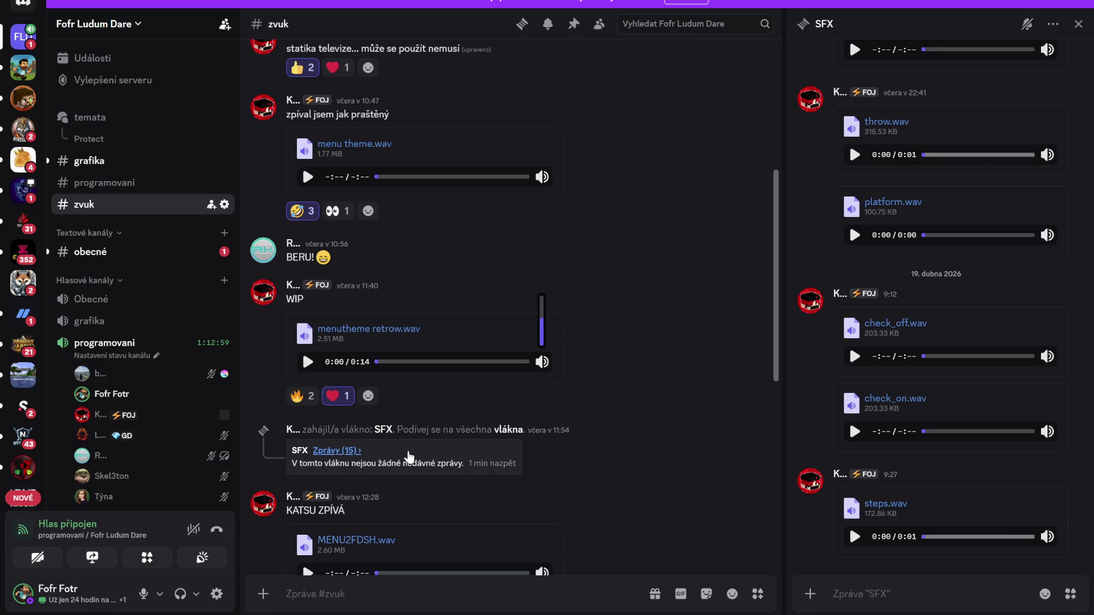
# Mute the microphone, turn output volume down to about 22%, and return to Unity.
pyautogui.click(143, 593)
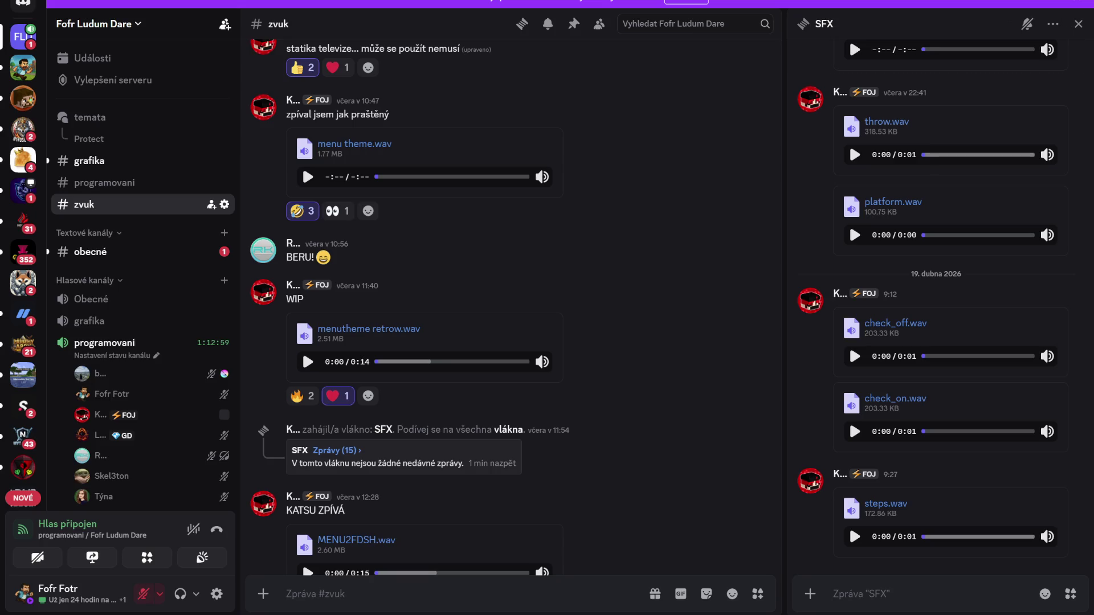
pyautogui.hotkey('alt', 'Tab')
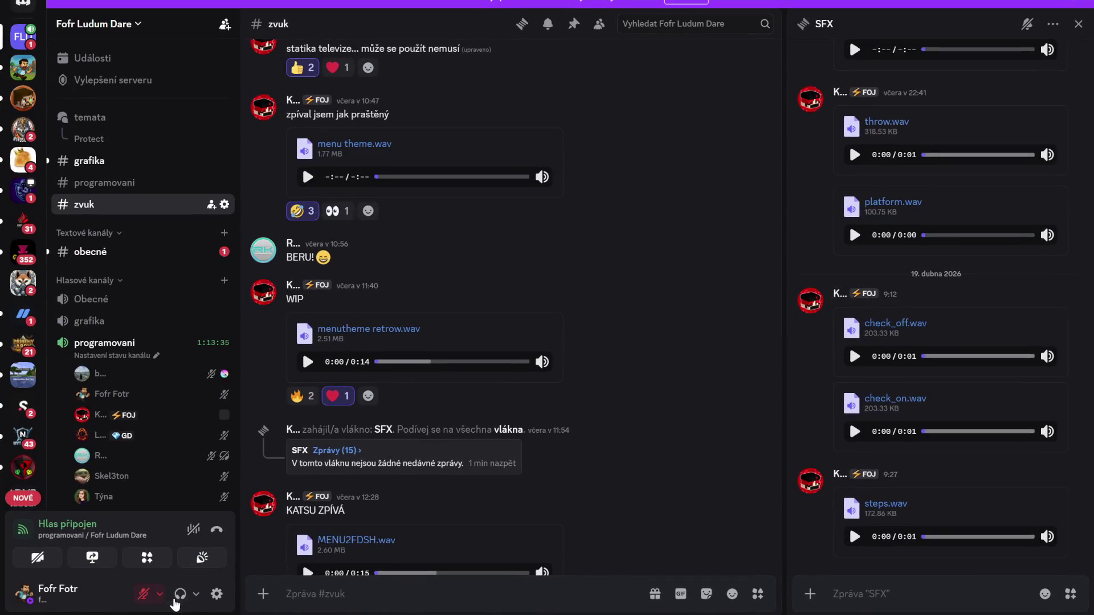
pyautogui.click(196, 594)
pyautogui.moveTo(221, 534); pyautogui.dragTo(207, 533)
pyautogui.hotkey('alt', 'Tab')
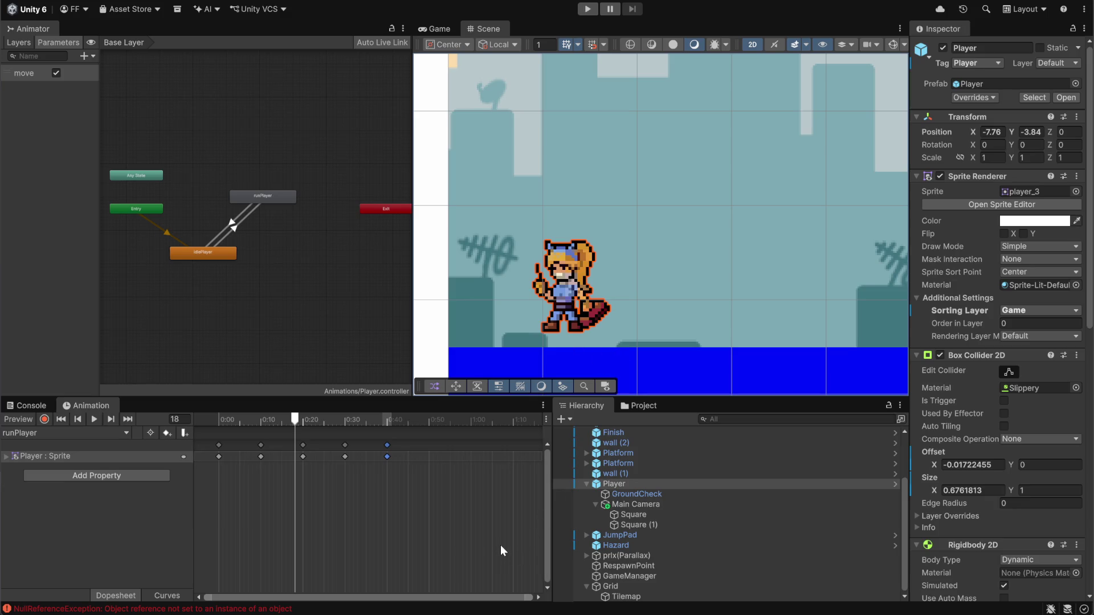
# Preview the runPlayer animation, then play steps.wav in Media Player.
pyautogui.click(93, 420)
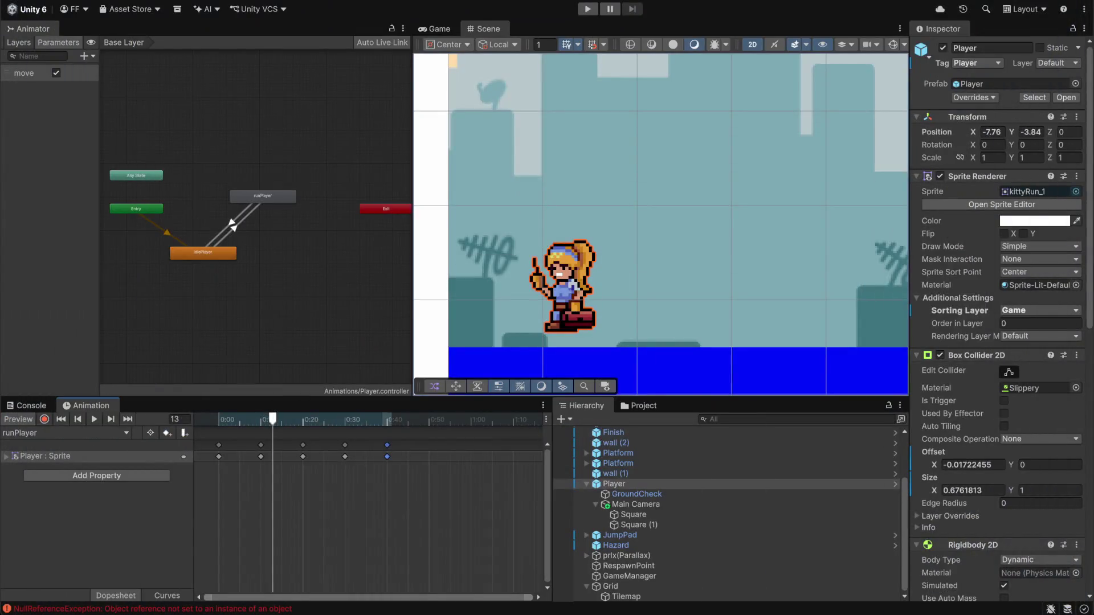
pyautogui.moveTo(718, 614)
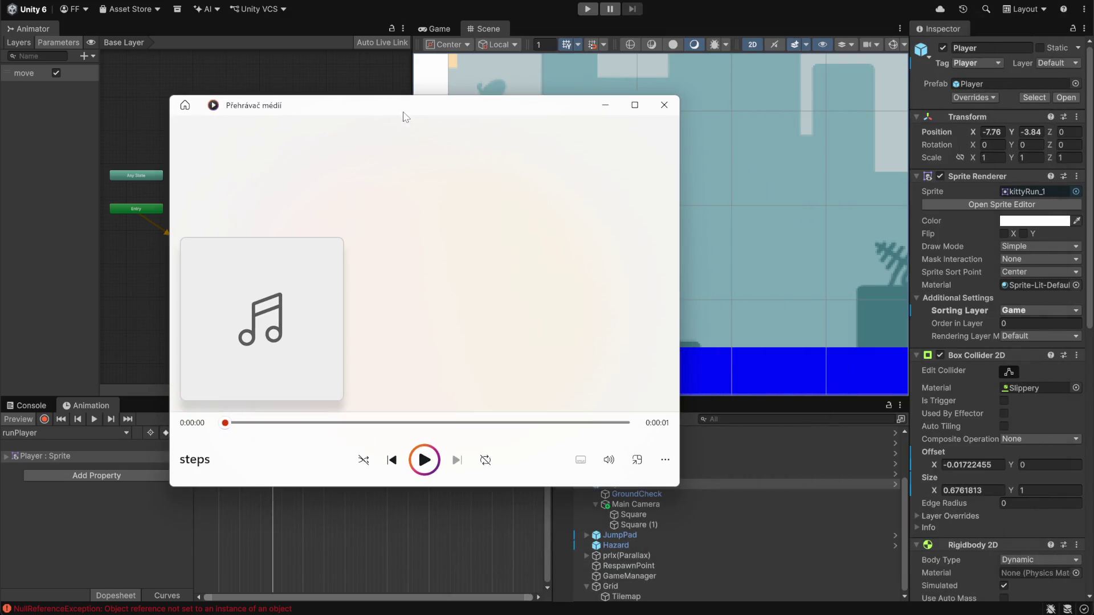
pyautogui.click(424, 462)
# Replay the steps sound five times in Media Player, then close the player.
pyautogui.click(424, 461)
pyautogui.click(424, 461)
pyautogui.click(426, 465)
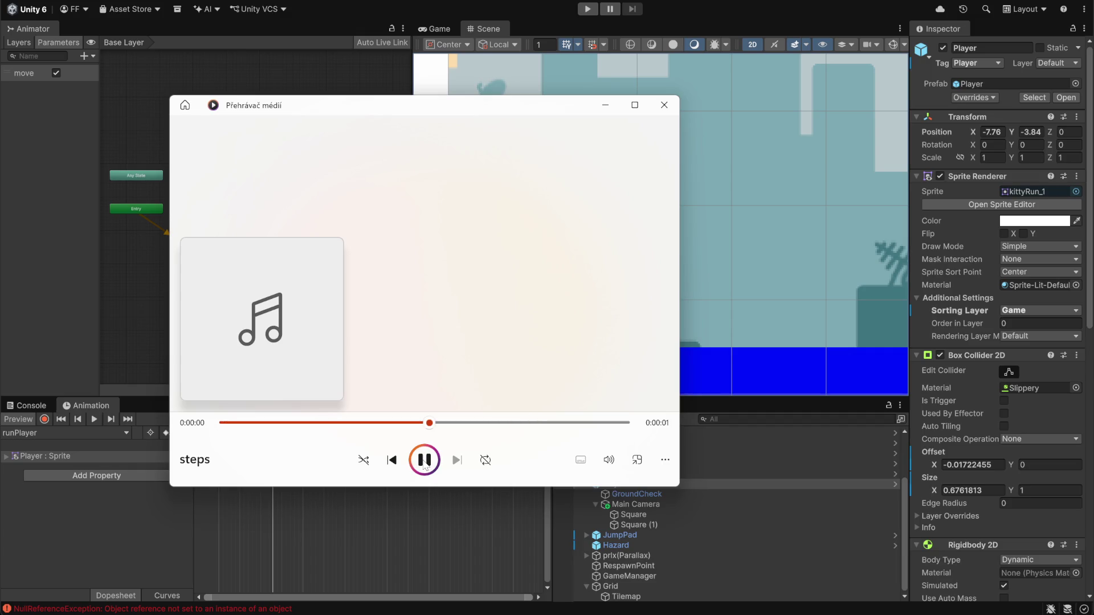
pyautogui.click(425, 461)
pyautogui.click(425, 462)
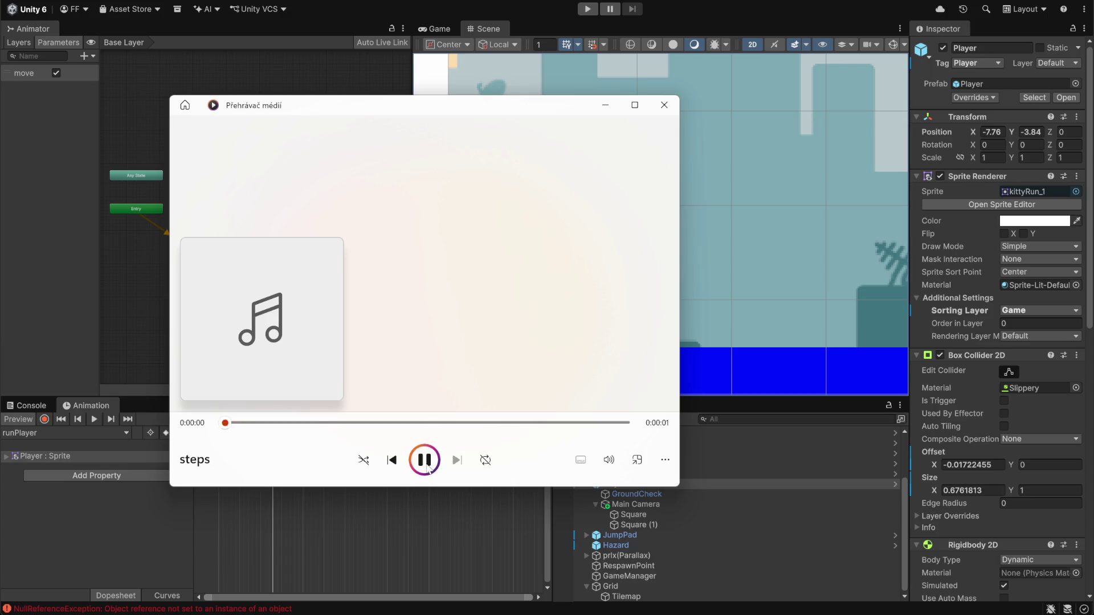
pyautogui.click(664, 105)
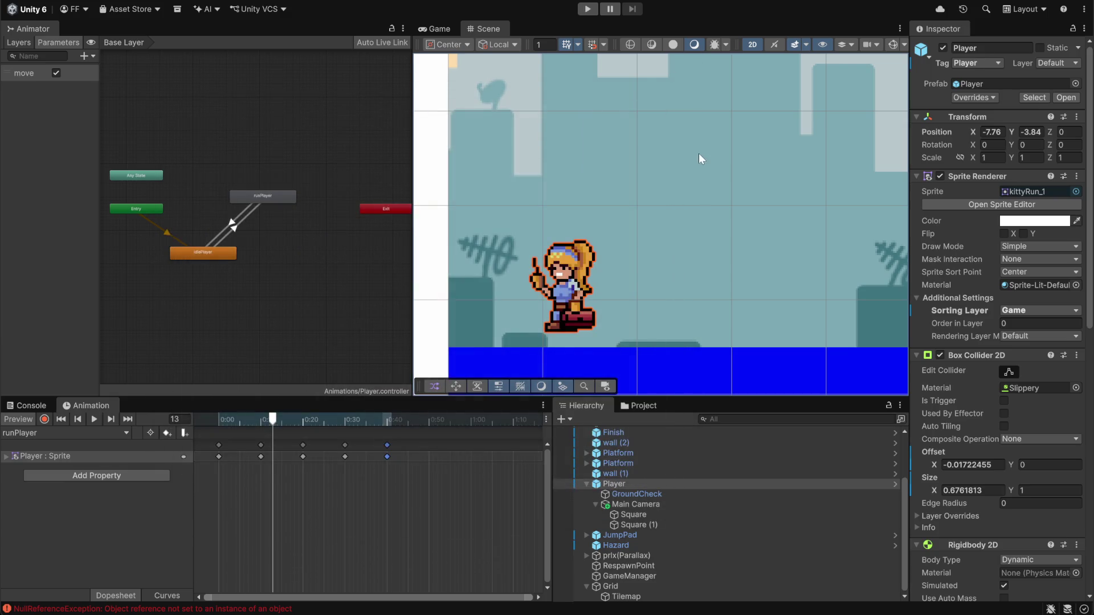
# Bring Discord forward and raise its output volume to 100%.
pyautogui.click(638, 611)
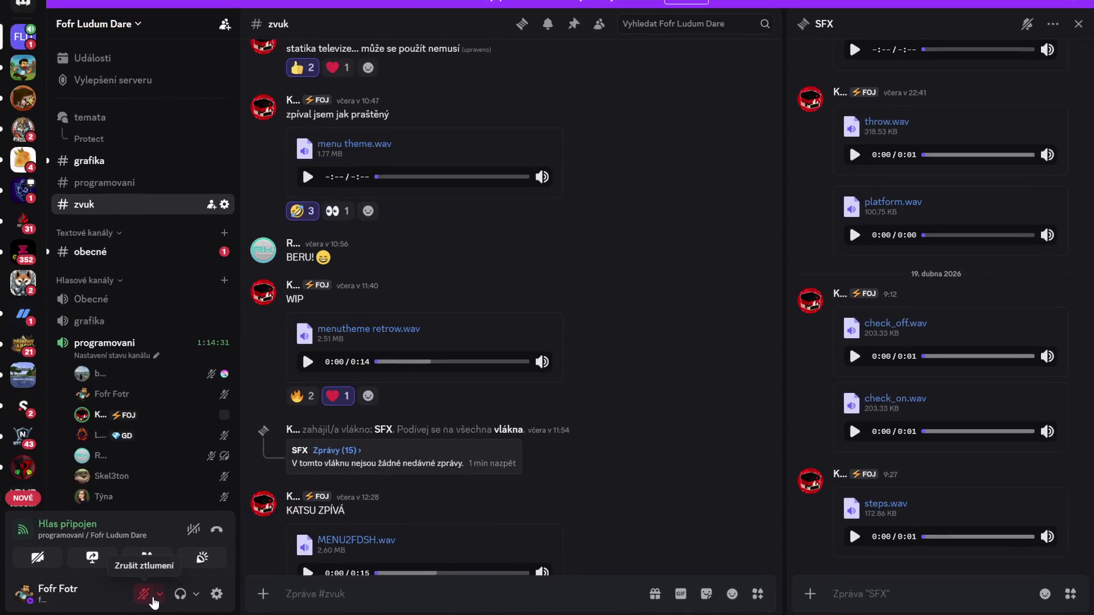
pyautogui.click(195, 594)
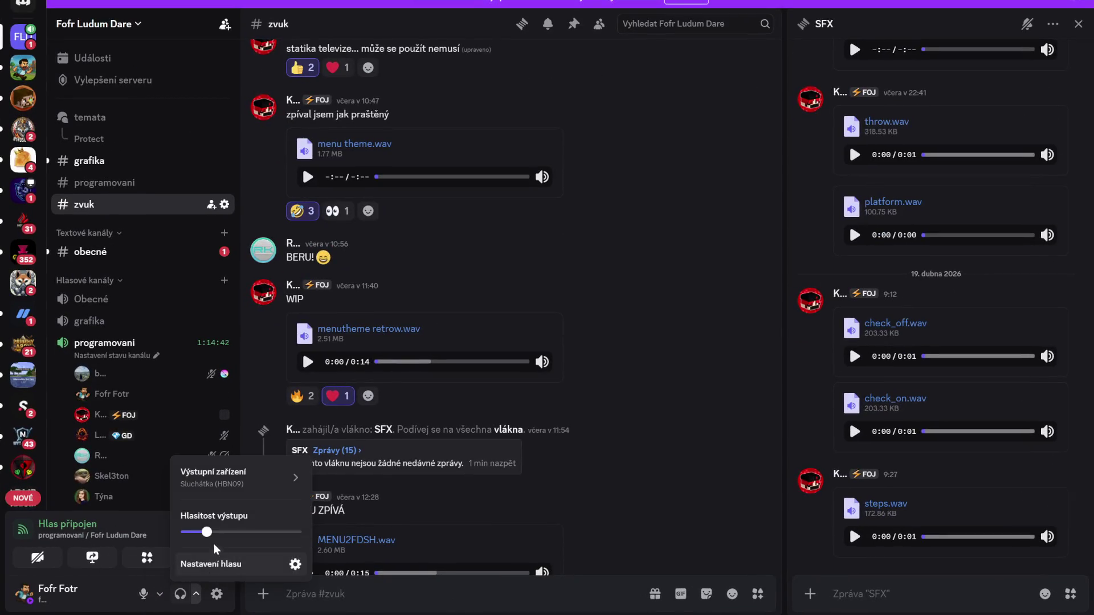
pyautogui.moveTo(221, 533); pyautogui.dragTo(239, 534)
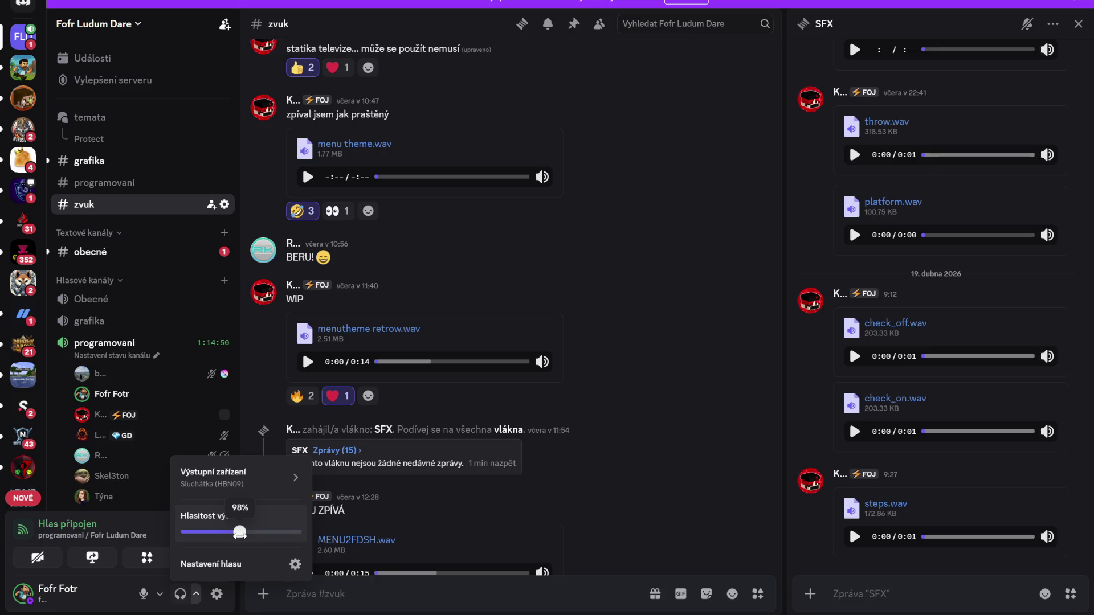
pyautogui.moveTo(239, 534); pyautogui.dragTo(241, 534)
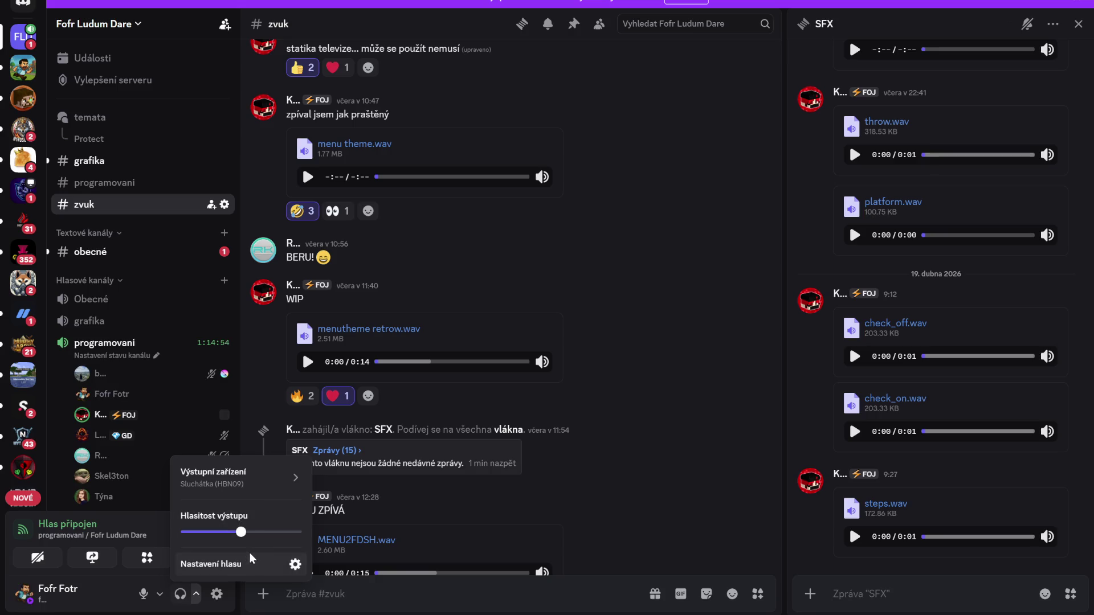
pyautogui.moveTo(241, 532)
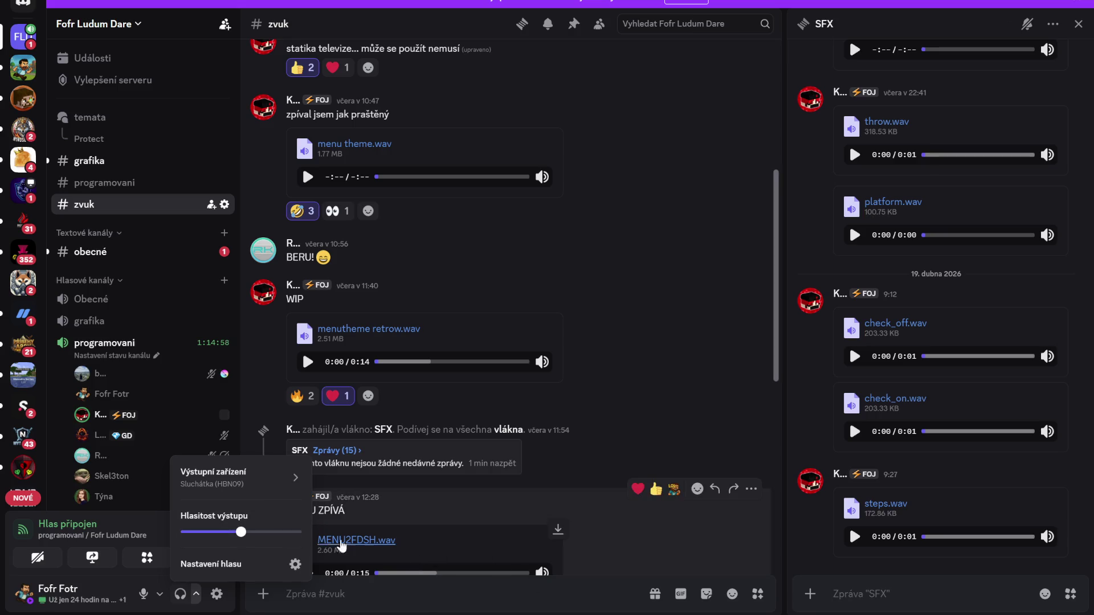
# Lower Discord's output volume to about 70% and mute the microphone.
pyautogui.moveTo(259, 478)
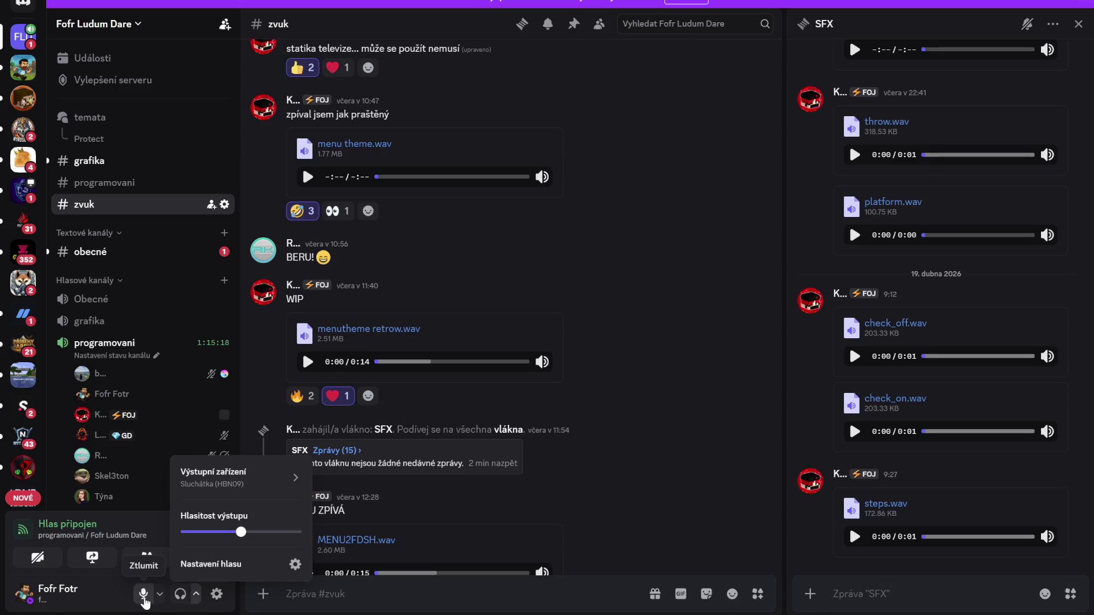
pyautogui.moveTo(241, 532); pyautogui.dragTo(223, 533)
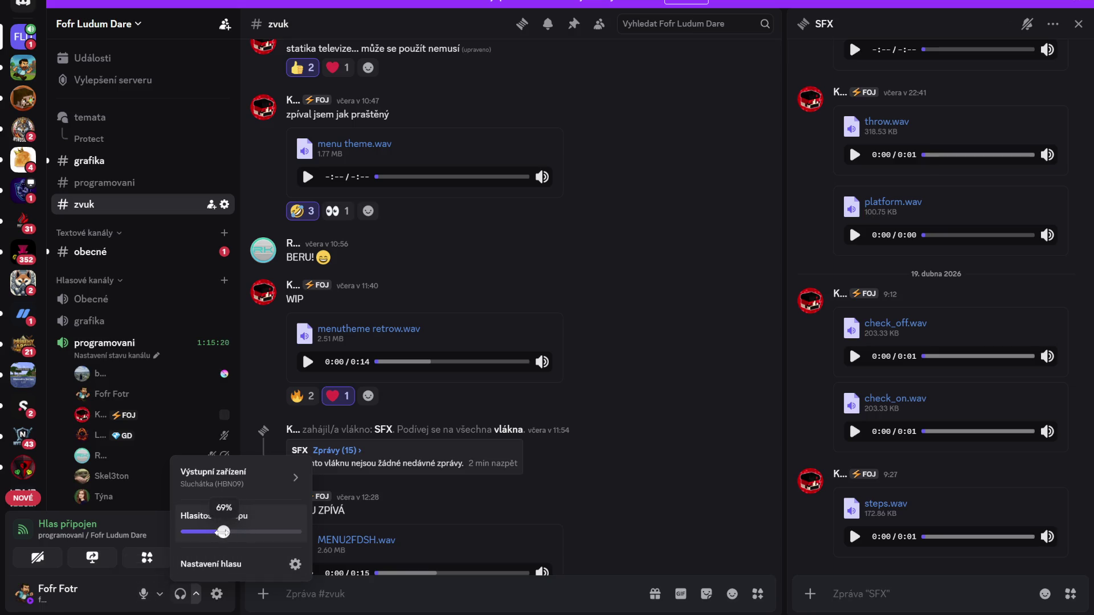
pyautogui.click(143, 594)
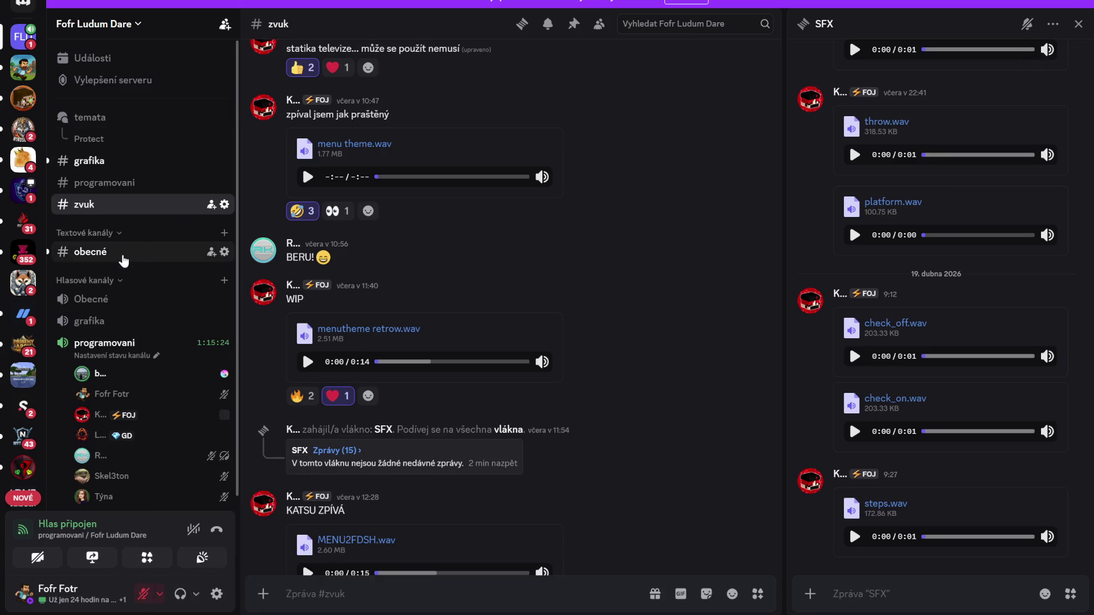
# Switch to the grafika channel and view the posted cursor image enlarged.
pyautogui.click(115, 170)
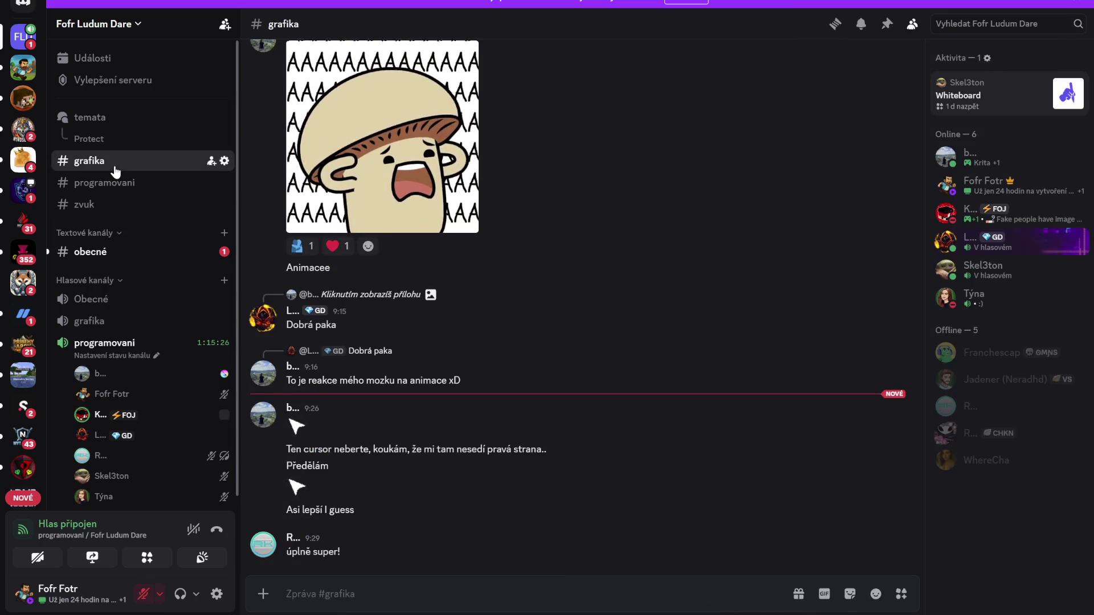
pyautogui.click(295, 427)
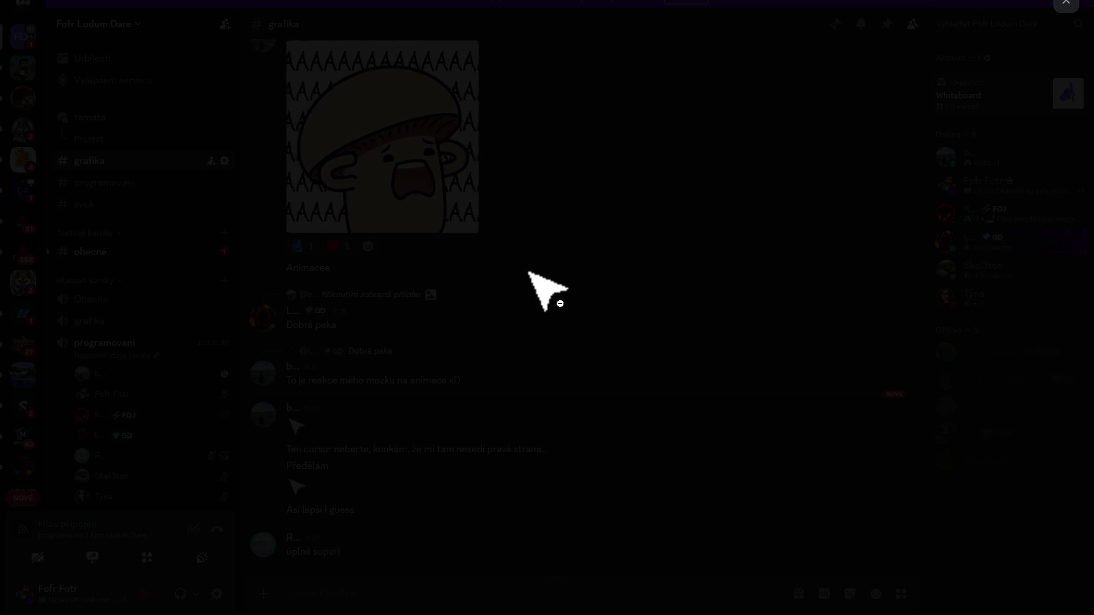
pyautogui.click(629, 233)
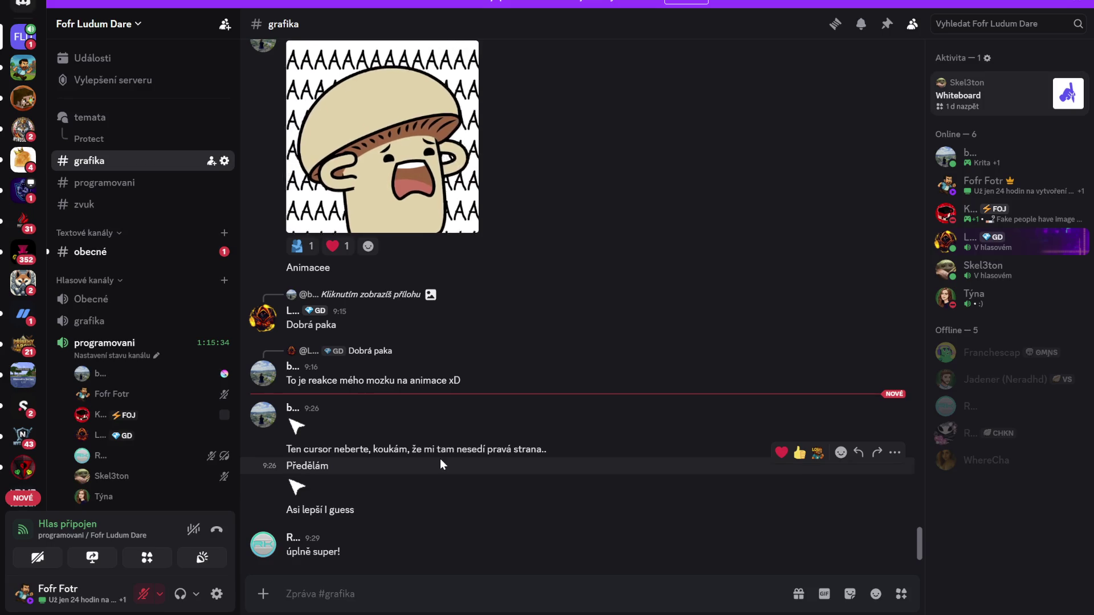
pyautogui.click(302, 487)
pyautogui.click(544, 288)
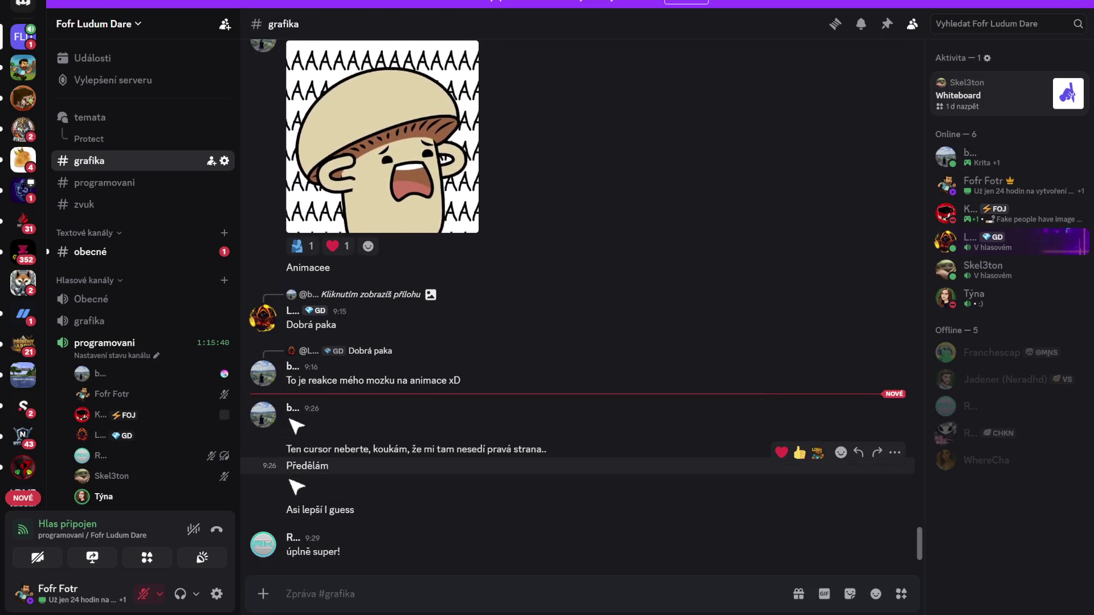
# Unmute the microphone and set Discord's output volume to about 95%.
pyautogui.click(144, 595)
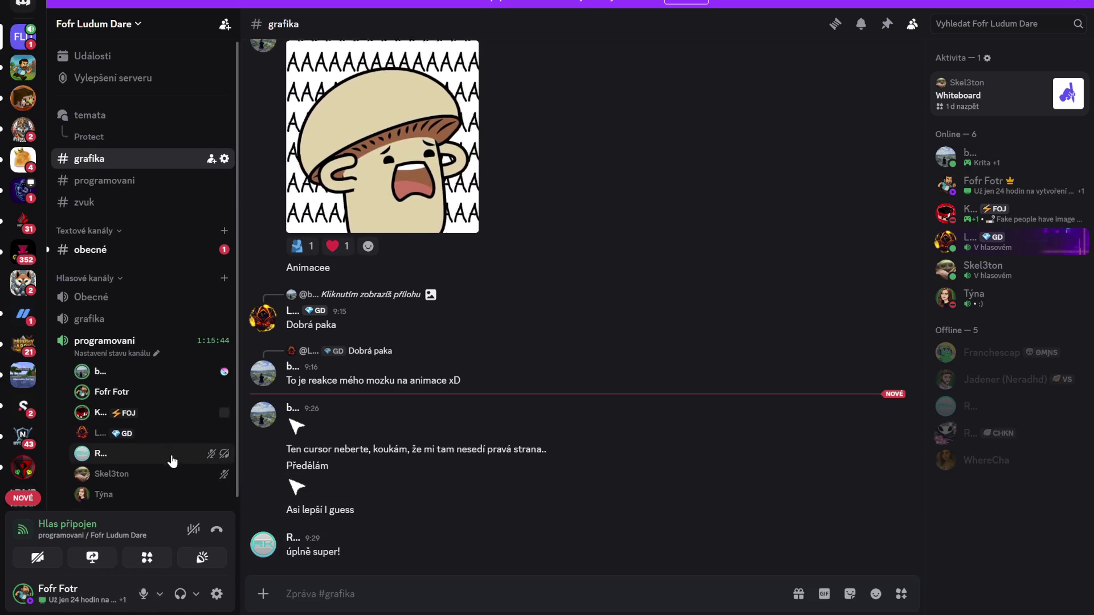
pyautogui.scroll(-1, 172, 462)
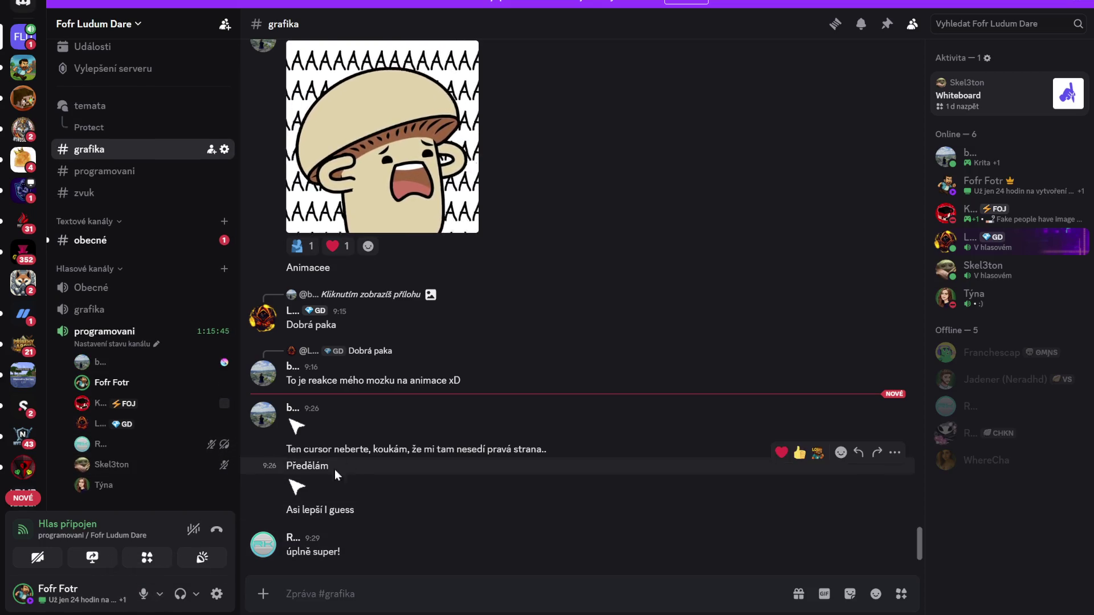
pyautogui.click(196, 594)
pyautogui.moveTo(216, 531); pyautogui.dragTo(241, 532)
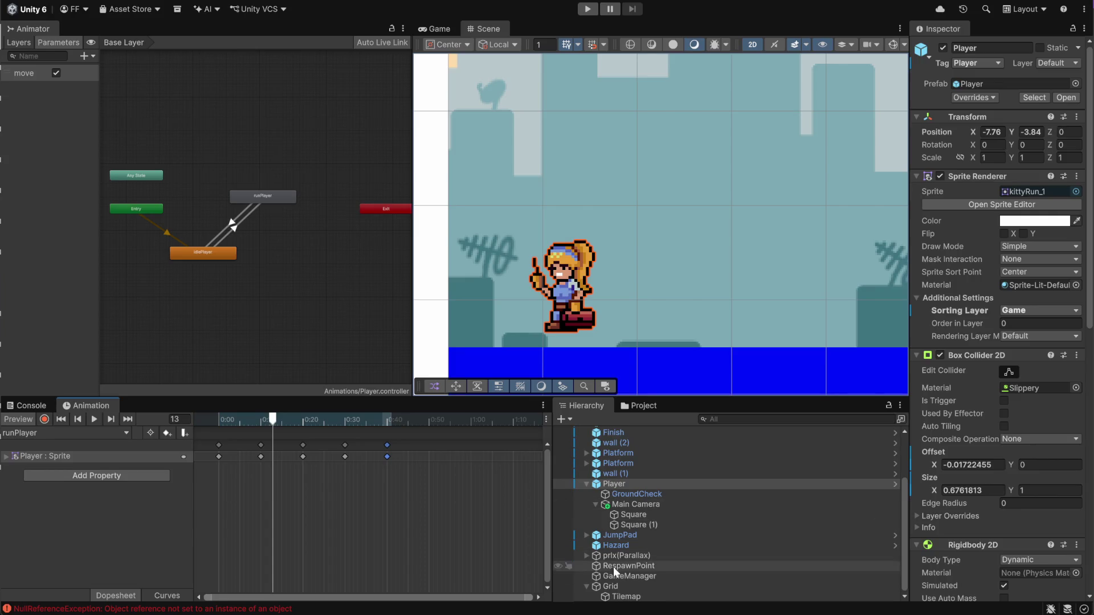
# Alt+Tab from Unity to GitHub Desktop on the LudumDare59 audioMira branch.
pyautogui.hotkey('alt', 'Tab')
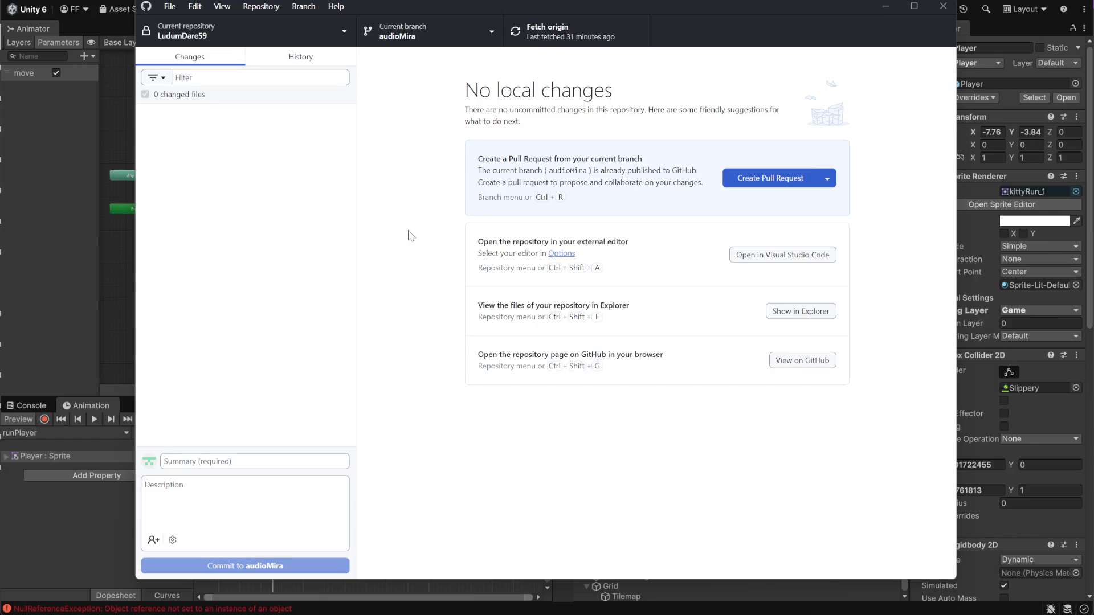
# List the repository branches and start a merge into audioMira, which is up to date with main.
pyautogui.click(433, 31)
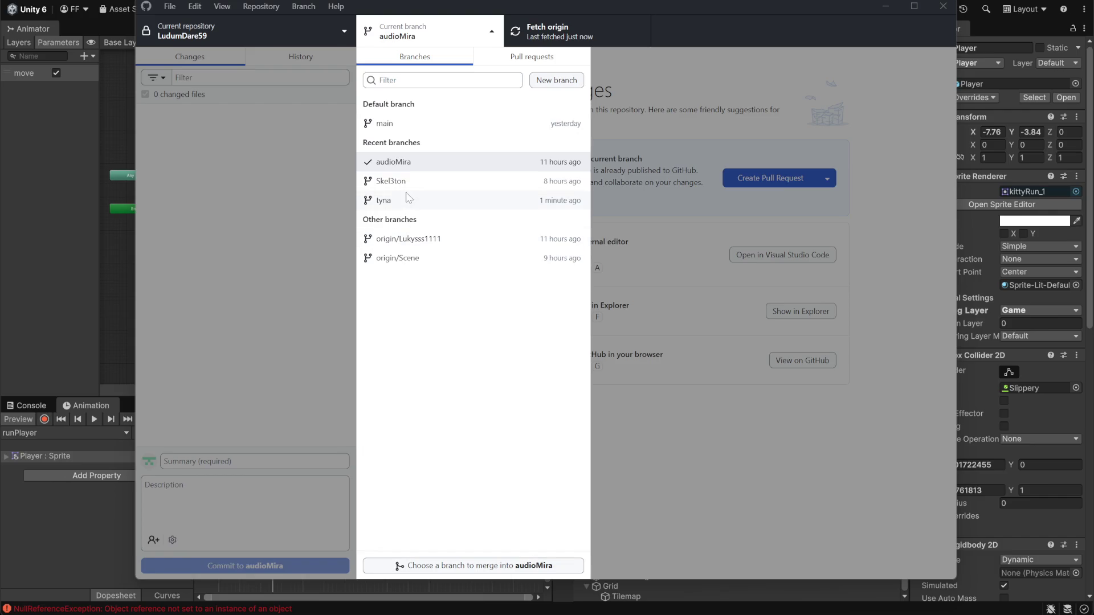
pyautogui.click(509, 566)
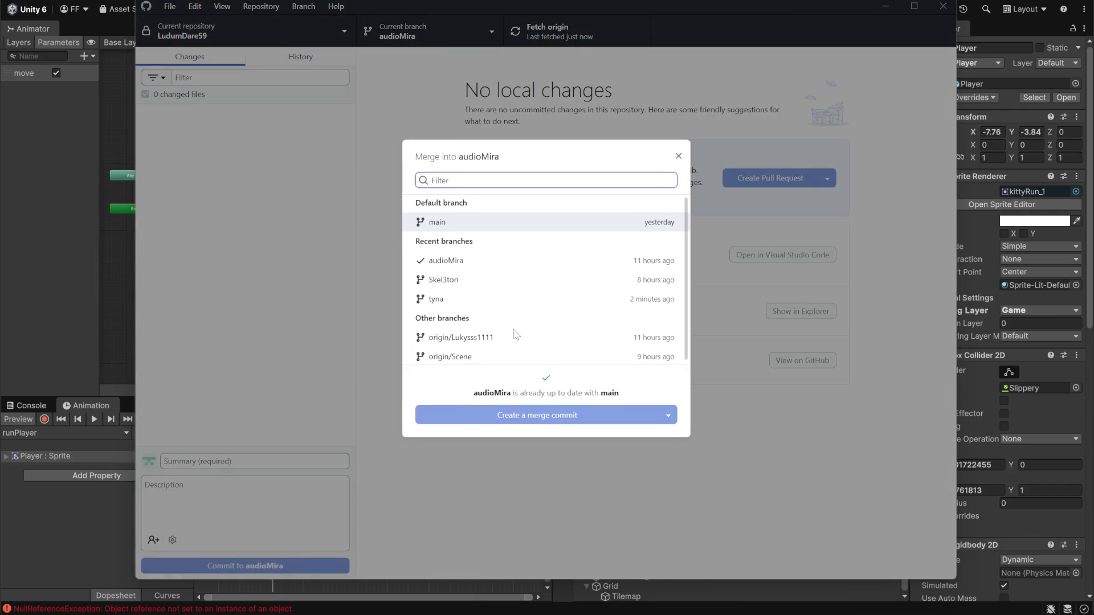
# Check merge conflicts against audioMira for each of the three team branches.
pyautogui.scroll(-1, 513, 338)
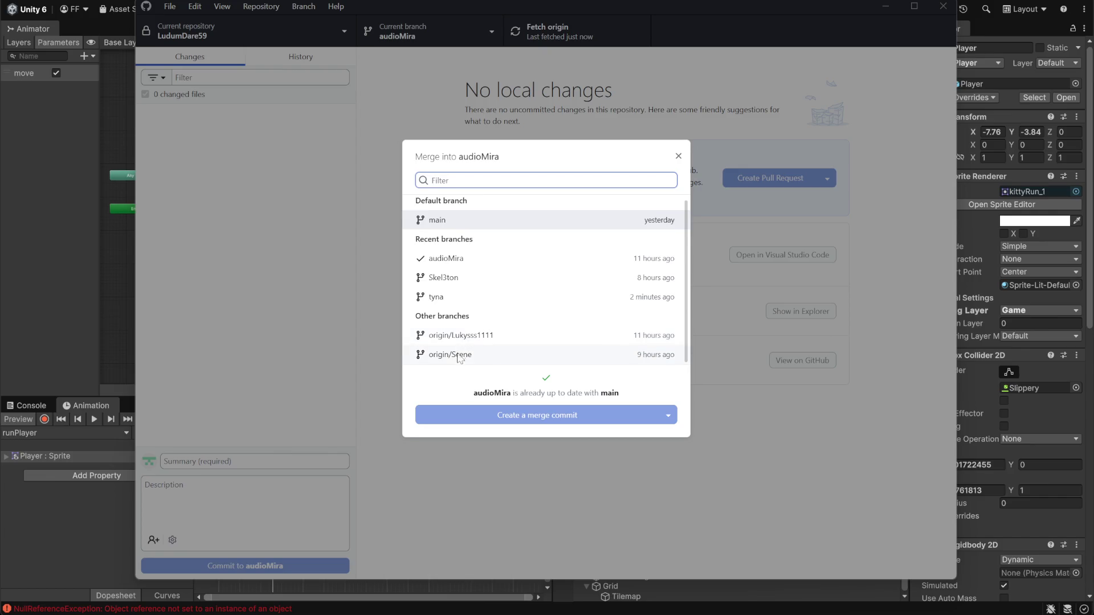
pyautogui.click(460, 342)
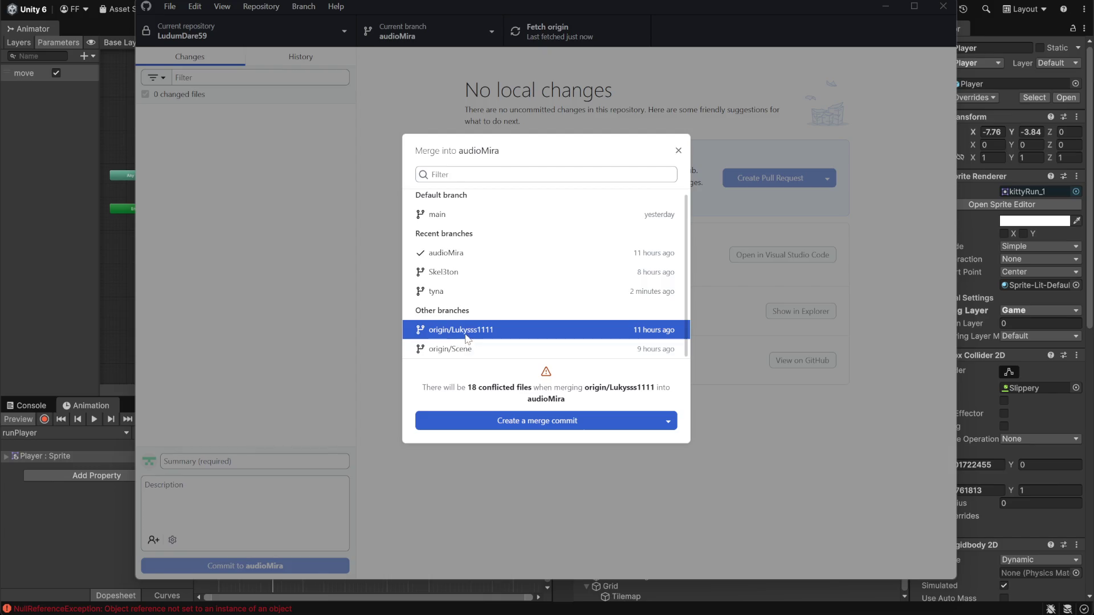
pyautogui.click(466, 299)
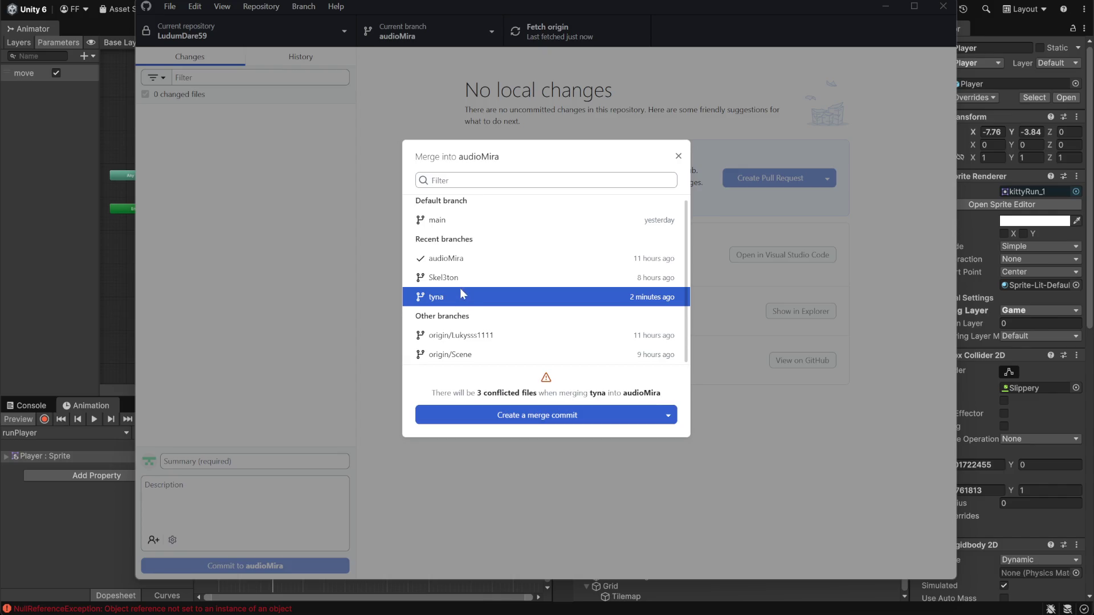
pyautogui.click(456, 281)
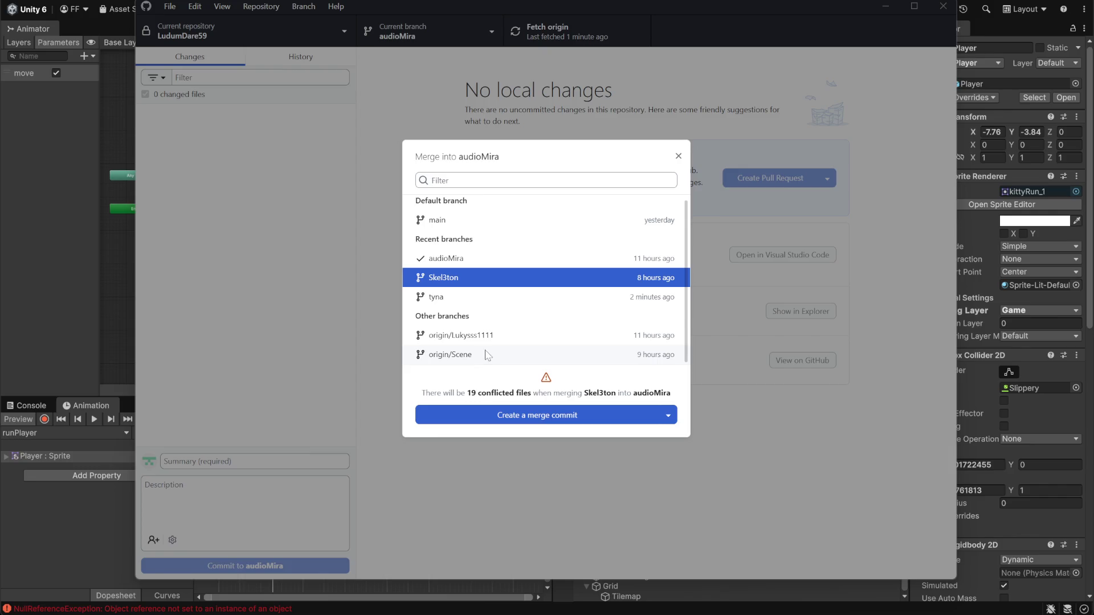
# Select tyna, switch the strategy to Squash and merge, and start it.
pyautogui.scroll(1, 467, 353)
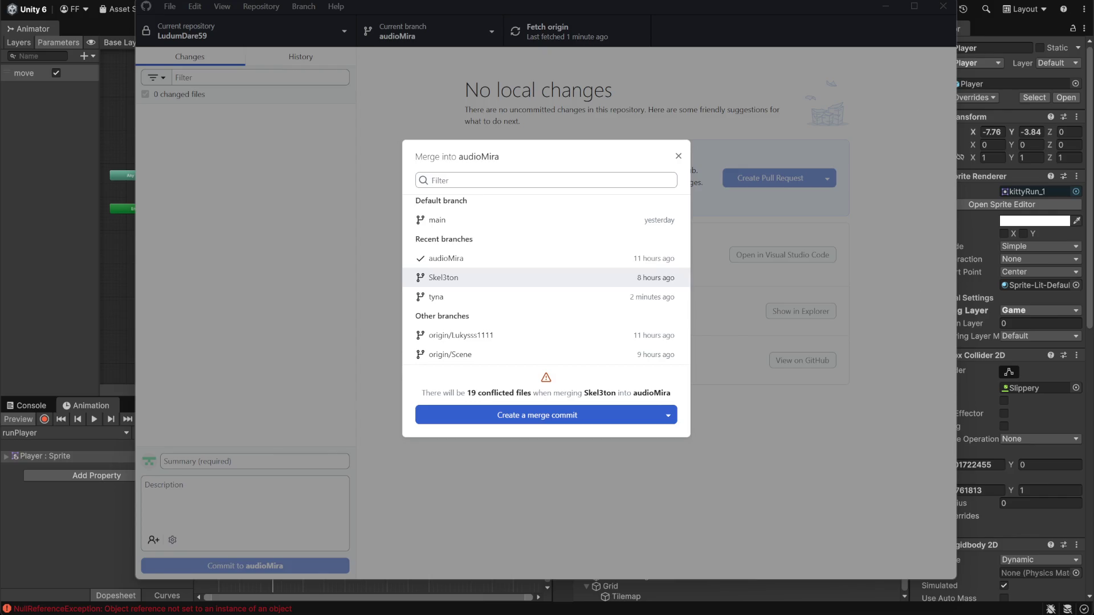
pyautogui.scroll(1, 541, 353)
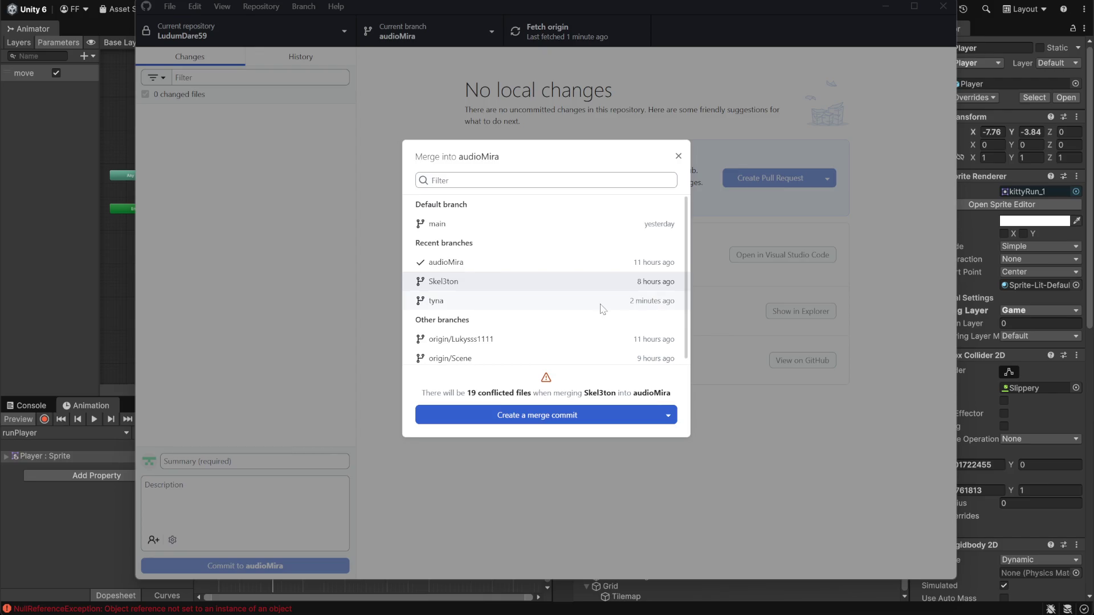
pyautogui.scroll(-1, 464, 346)
pyautogui.click(450, 297)
pyautogui.click(669, 419)
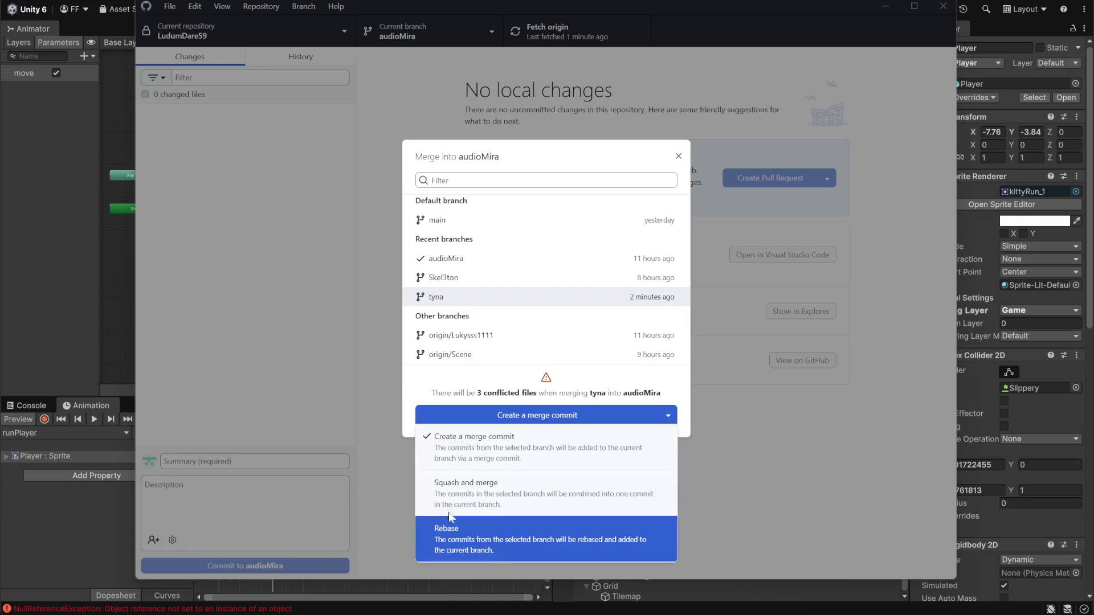
pyautogui.click(495, 489)
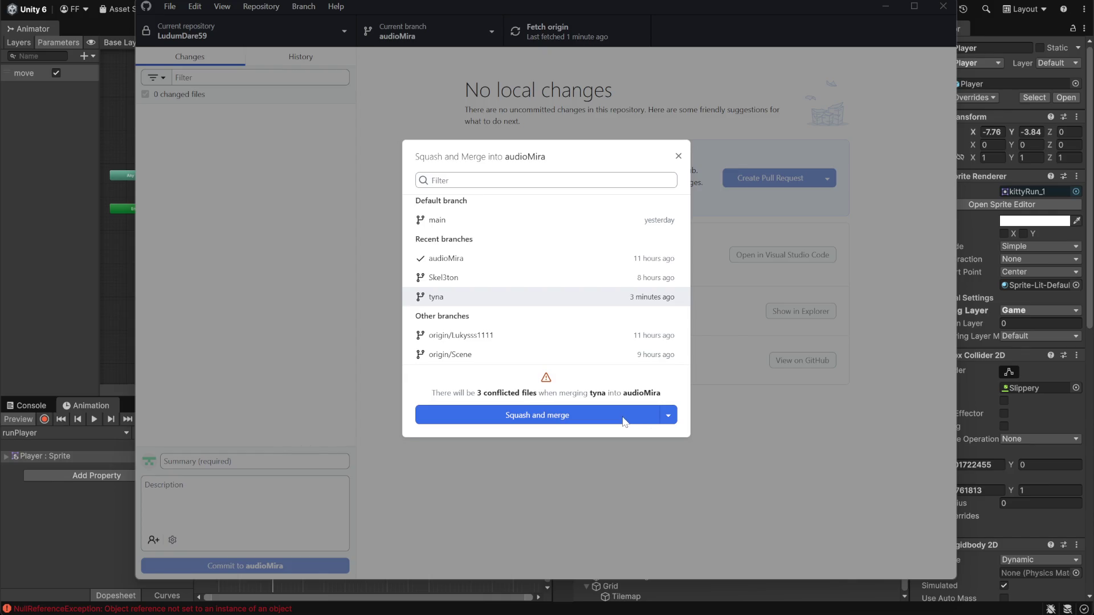
pyautogui.click(623, 420)
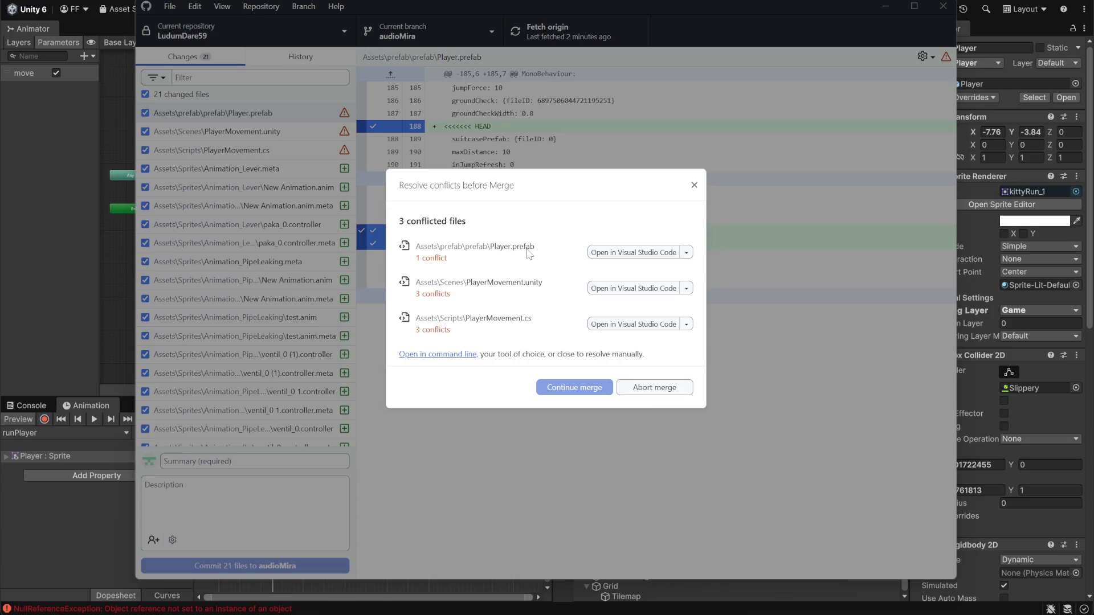
# Resolve Player.prefab with tyna's version and open PlayerMovement.unity in Visual Studio Code.
pyautogui.click(686, 253)
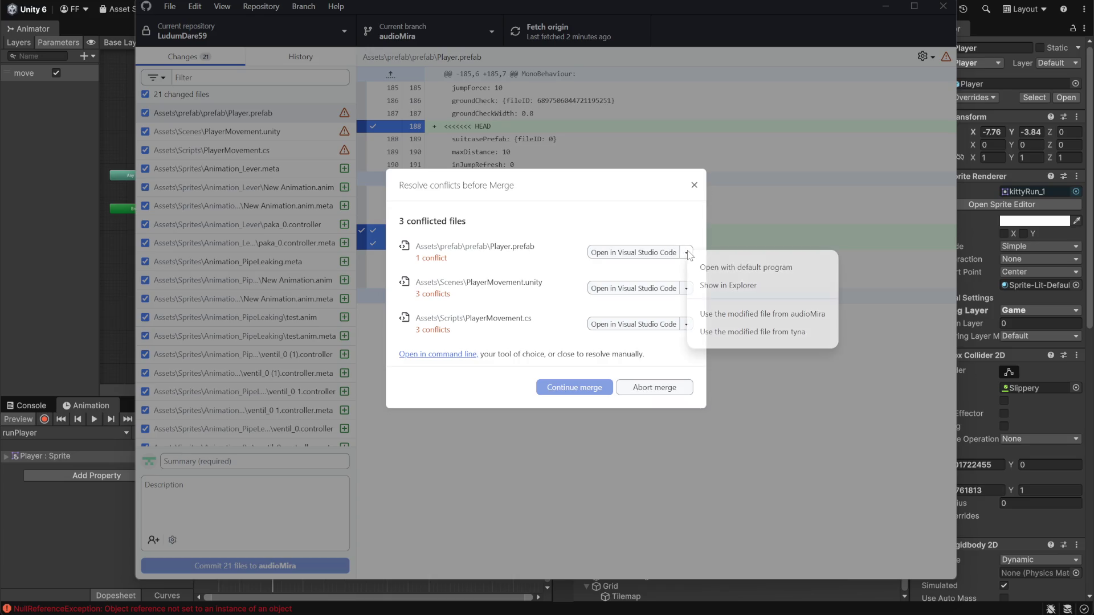
pyautogui.click(796, 329)
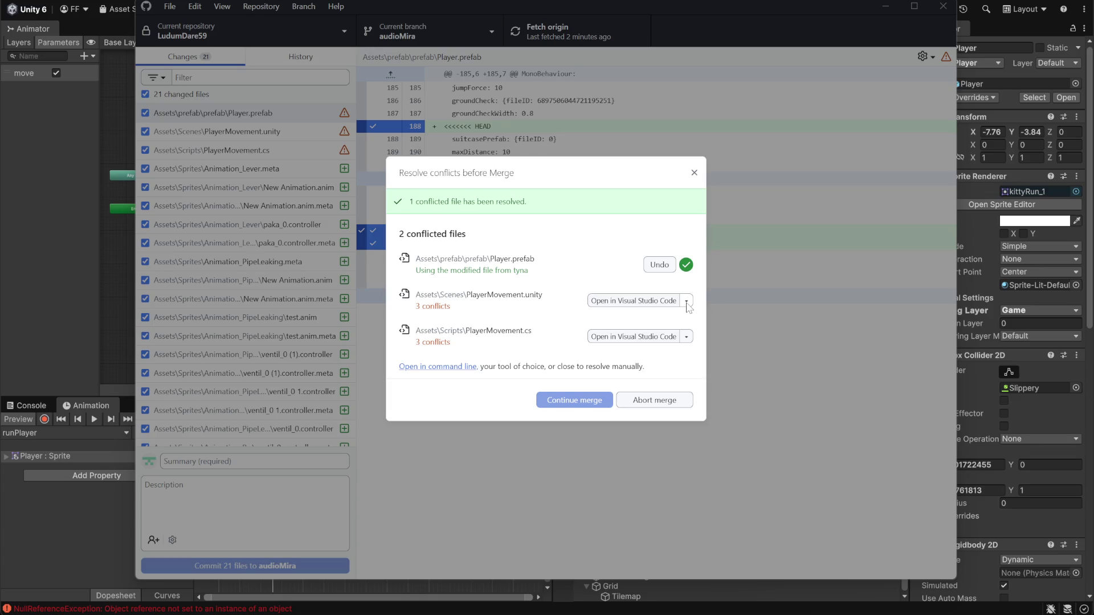
pyautogui.click(655, 300)
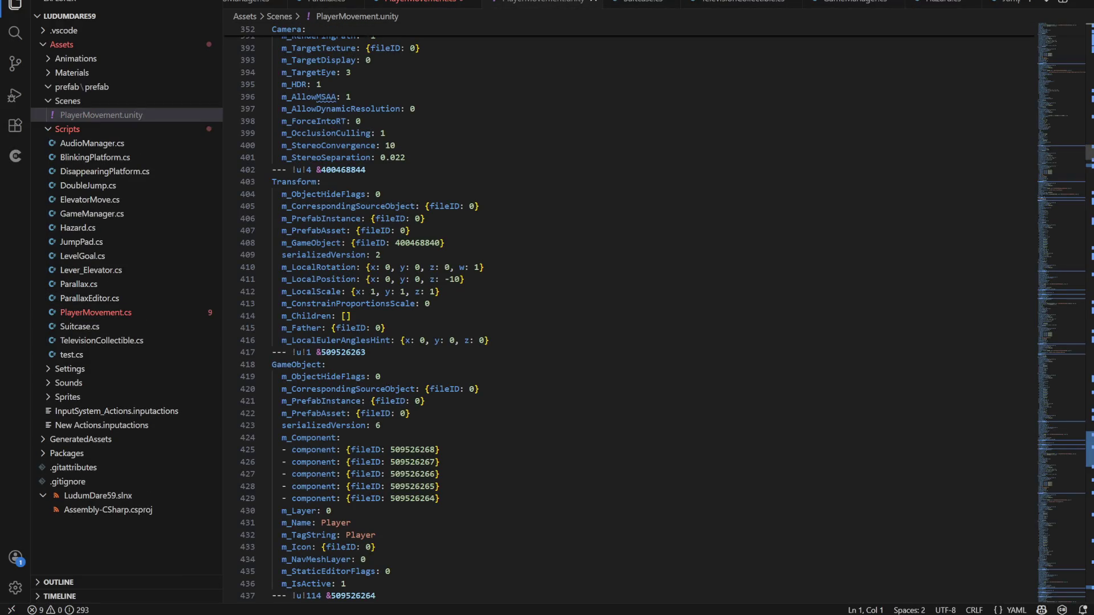
# Inspect the PlayerMovement.cs conflict blocks, checking maxDistance and highlighting every inJumpRefresh use.
pyautogui.click(410, 3)
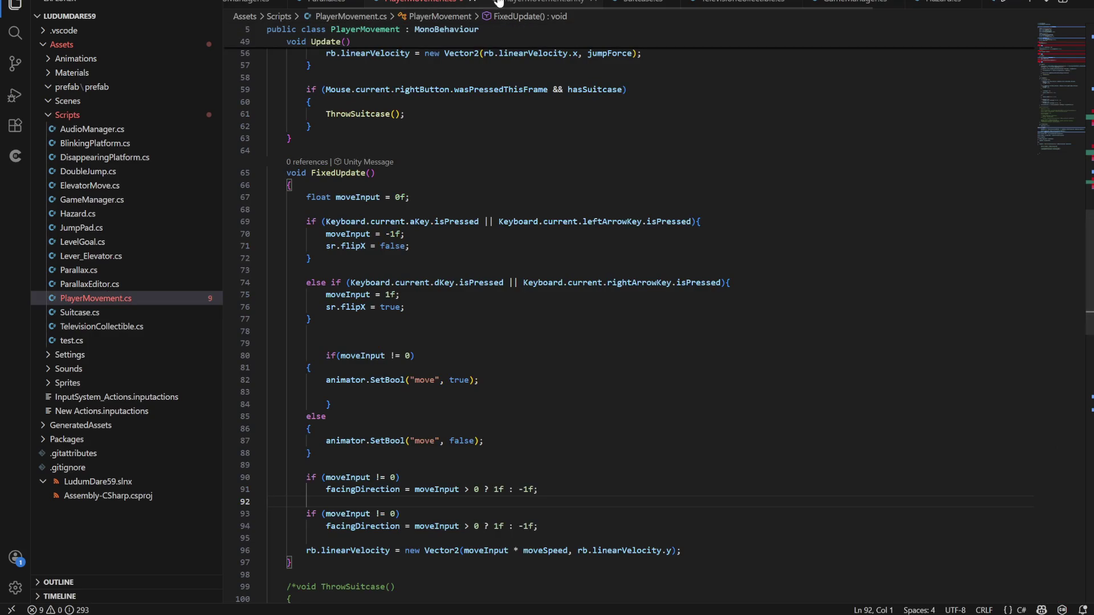
pyautogui.scroll(-8, 627, 319)
pyautogui.scroll(15, 627, 319)
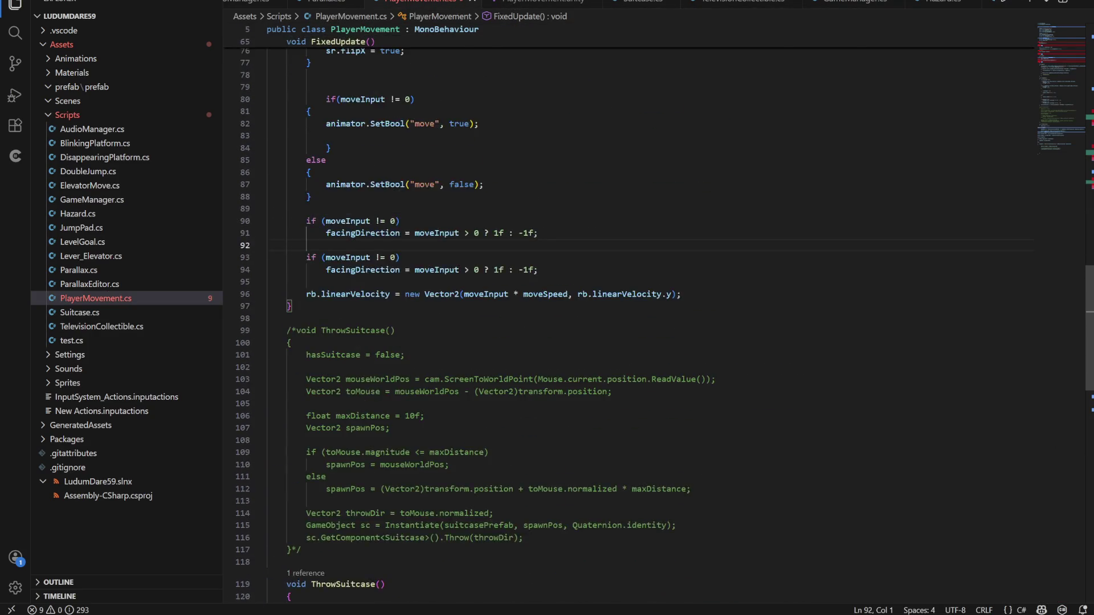
pyautogui.scroll(5, 627, 319)
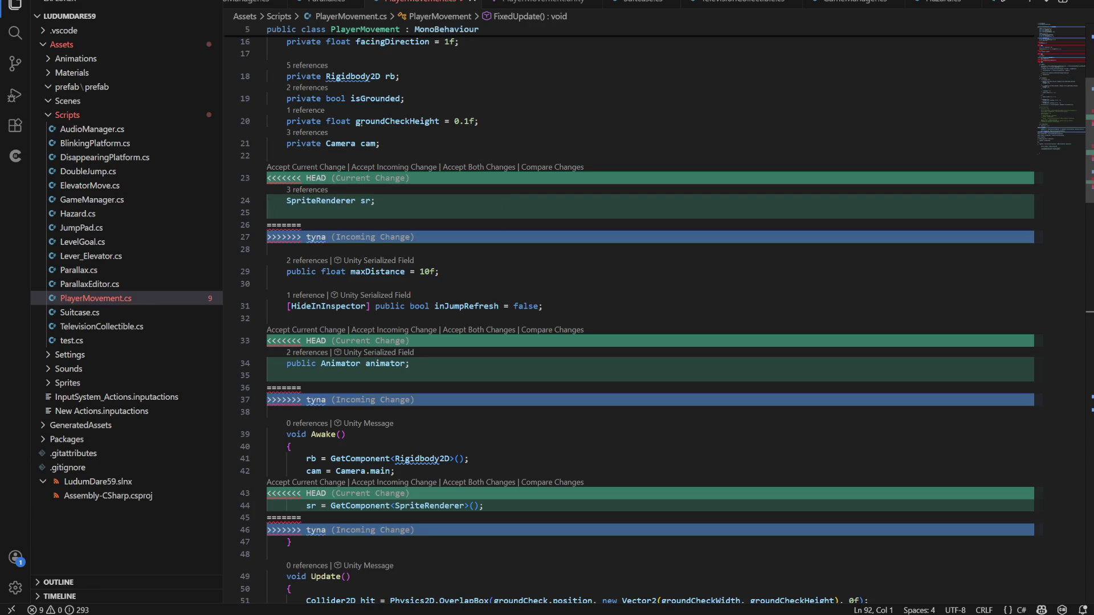
pyautogui.scroll(-2, 627, 319)
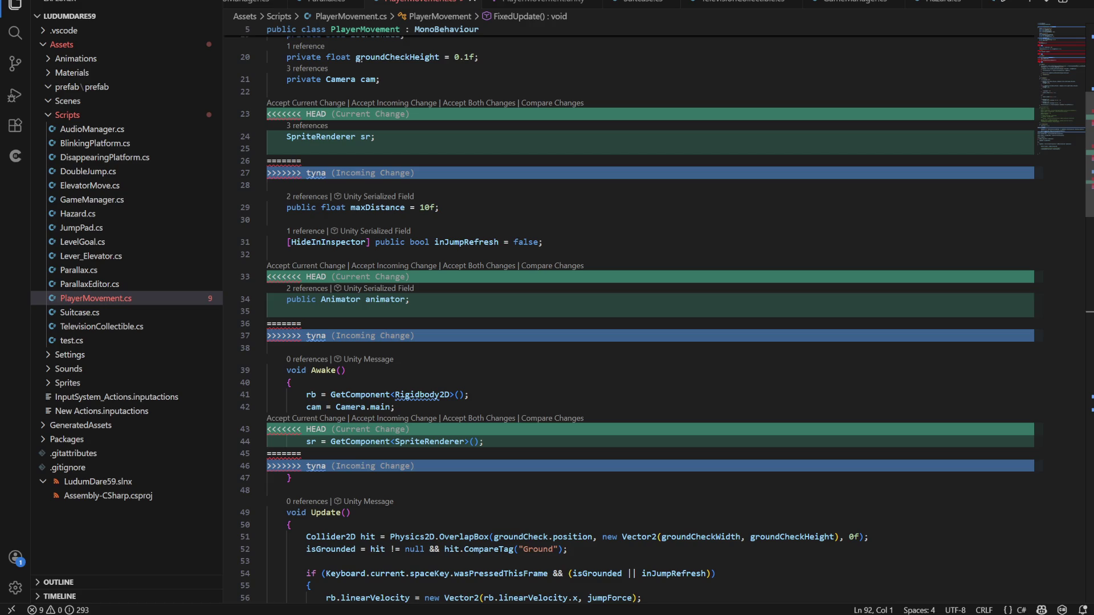
pyautogui.scroll(-1, 627, 319)
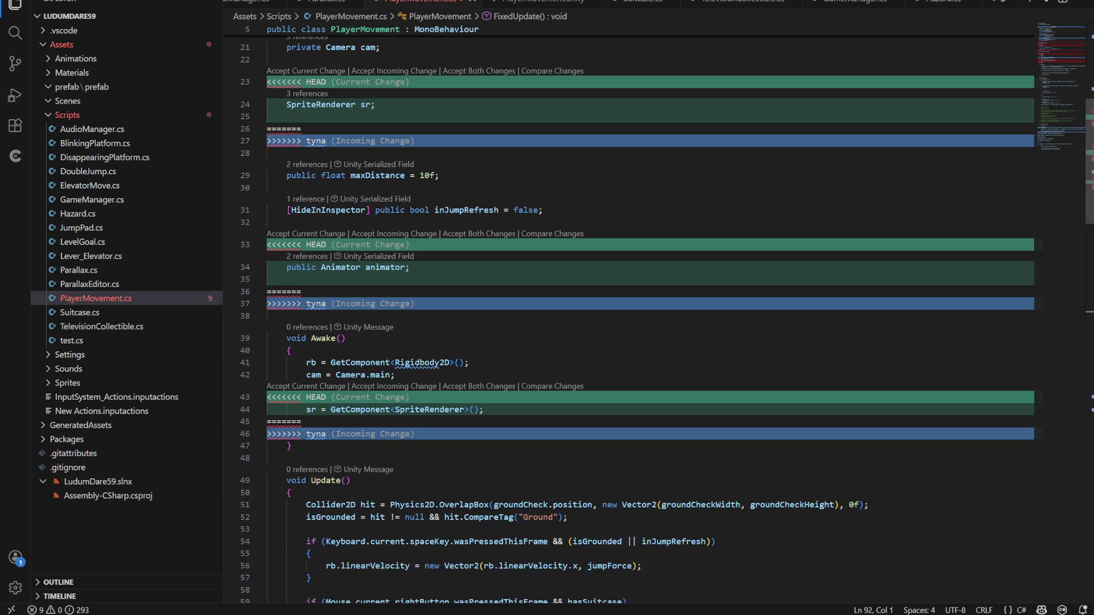
pyautogui.click(376, 175)
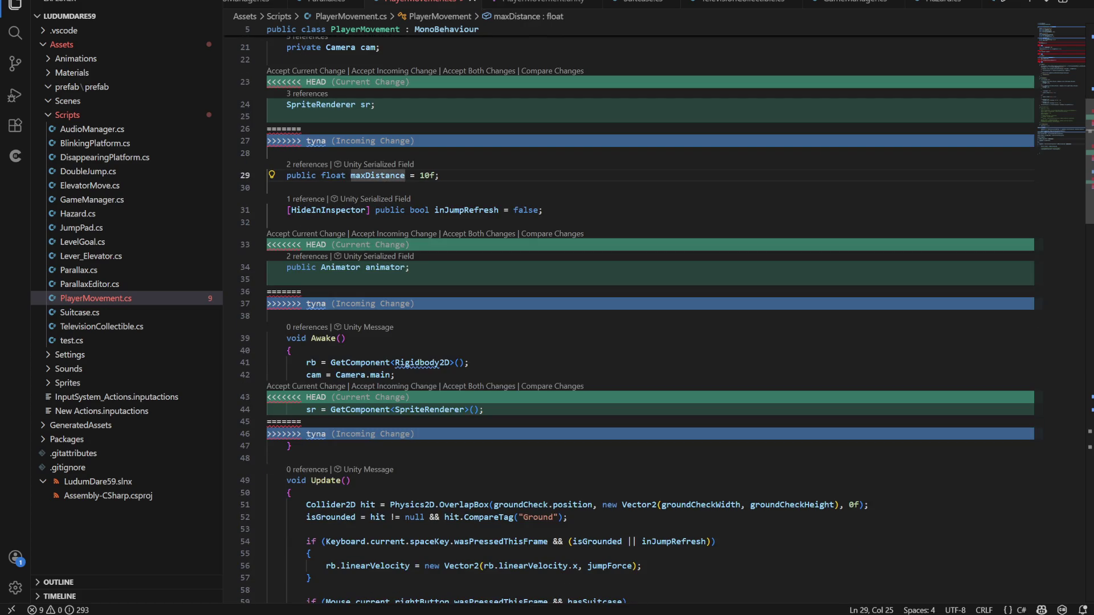
pyautogui.click(365, 222)
pyautogui.click(395, 210)
pyautogui.click(479, 209)
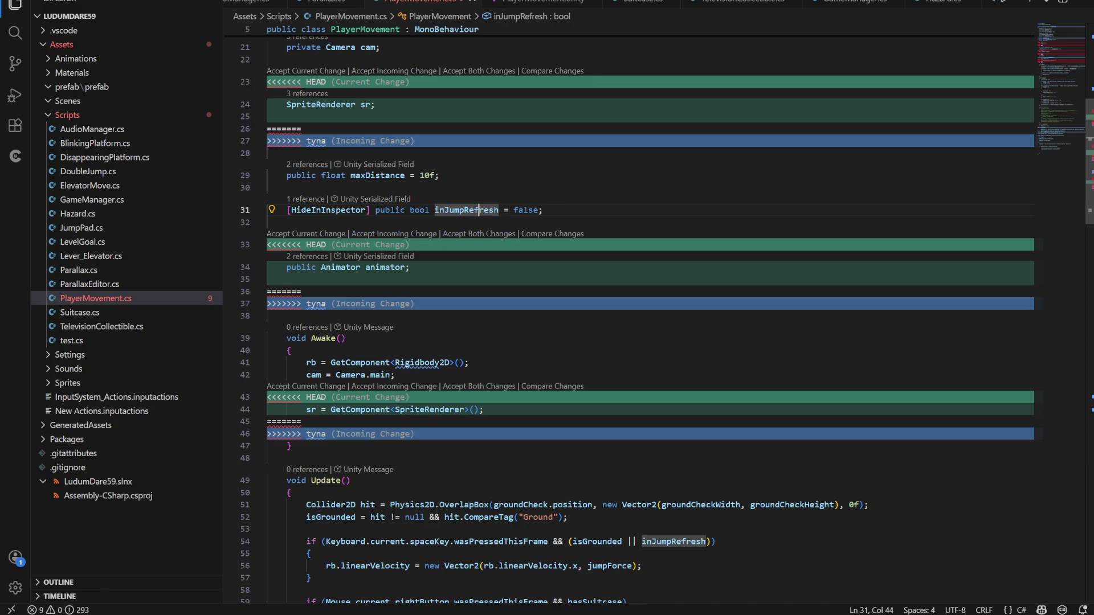
# Scroll through the remaining HEAD-versus-tyna conflicts, then close PlayerMovement.cs.
pyautogui.scroll(-2, 416, 298)
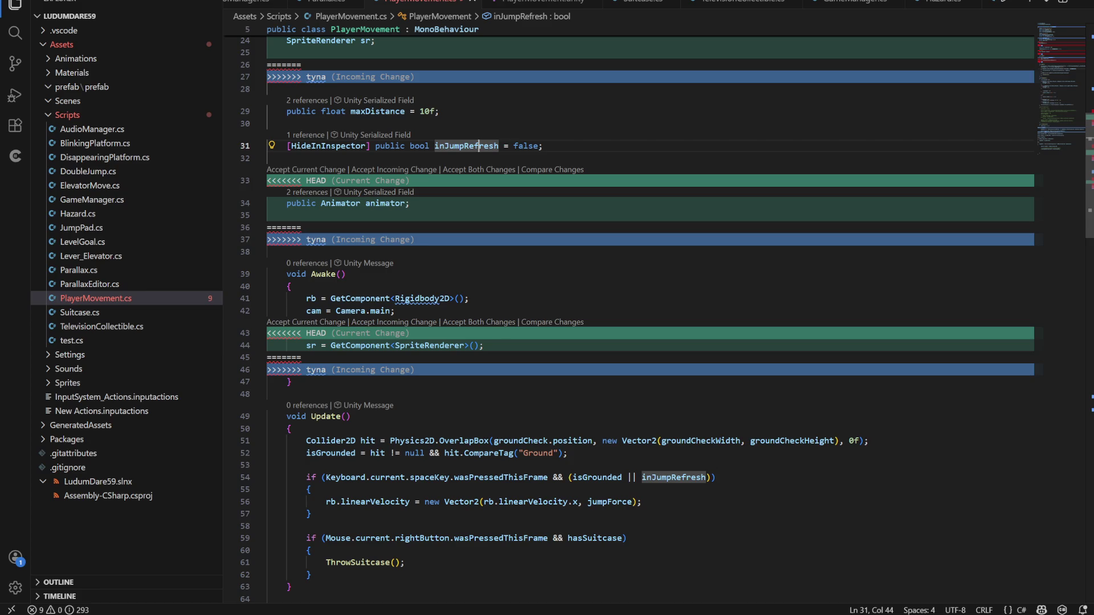
pyautogui.scroll(-3, 636, 319)
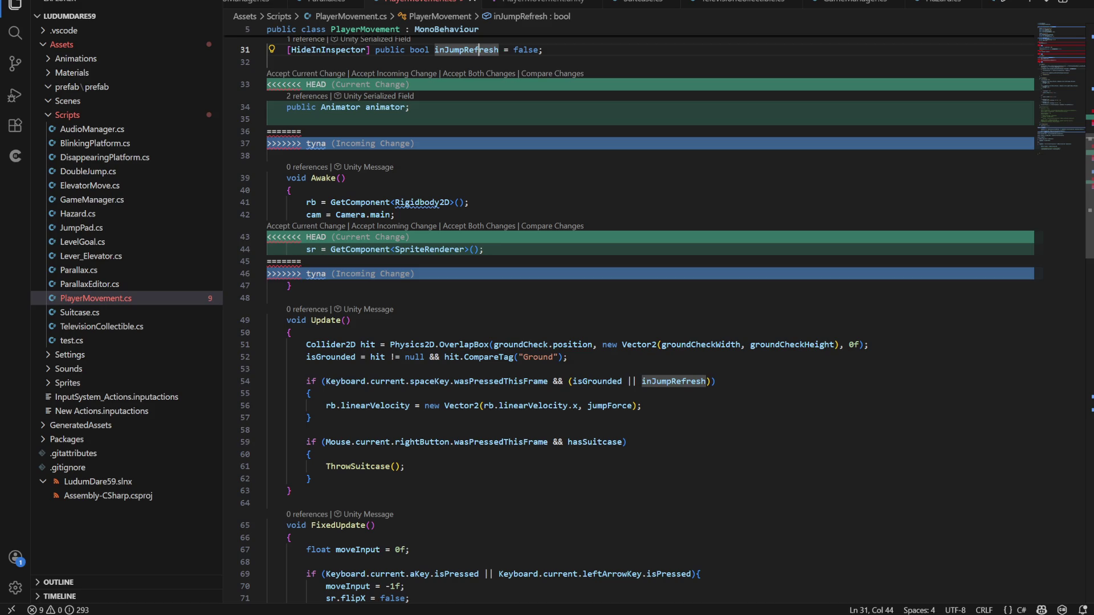
pyautogui.scroll(-5, 637, 319)
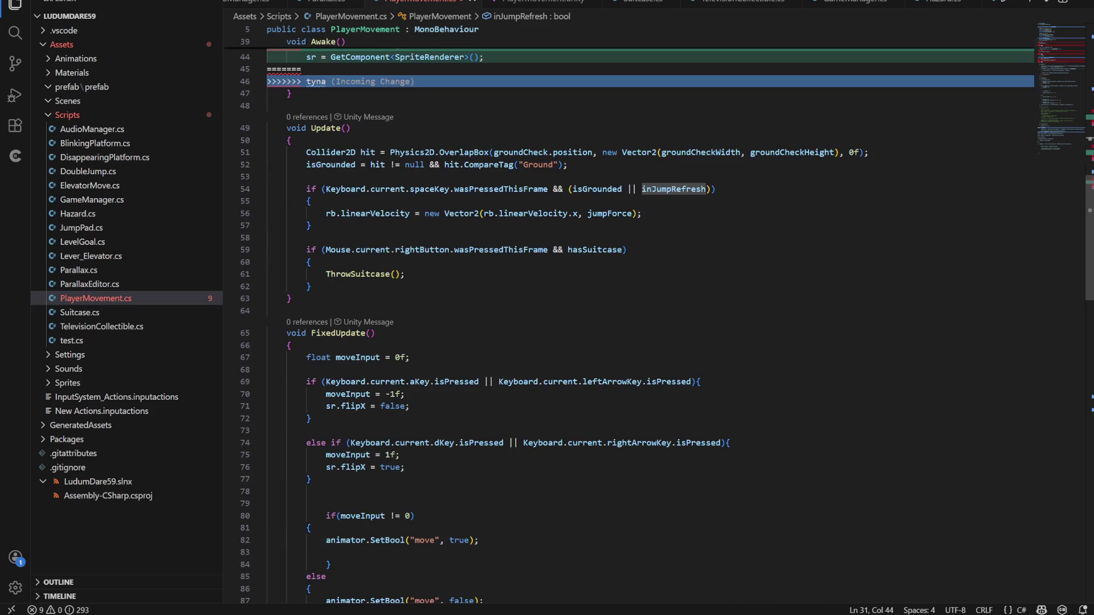
pyautogui.scroll(4, 637, 319)
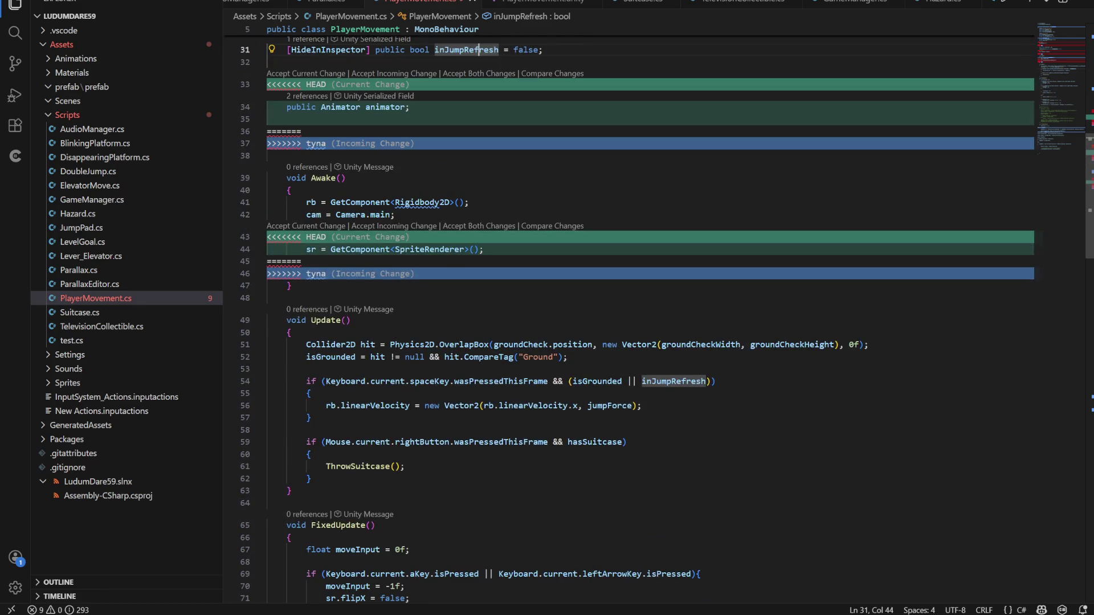
pyautogui.scroll(-14, 637, 319)
pyautogui.scroll(12, 636, 319)
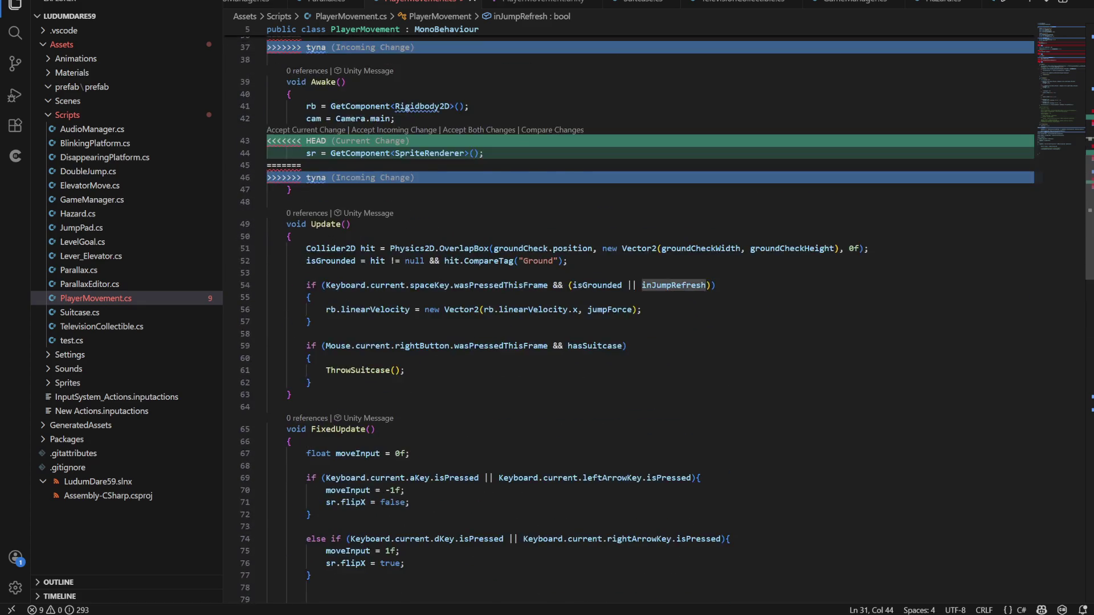
pyautogui.scroll(4, 637, 320)
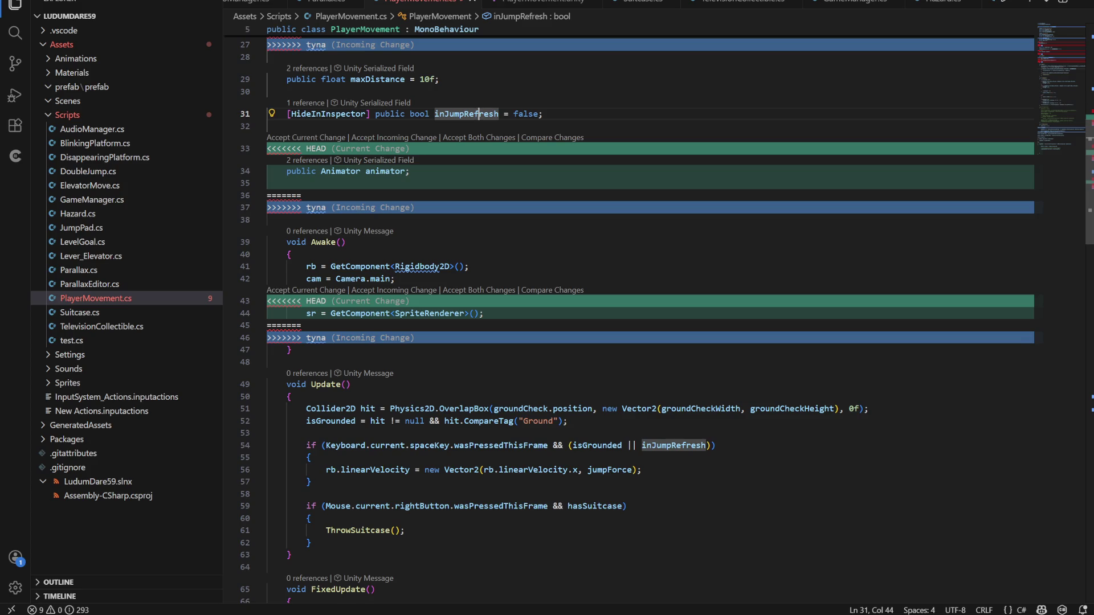
pyautogui.scroll(-2, 637, 319)
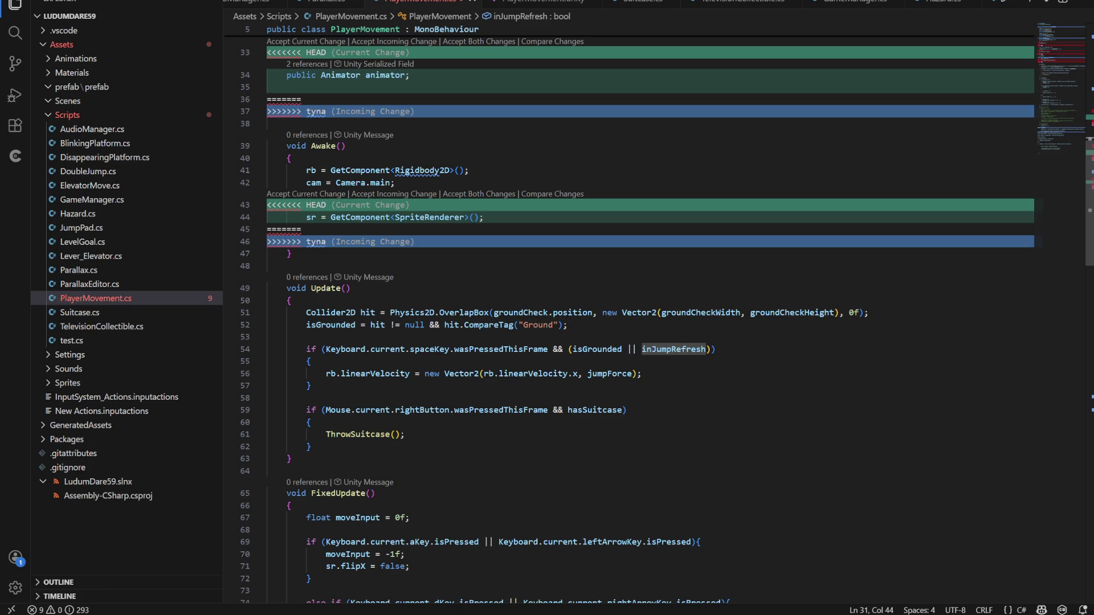
pyautogui.scroll(-20, 636, 319)
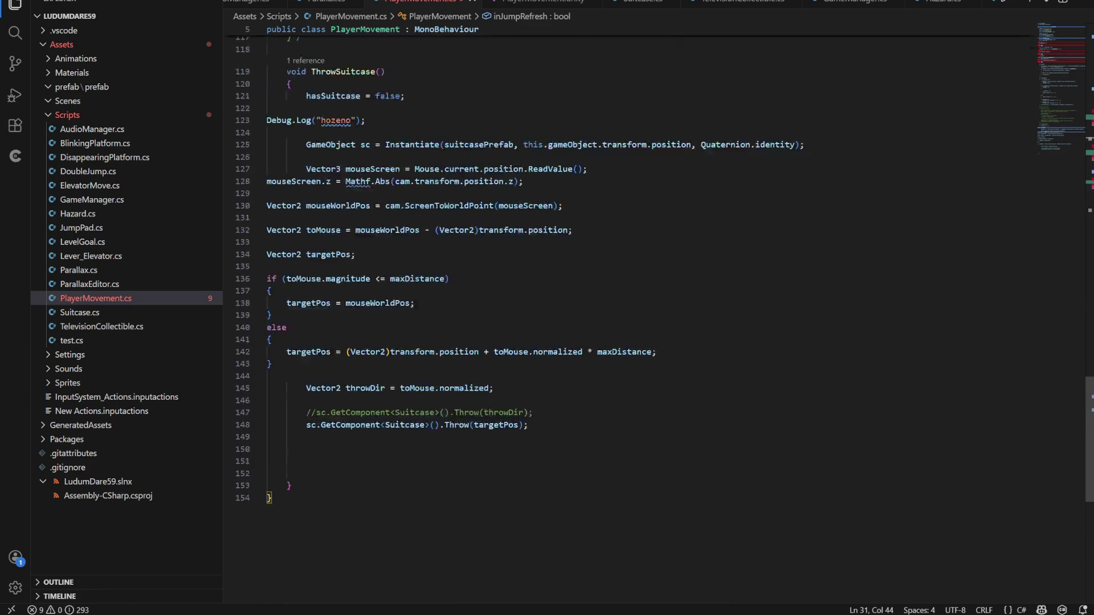
pyautogui.scroll(20, 636, 319)
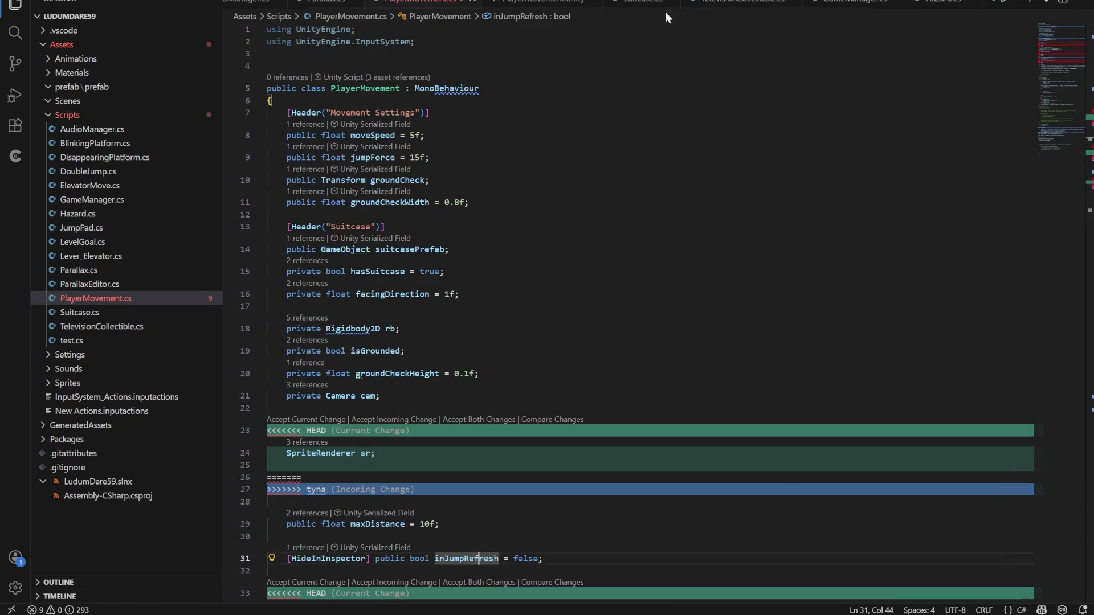
pyautogui.click(472, 1)
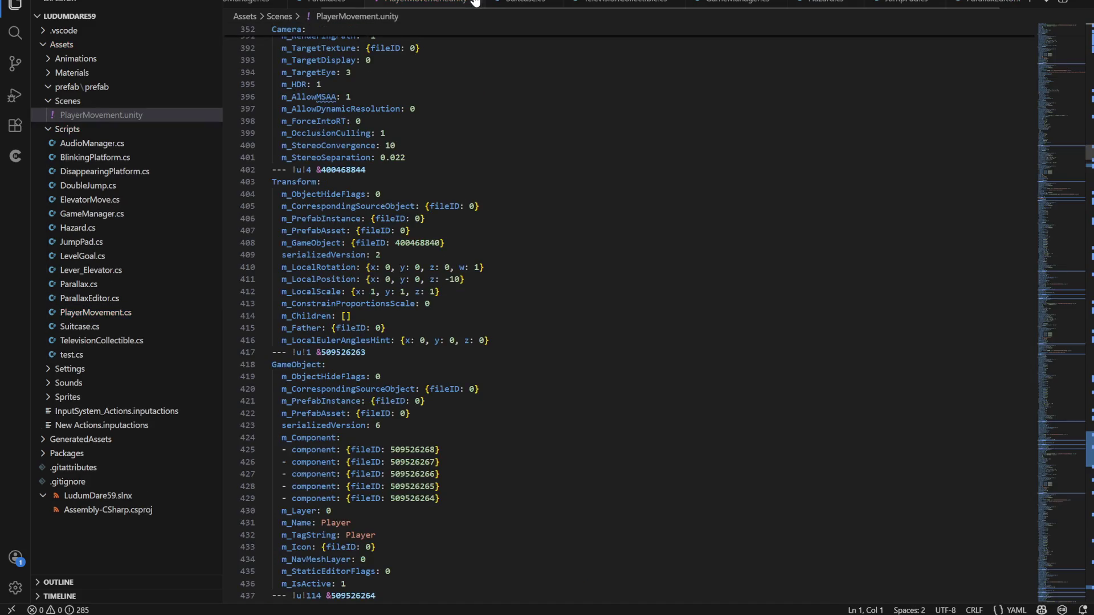
# Try audioMira's version for PlayerMovement.unity, undo it, and reopen the file in Visual Studio Code.
pyautogui.click(474, 1)
pyautogui.hotkey('alt', 'Tab')
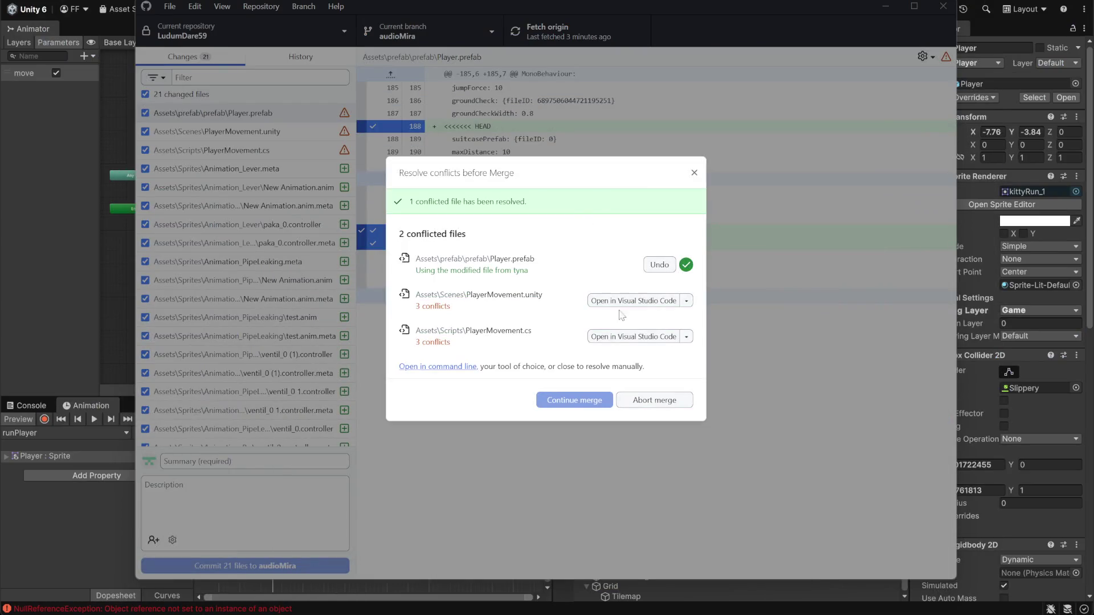
pyautogui.click(687, 305)
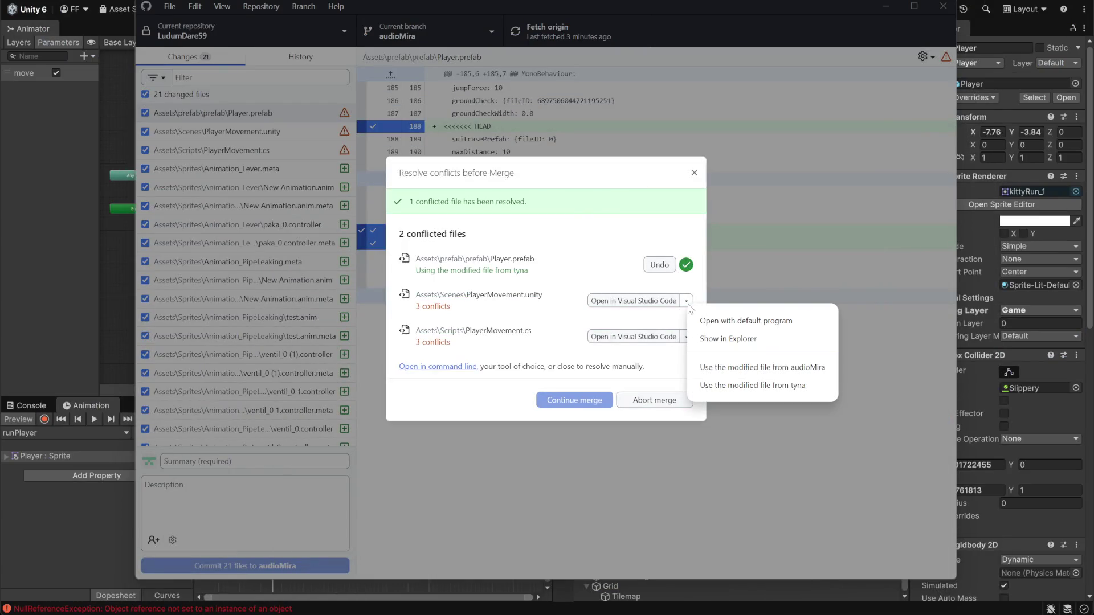
pyautogui.click(796, 368)
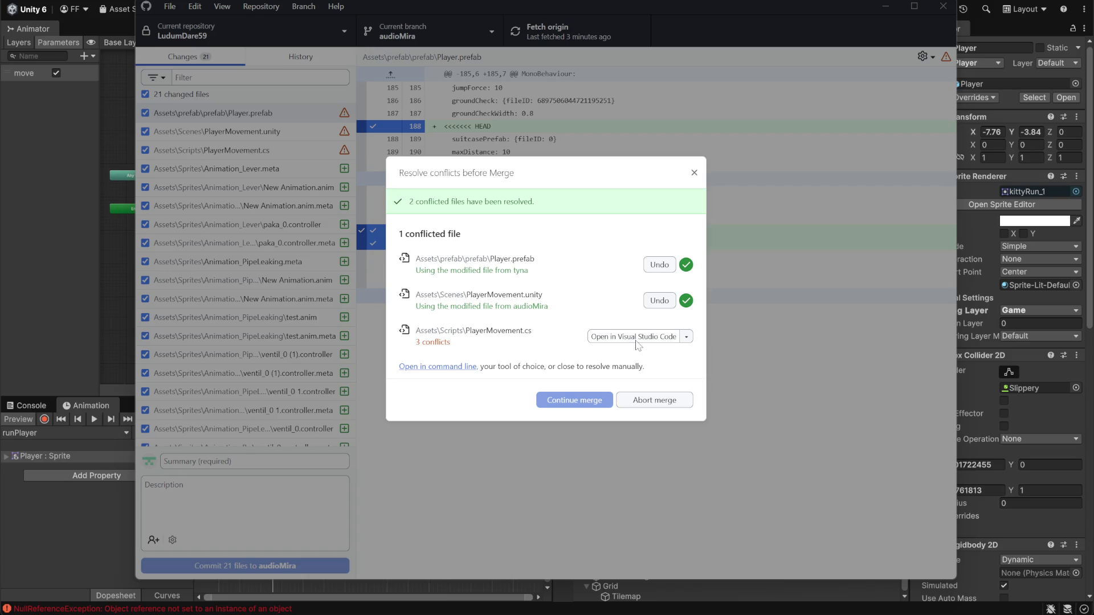
pyautogui.click(663, 302)
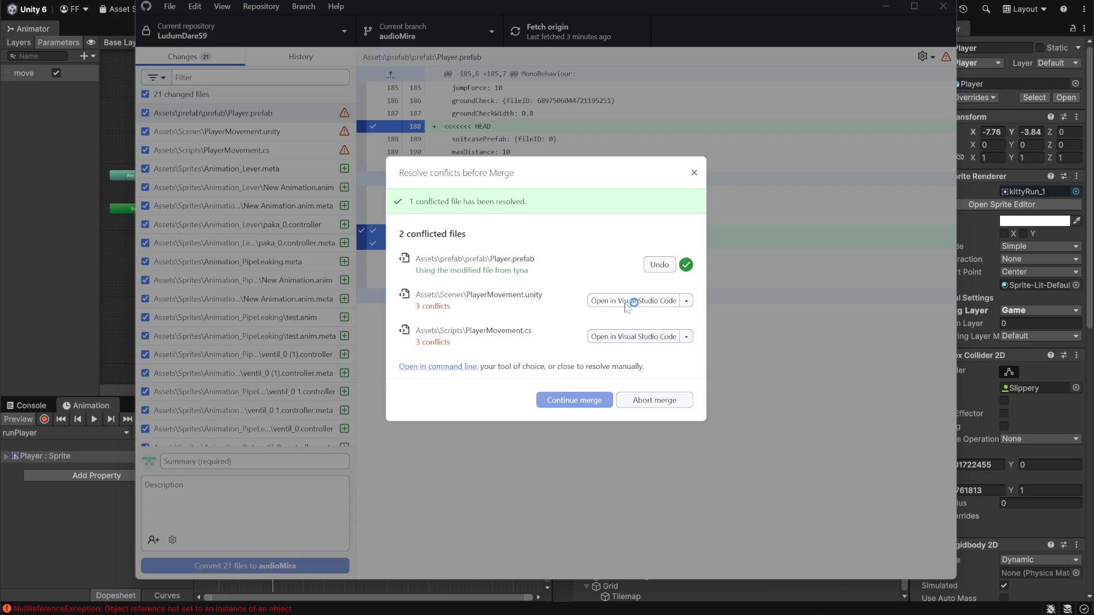
pyautogui.click(638, 301)
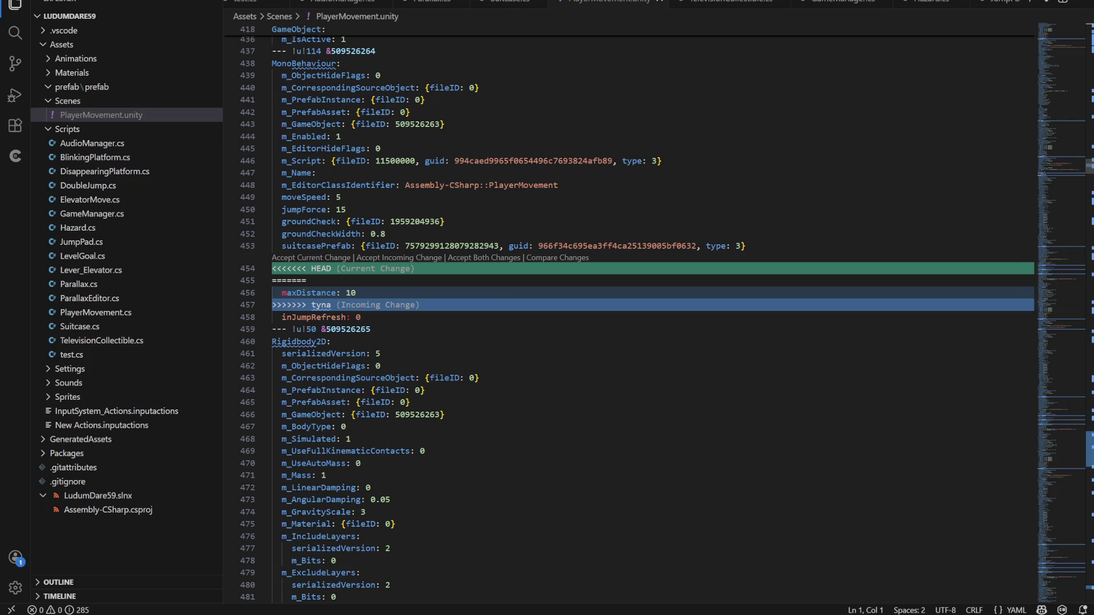
pyautogui.click(356, 292)
pyautogui.doubleClick(314, 317)
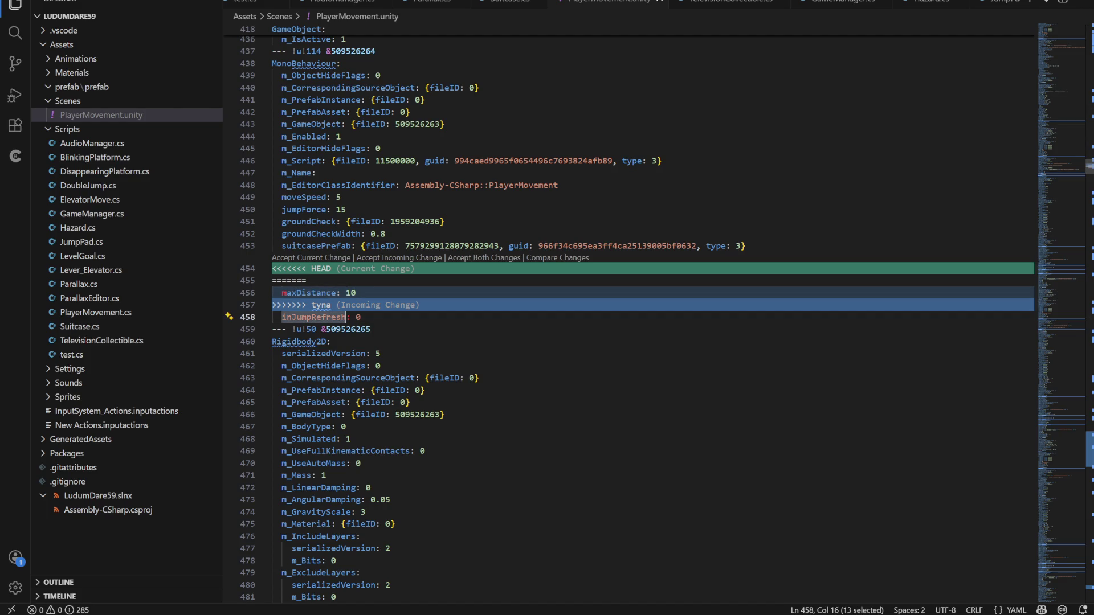
pyautogui.click(360, 317)
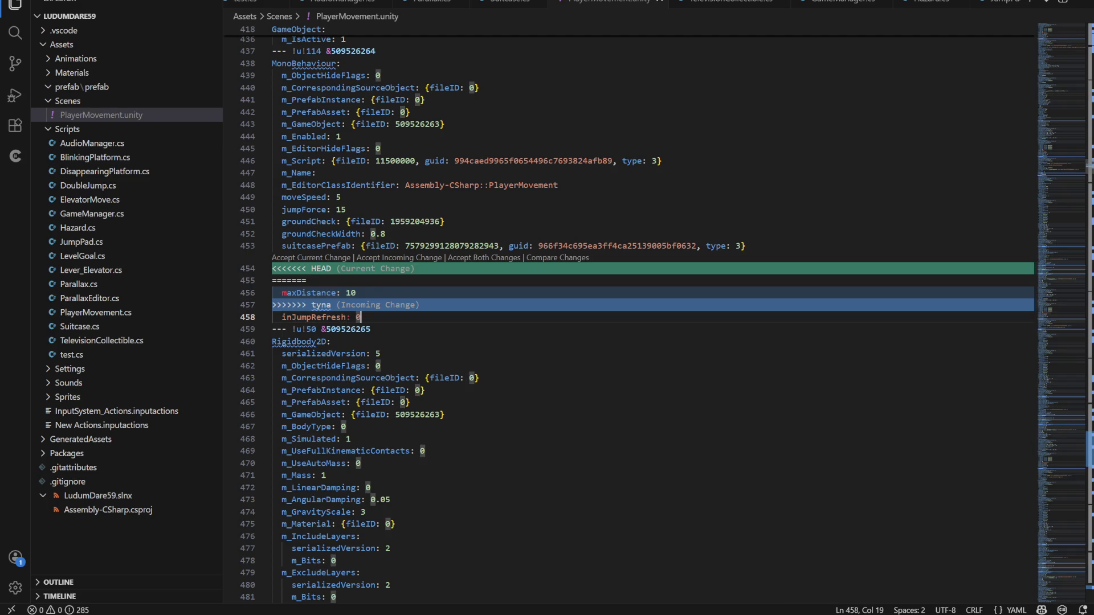
pyautogui.scroll(-15, 1077, 313)
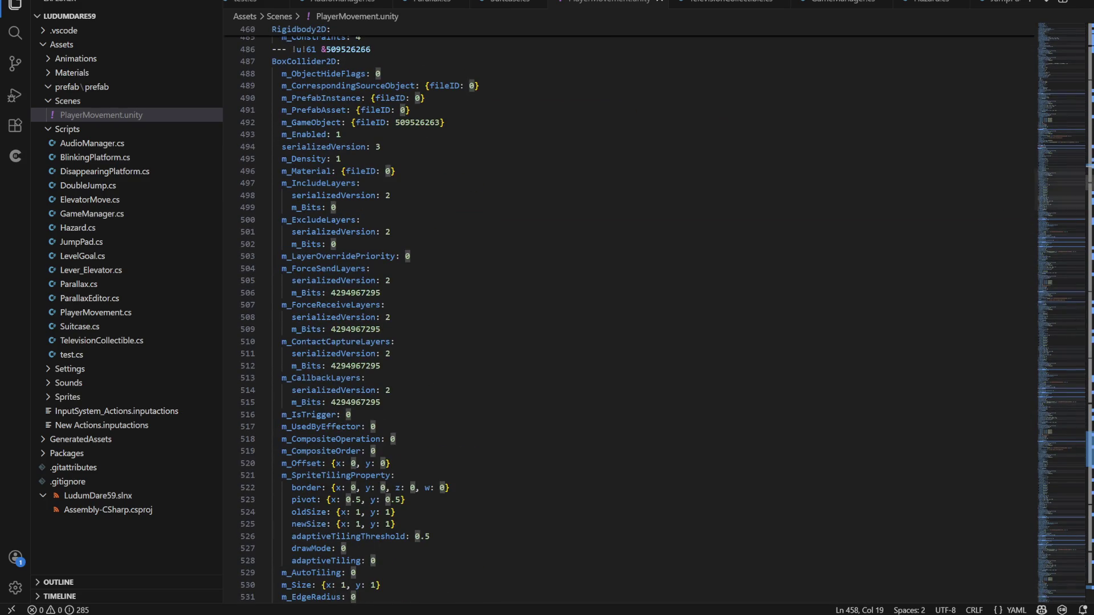
pyautogui.scroll(18, 627, 314)
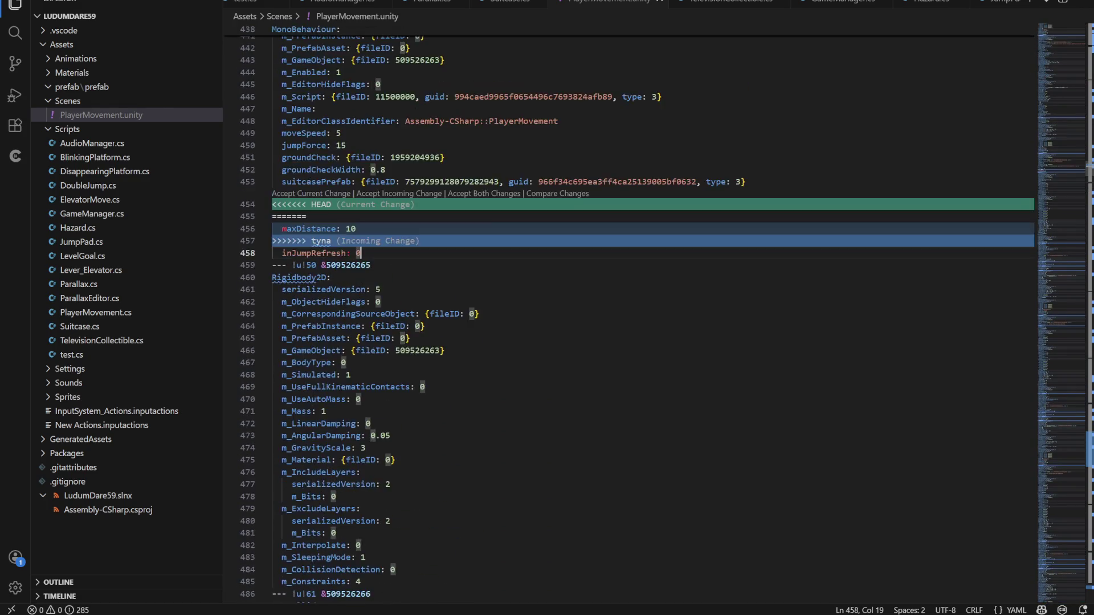
pyautogui.scroll(-5, 627, 313)
pyautogui.moveTo(1090, 171)
pyautogui.mouseDown()
pyautogui.moveTo(1090, 26)
pyautogui.moveTo(1082, 393)
pyautogui.moveTo(1082, 381)
pyautogui.mouseUp()
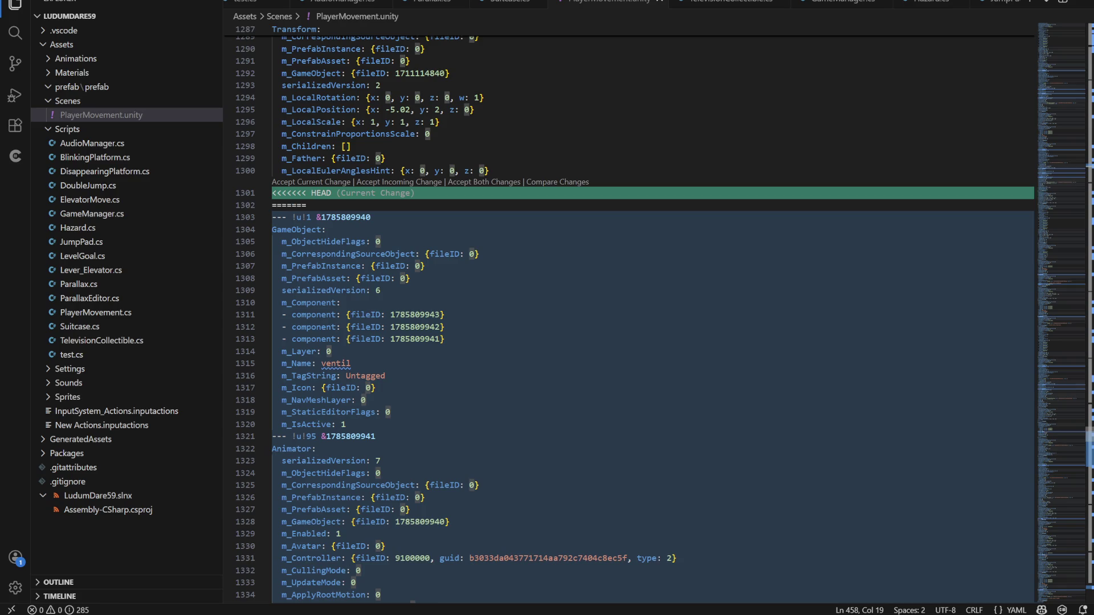
pyautogui.scroll(-20, 653, 319)
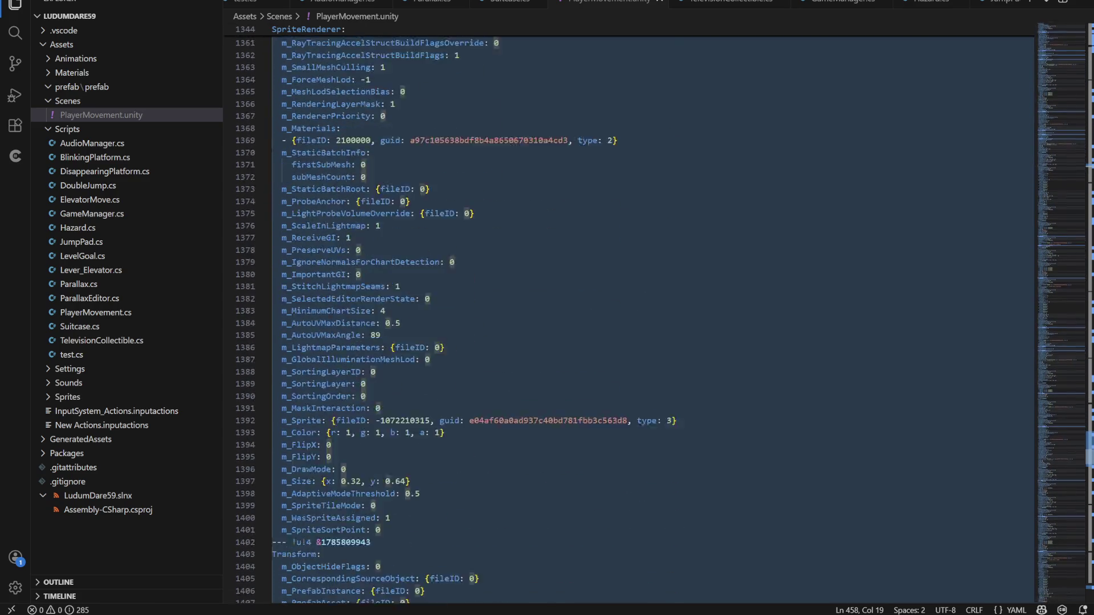
pyautogui.scroll(1, 635, 320)
pyautogui.scroll(20, 653, 319)
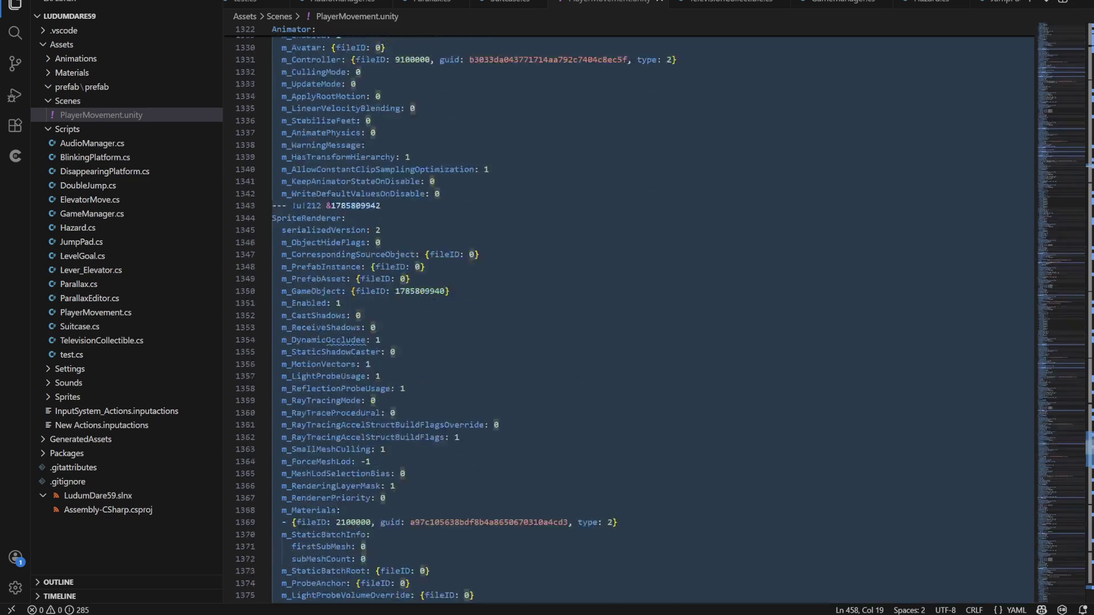
pyautogui.moveTo(1088, 444); pyautogui.dragTo(1088, 29)
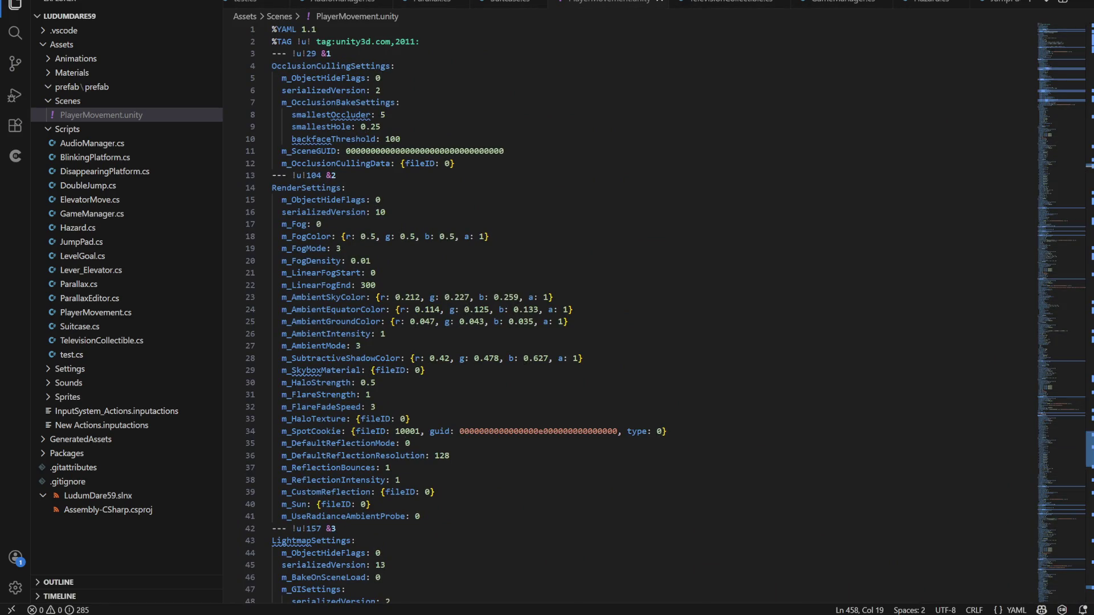
pyautogui.moveTo(747, 613)
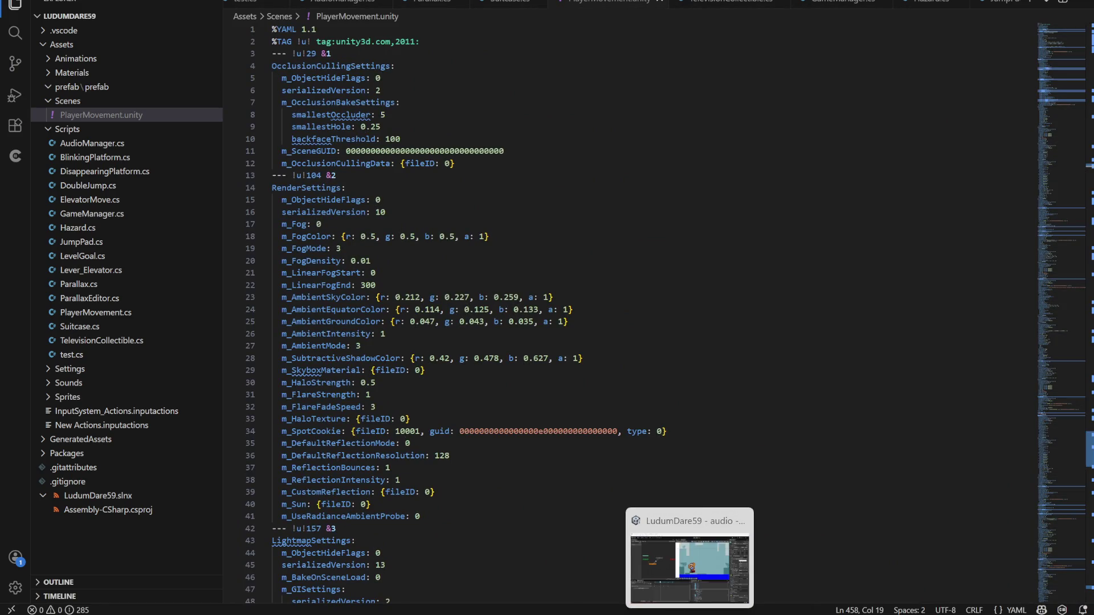
pyautogui.click(661, 612)
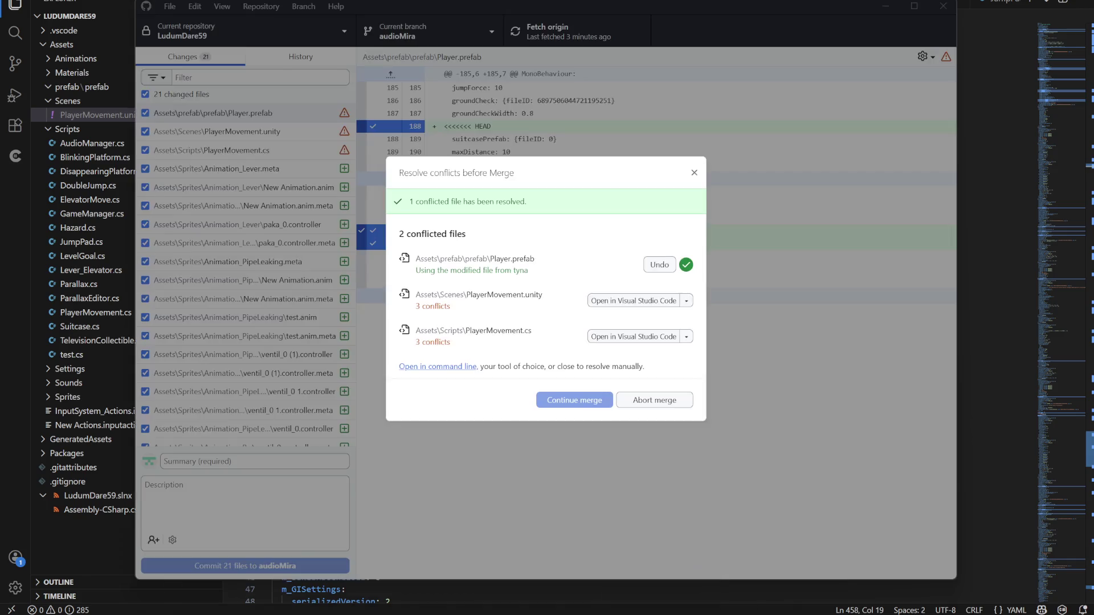
# Keep tyna's PlayerMovement.unity and audioMira's PlayerMovement.cs to resolve the conflicts.
pyautogui.click(687, 301)
pyautogui.click(742, 382)
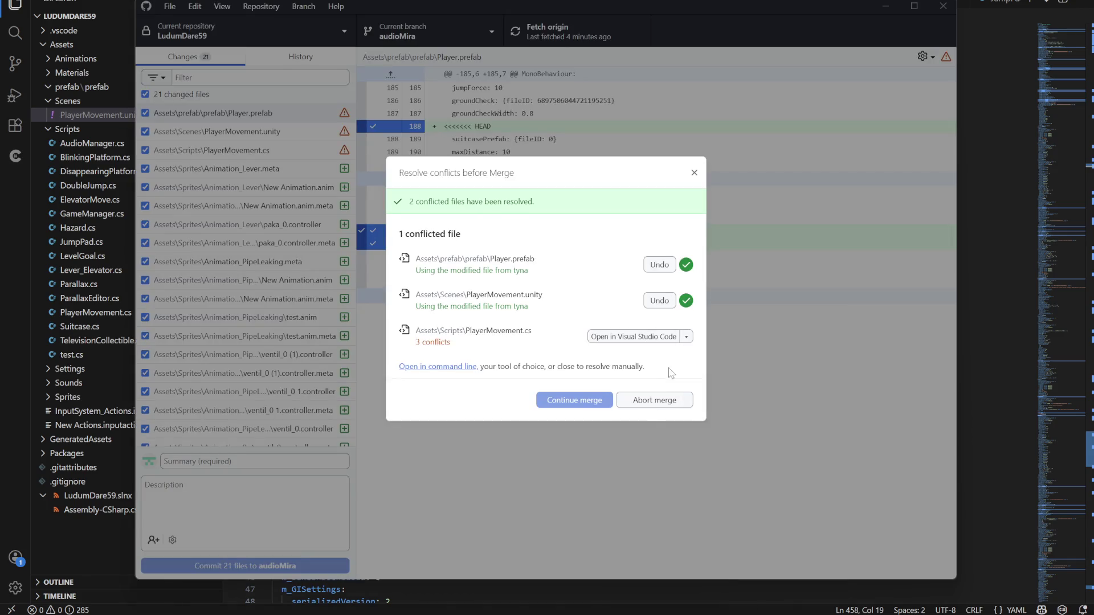
pyautogui.click(688, 338)
pyautogui.click(761, 400)
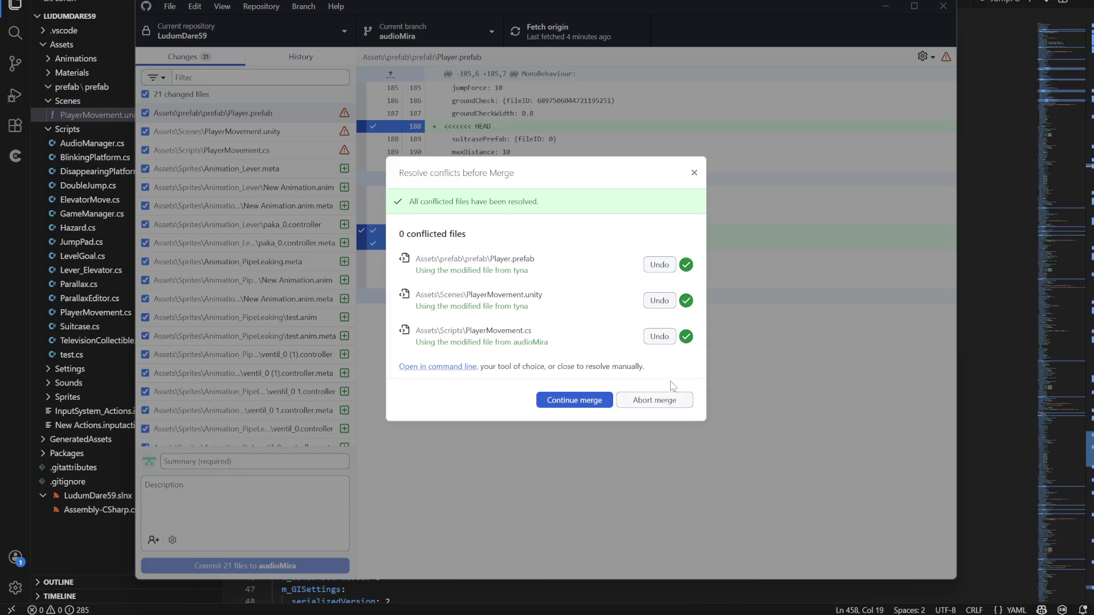
# Finish the tyna merge, push audioMira to origin, and check Unity's console log.
pyautogui.click(589, 406)
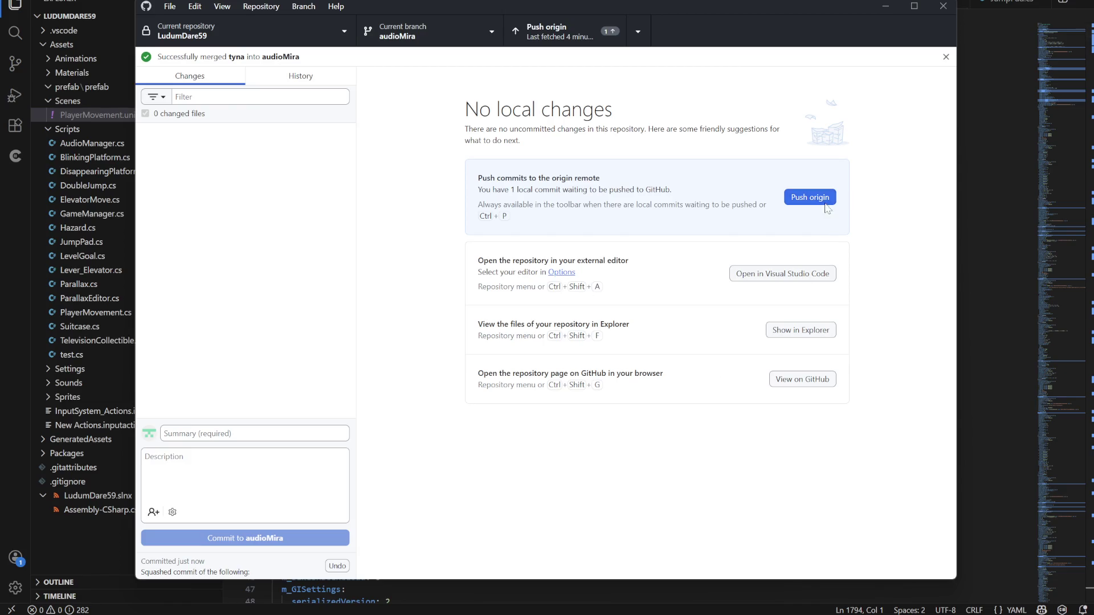
pyautogui.click(824, 204)
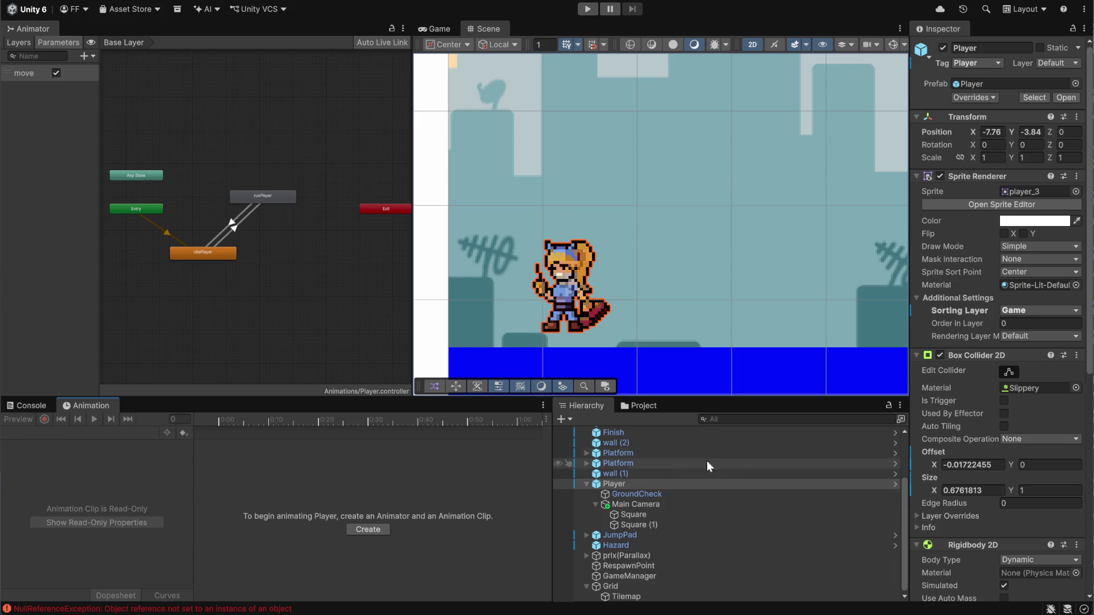
pyautogui.click(32, 406)
# Check the NullReferenceException in the Console, then return the bottom panel to Animation.
pyautogui.click(74, 406)
pyautogui.scroll(-2, 520, 368)
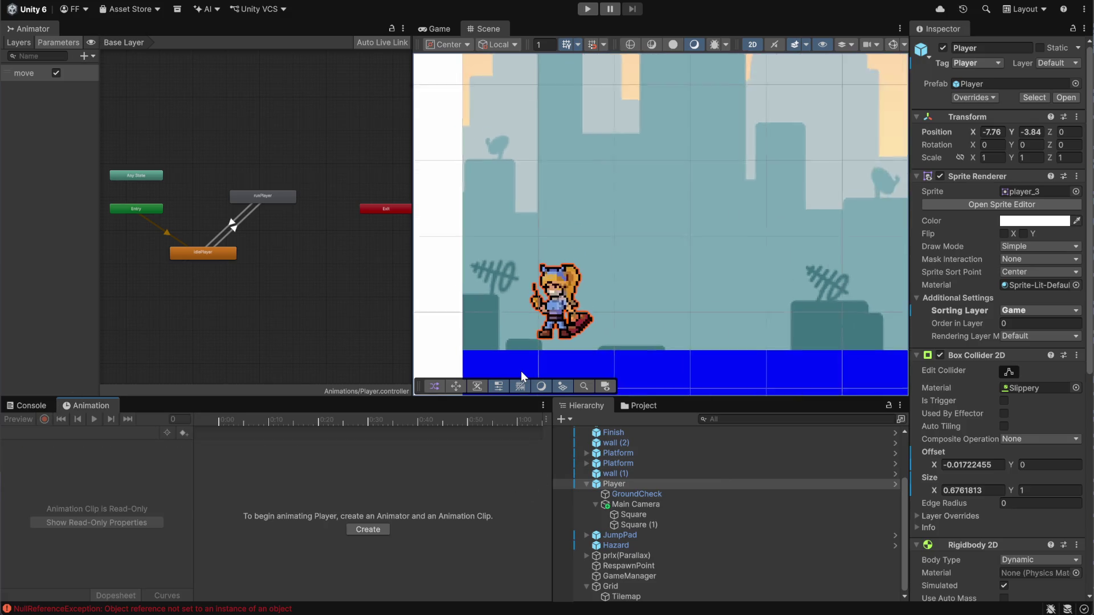
pyautogui.scroll(-10, 1017, 369)
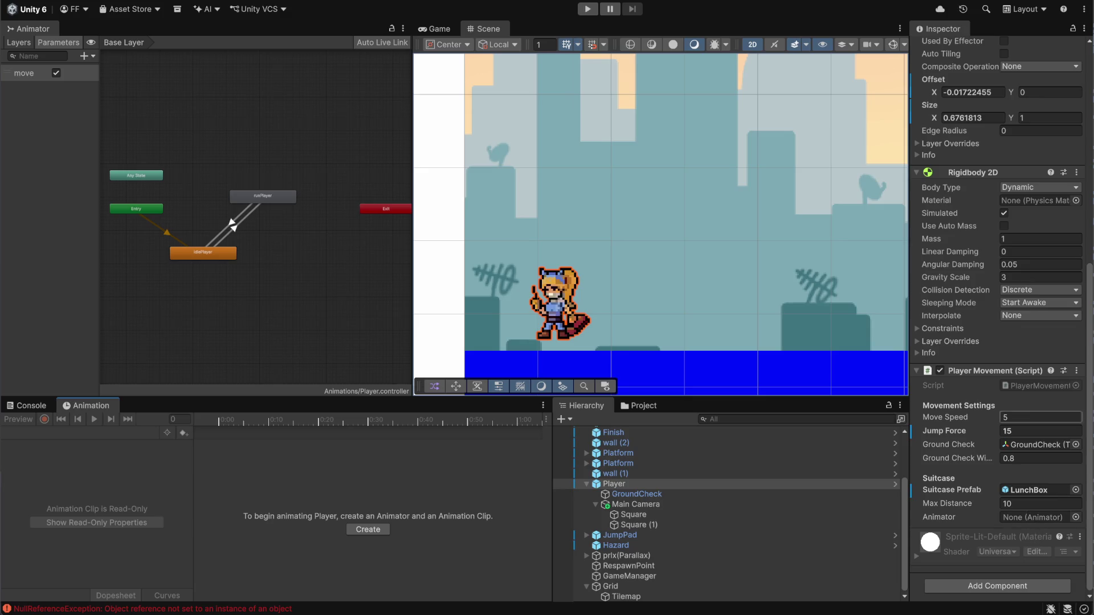
pyautogui.scroll(3, 991, 371)
pyautogui.scroll(-3, 987, 372)
pyautogui.click(27, 405)
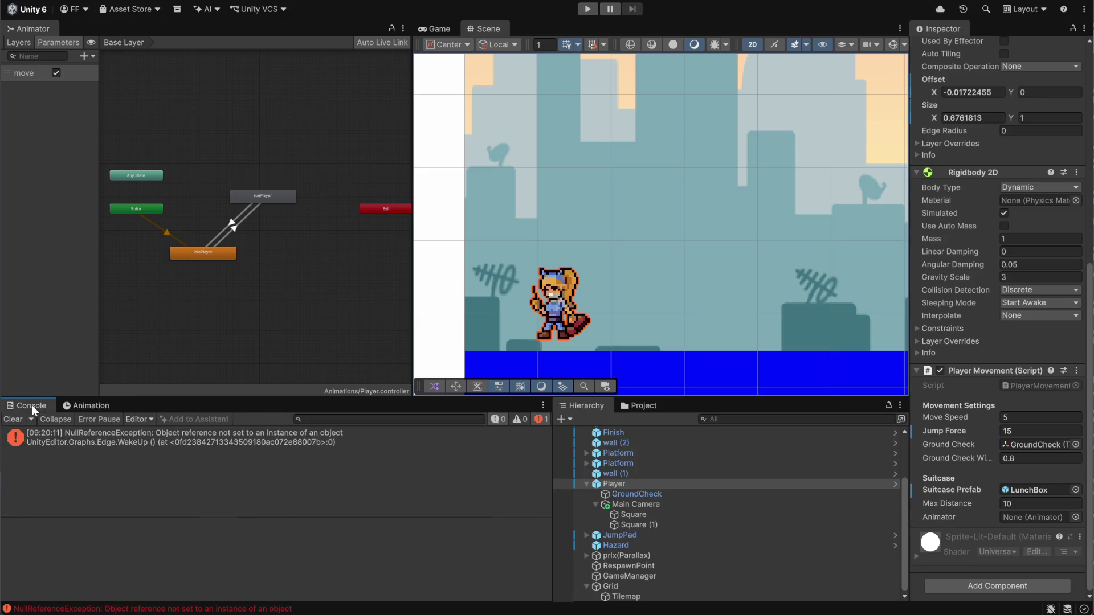
pyautogui.click(80, 408)
# Dock the Project tab beside Animation and open the Assets/prefab/prefab folder.
pyautogui.moveTo(631, 405); pyautogui.dragTo(138, 405)
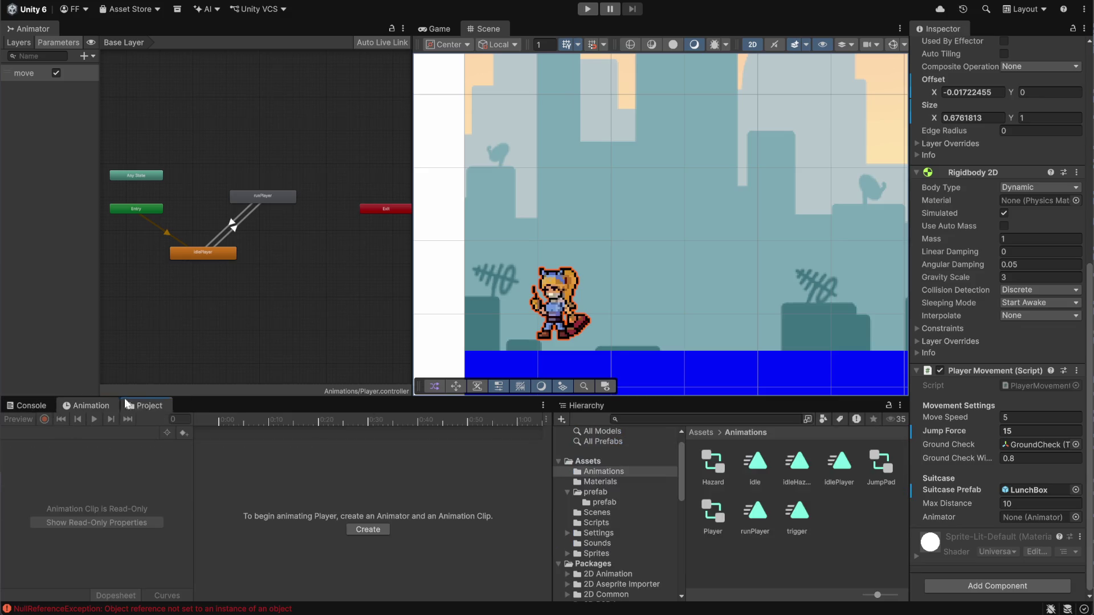
pyautogui.click(220, 490)
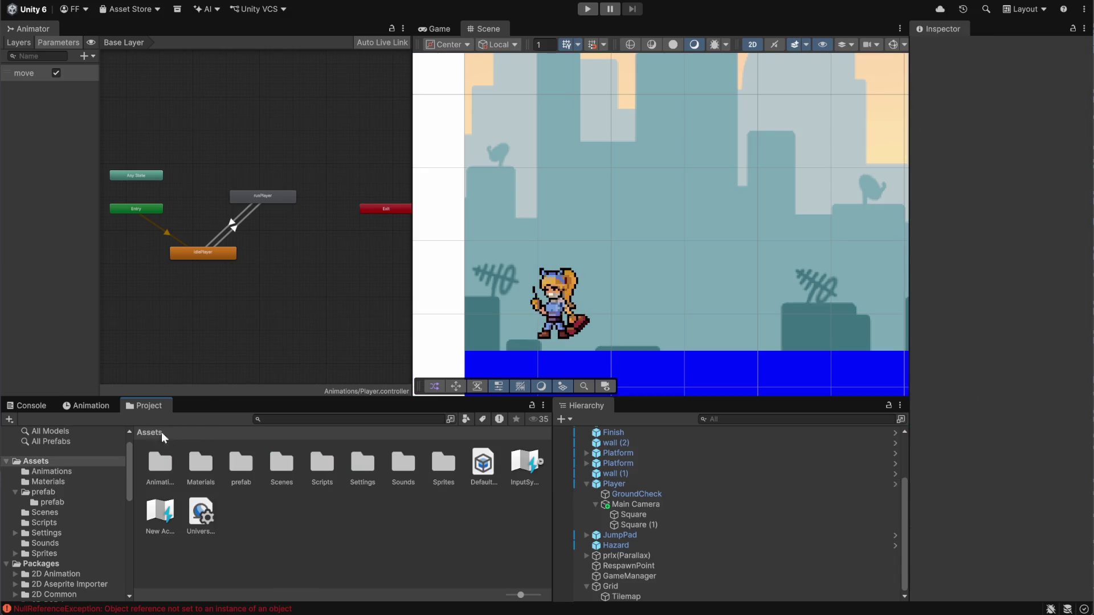
pyautogui.click(236, 467)
pyautogui.doubleClick(236, 467)
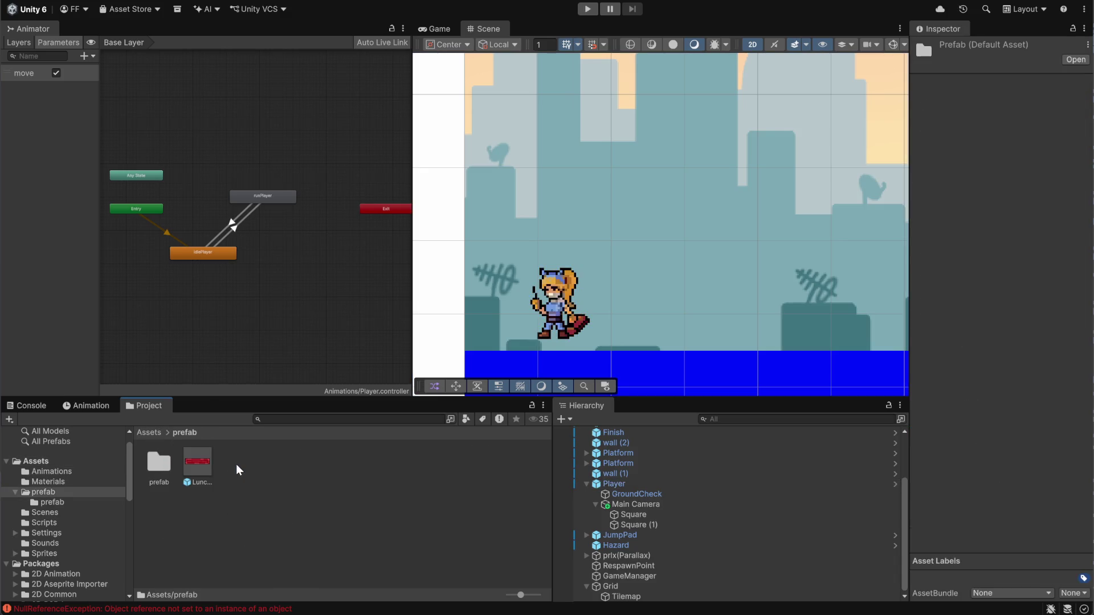
pyautogui.doubleClick(159, 463)
pyautogui.click(248, 495)
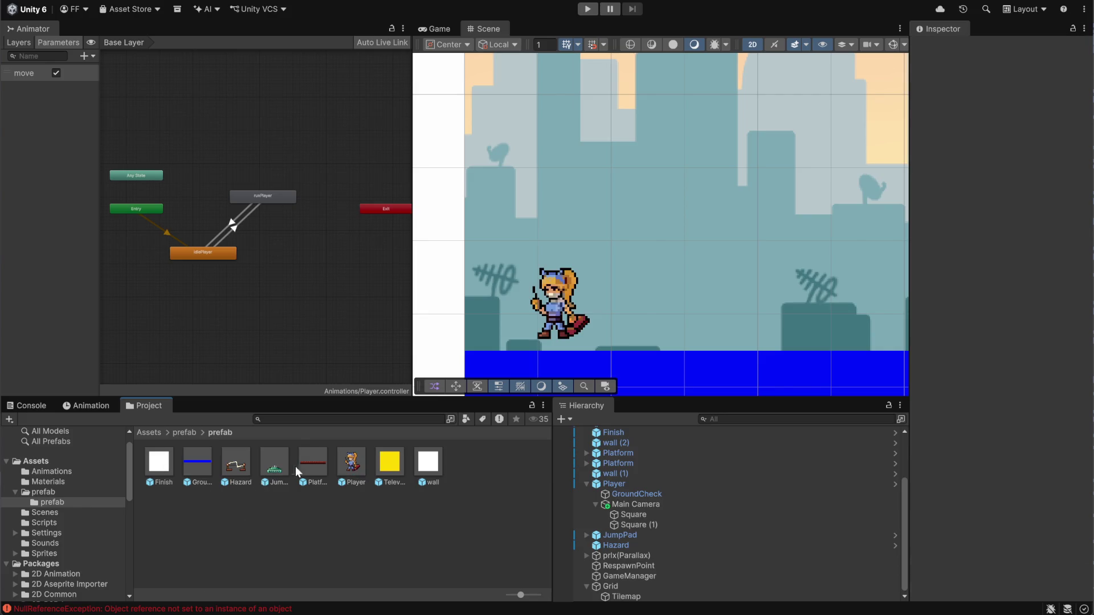
# Open the Player prefab and add an Animator component to it.
pyautogui.doubleClick(354, 460)
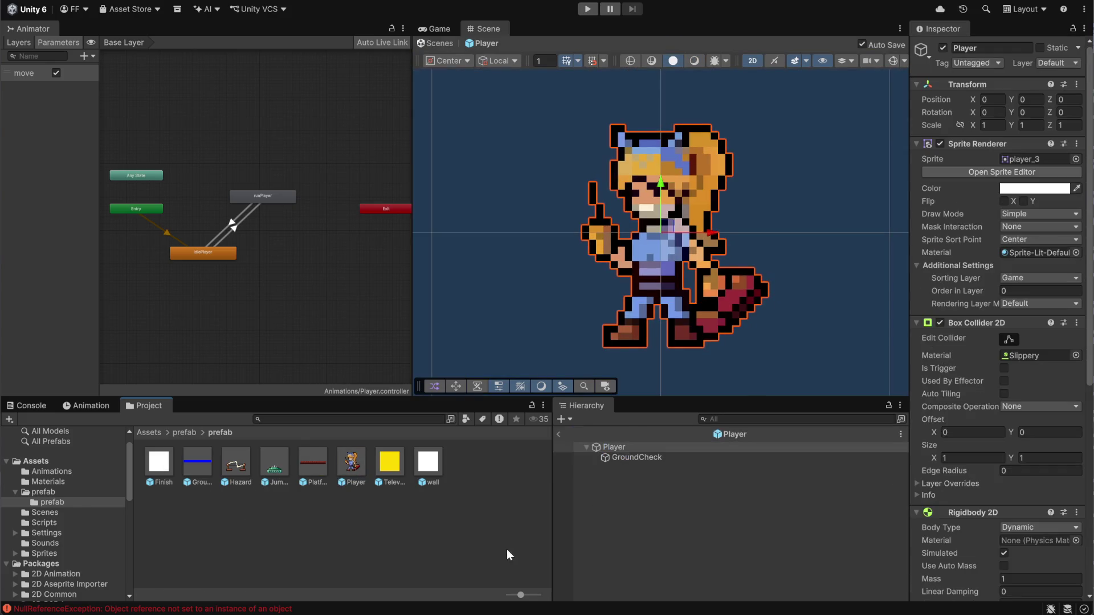
pyautogui.scroll(-6, 989, 522)
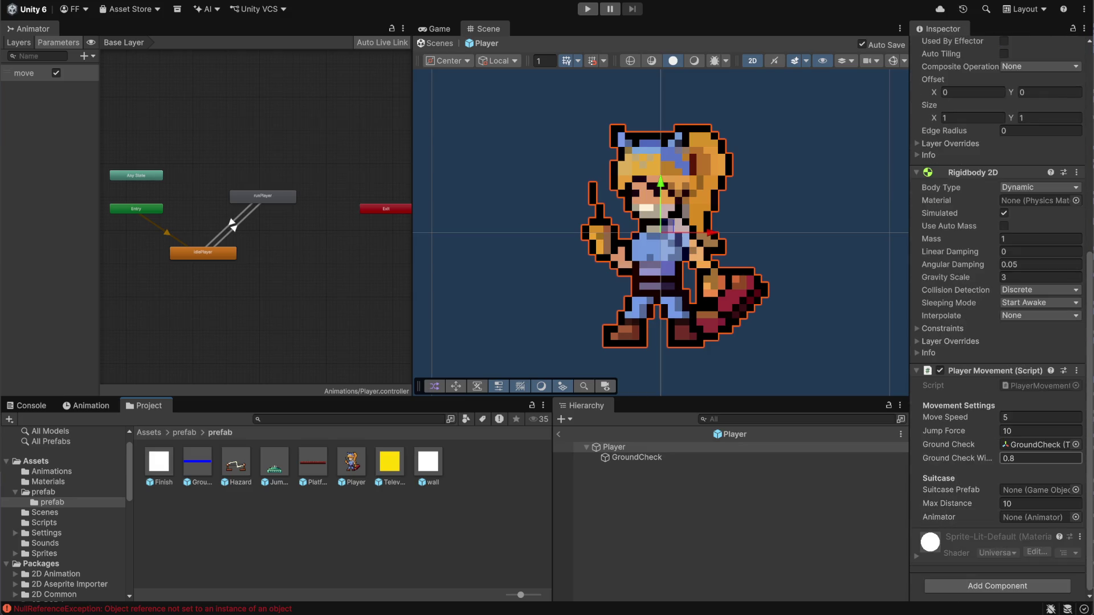
pyautogui.click(989, 586)
pyautogui.write('anima')
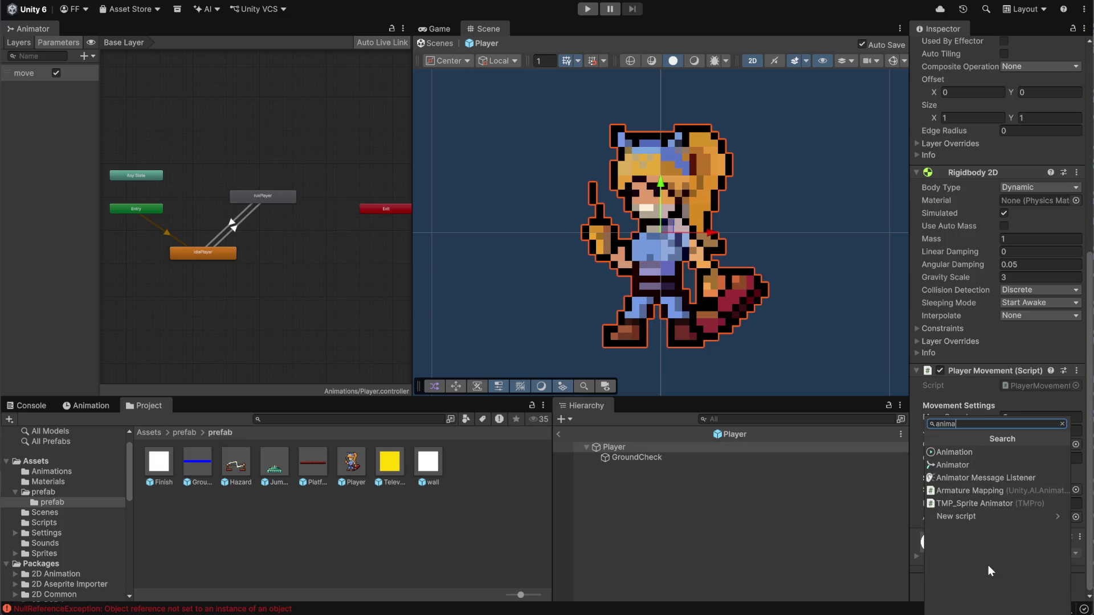
pyautogui.click(961, 465)
pyautogui.scroll(-5, 991, 516)
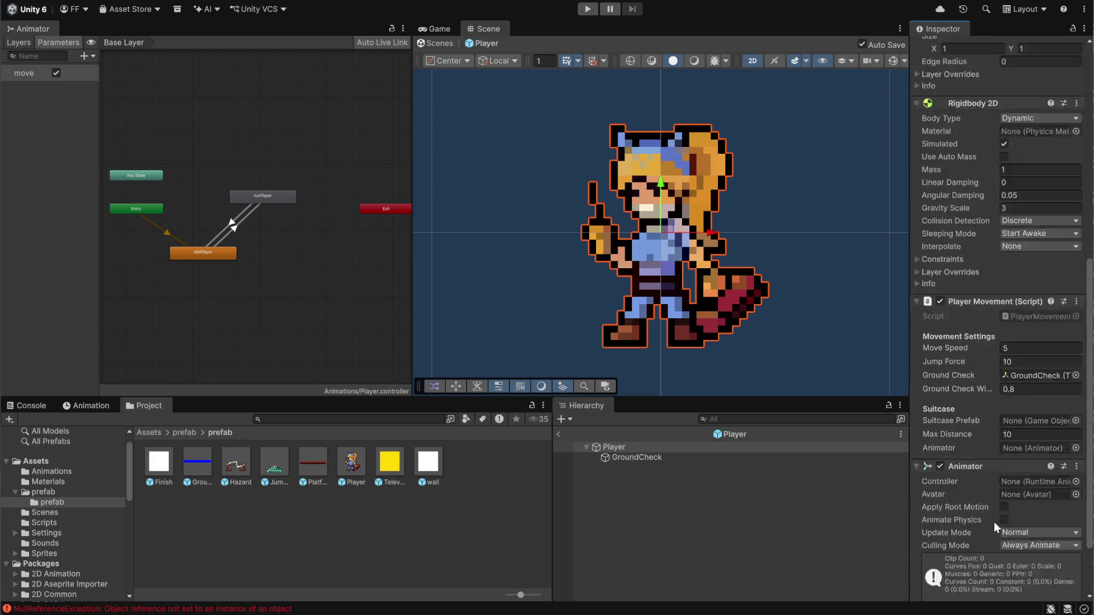
# Set the Animator's controller to Player and link it to Player Movement's Animator field.
pyautogui.click(1076, 401)
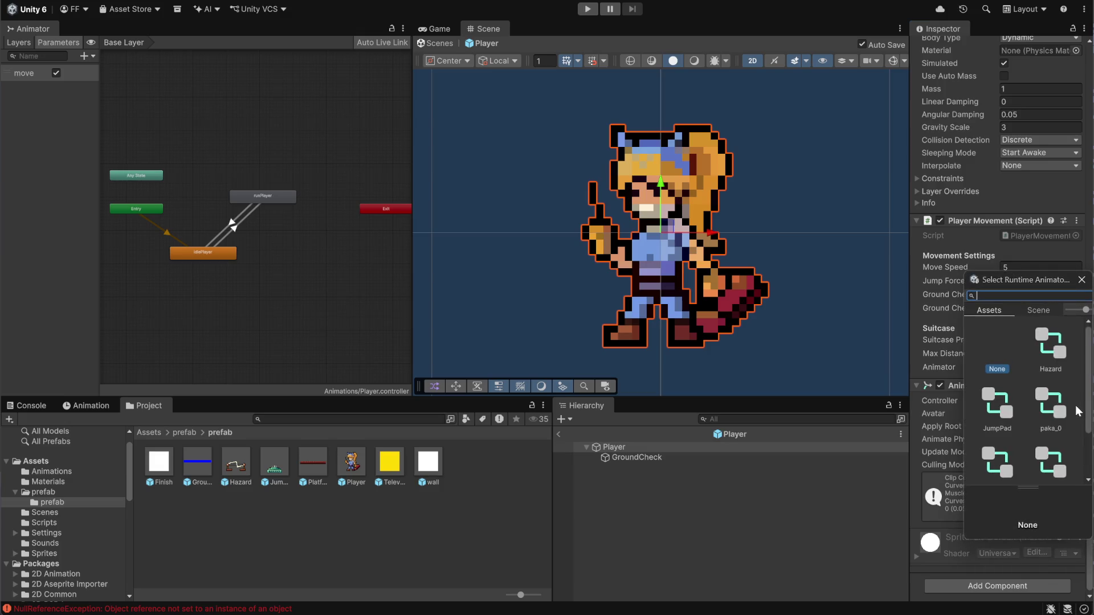
pyautogui.scroll(-1, 1014, 412)
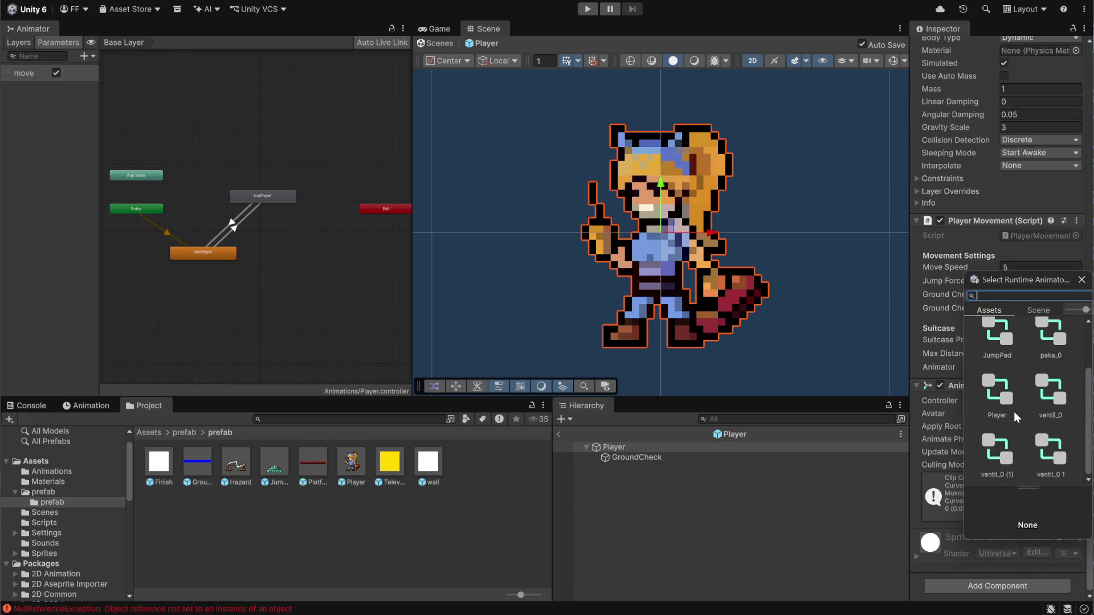
pyautogui.click(1003, 397)
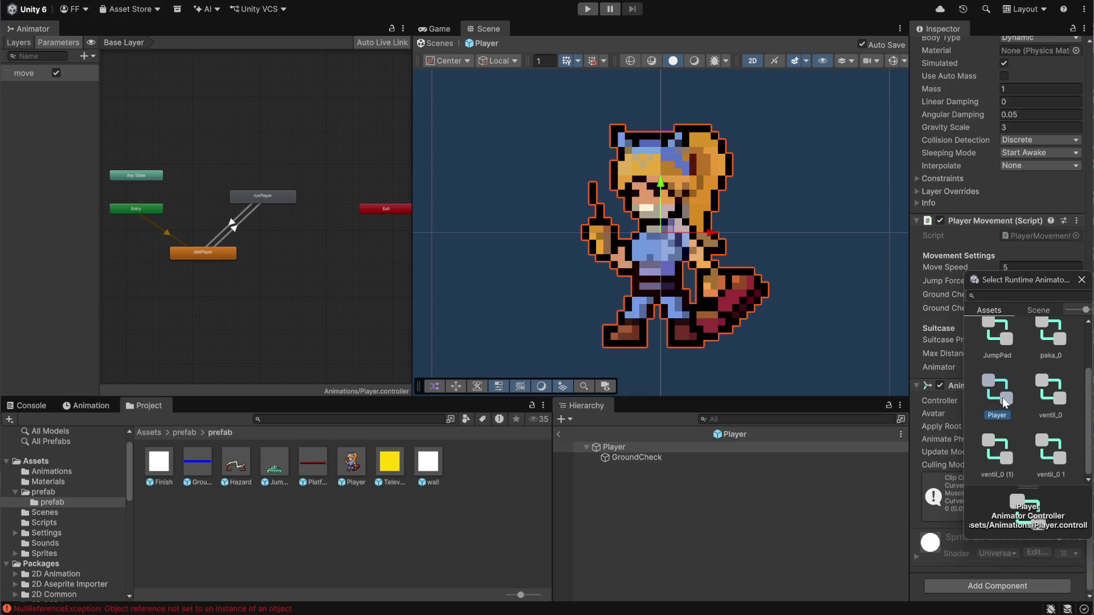
pyautogui.doubleClick(1003, 402)
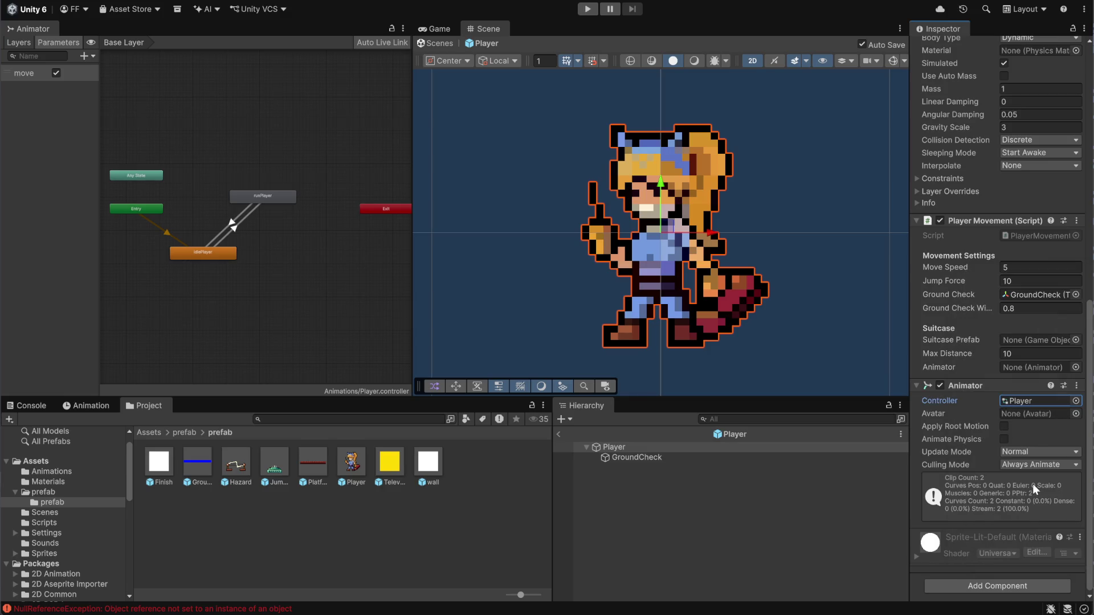
pyautogui.moveTo(986, 388); pyautogui.dragTo(1020, 372)
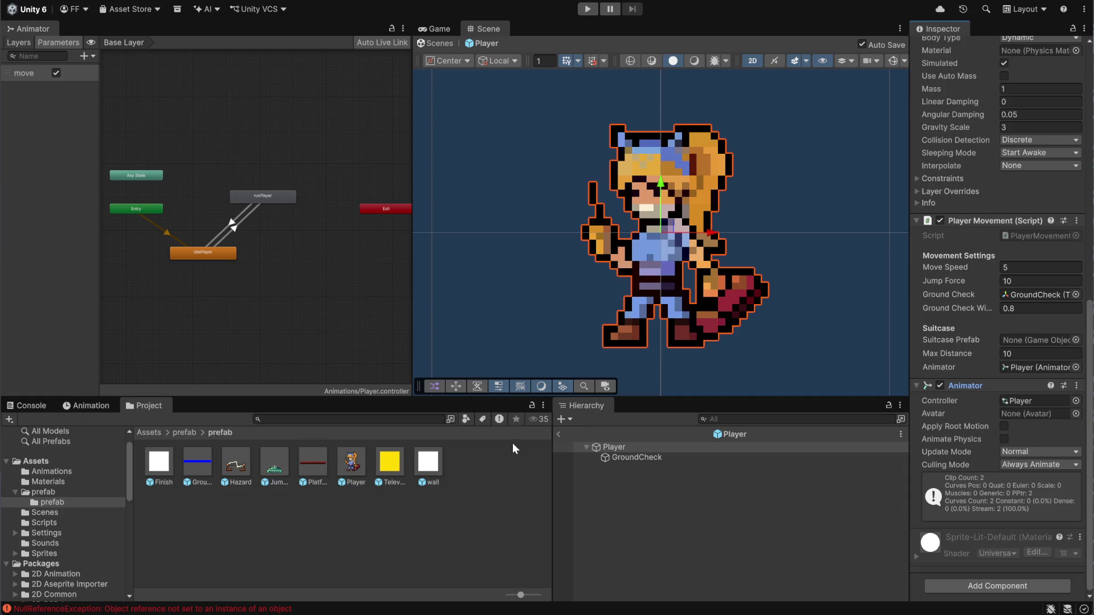
pyautogui.click(701, 562)
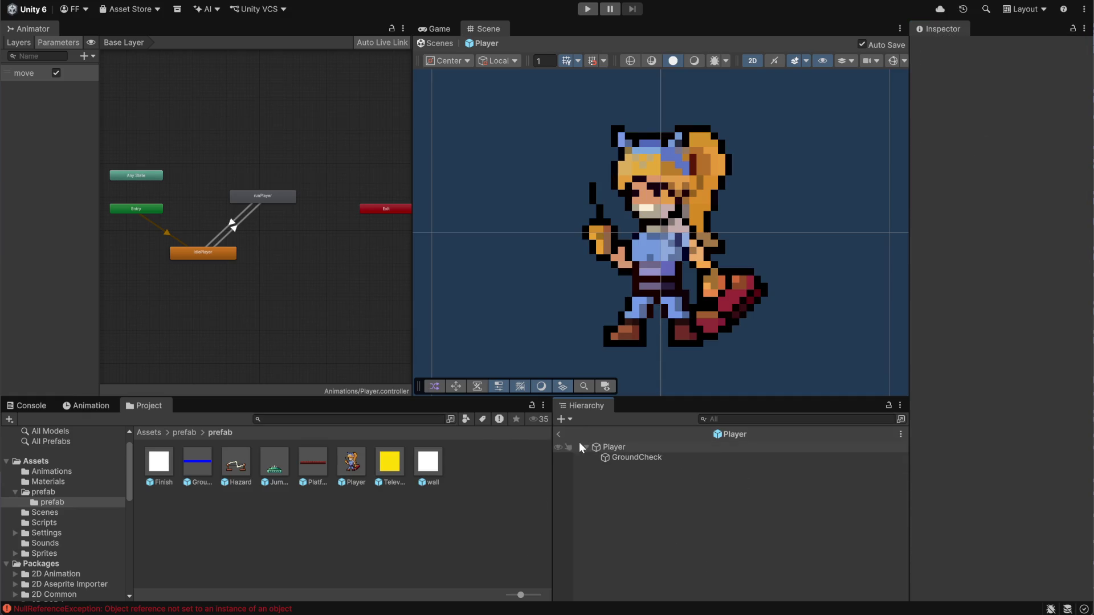
# Exit prefab editing back to the level and browse the prefab folders.
pyautogui.click(559, 435)
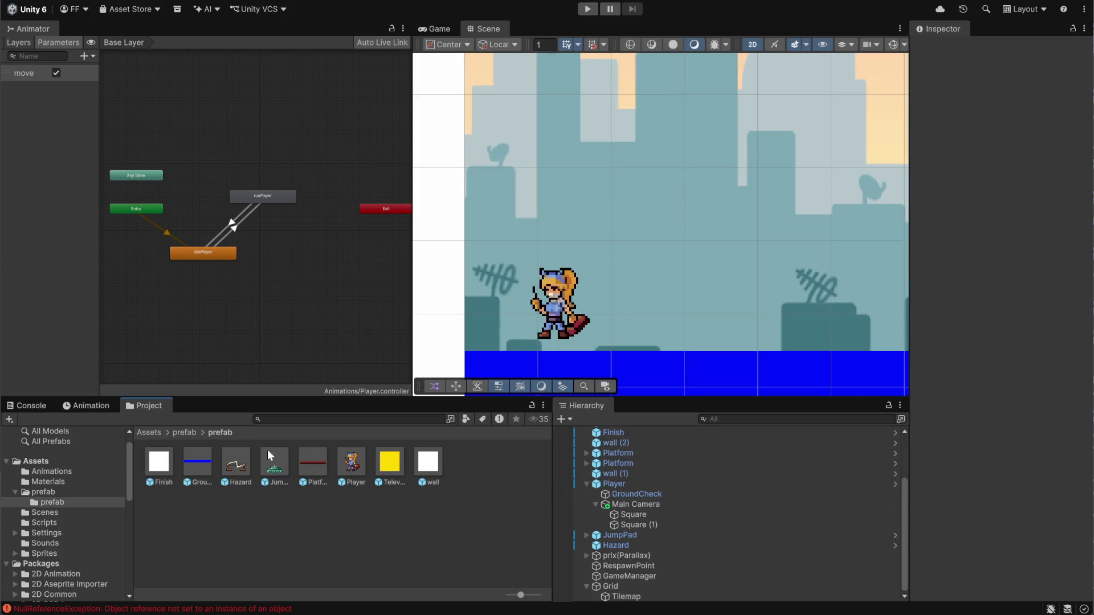
pyautogui.click(184, 432)
pyautogui.doubleClick(157, 462)
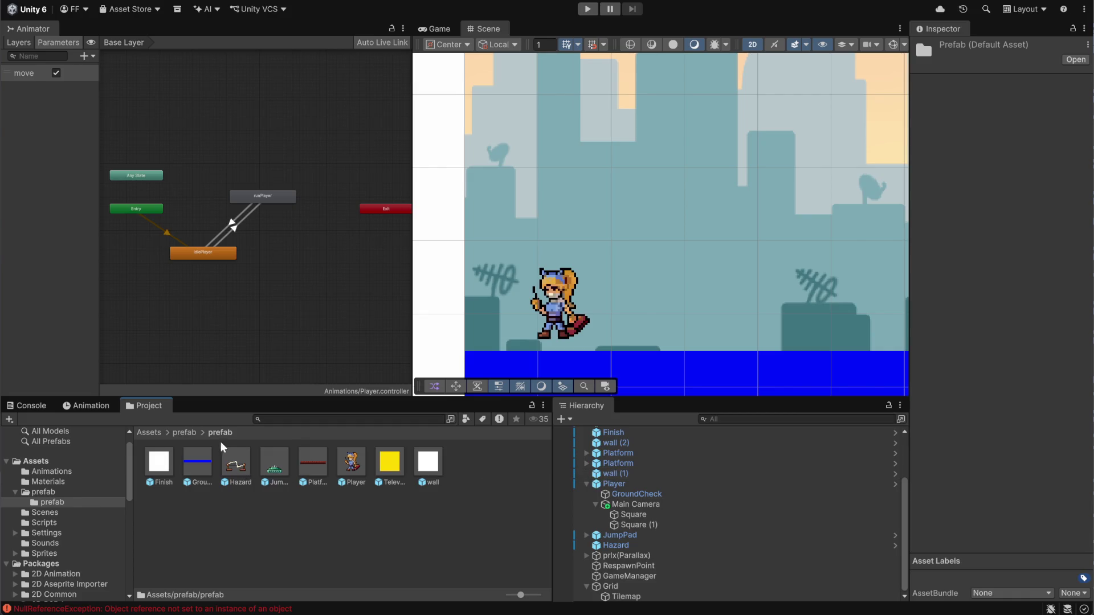
pyautogui.click(191, 432)
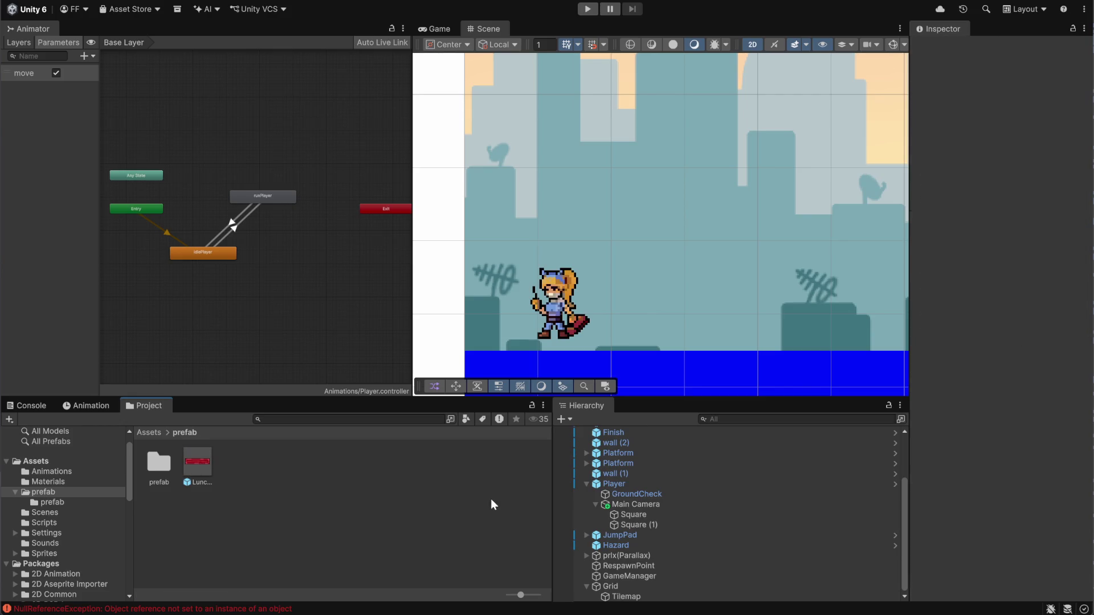
# Inspect the Player object's components, then start play mode and switch to GitHub Desktop.
pyautogui.click(628, 485)
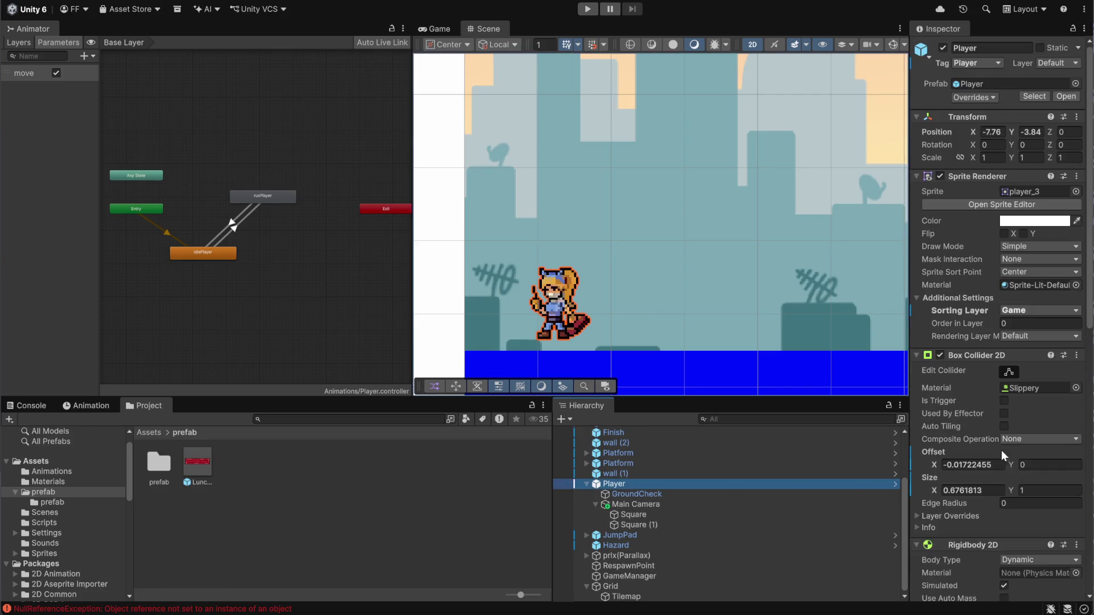
pyautogui.scroll(-15, 1000, 453)
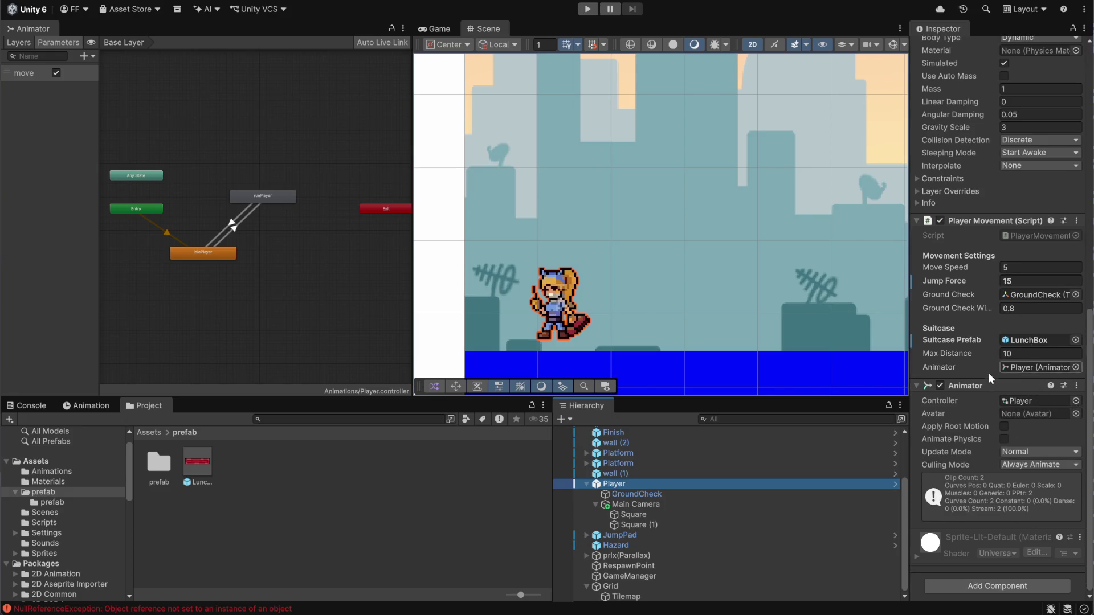
pyautogui.scroll(15, 997, 382)
pyautogui.click(476, 534)
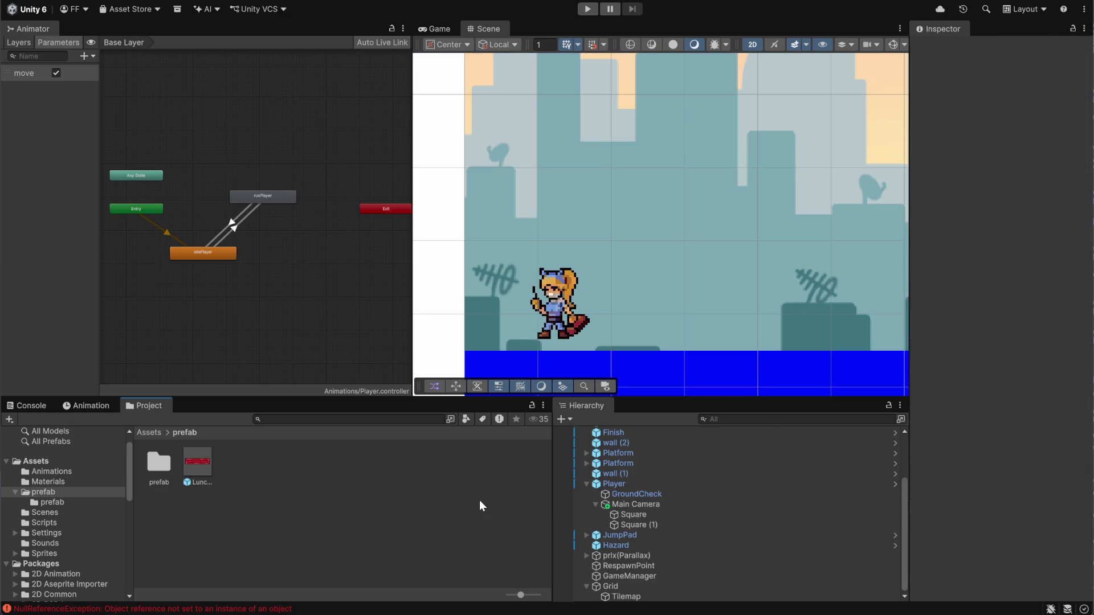
pyautogui.scroll(3, 526, 249)
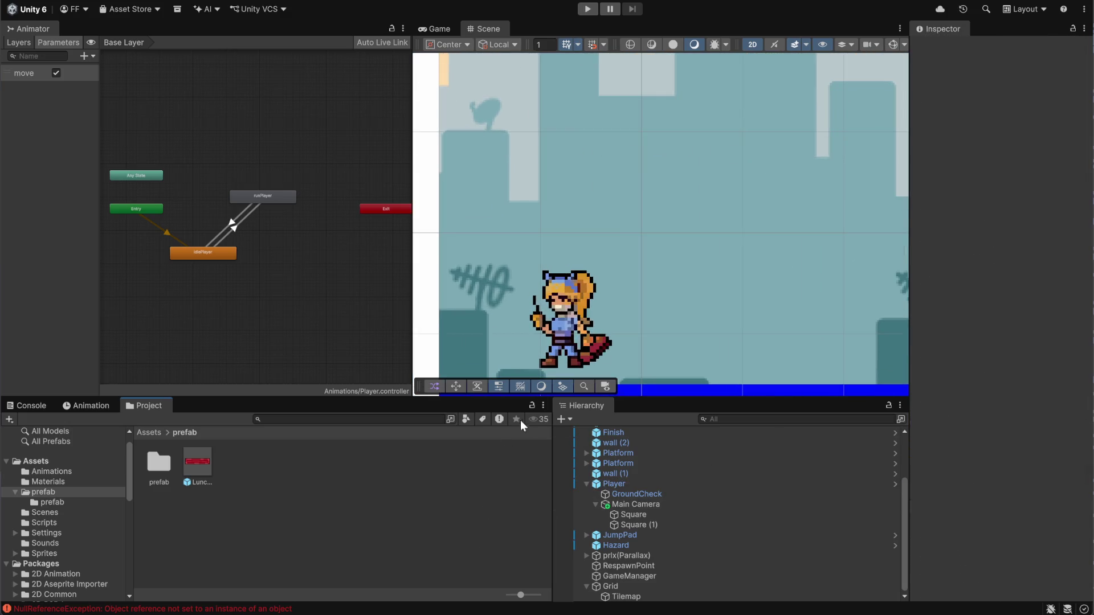
pyautogui.scroll(-5, 481, 314)
pyautogui.click(585, 8)
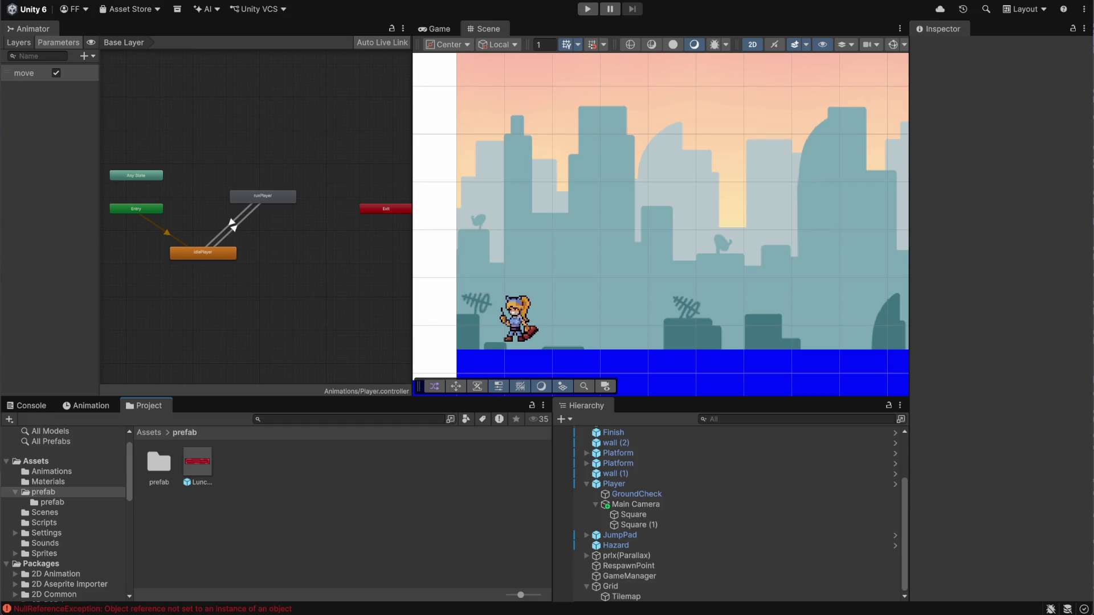
pyautogui.hotkey('alt', 'Tab')
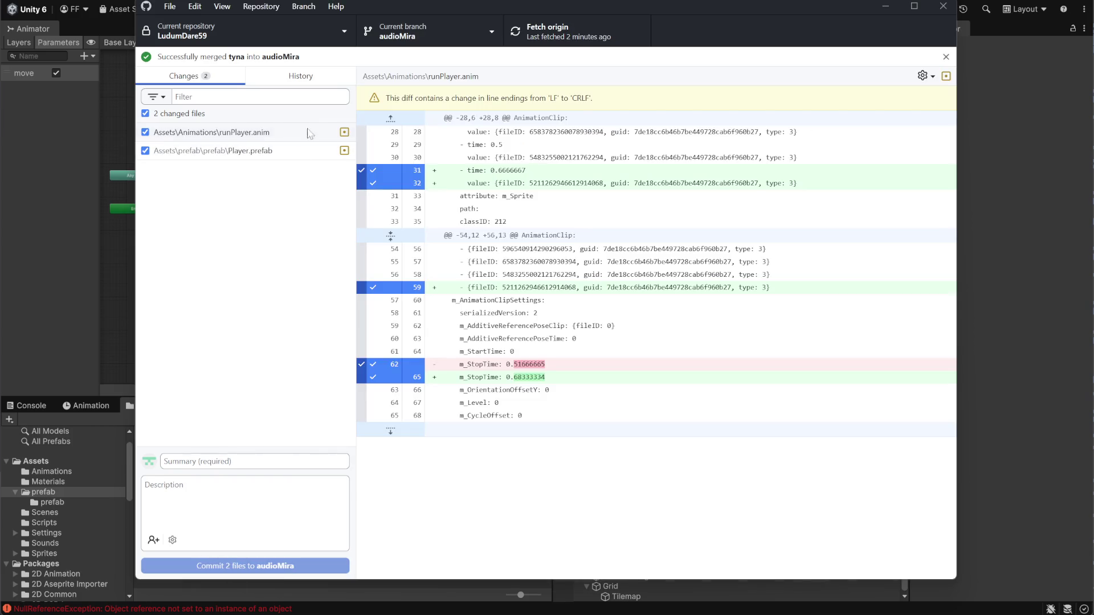
# Commit runPlayer.anim and Player.prefab to audioMira with summary 'gfdfgd' and push to origin.
pyautogui.click(250, 461)
pyautogui.write('gfdfgd')
pyautogui.click(269, 568)
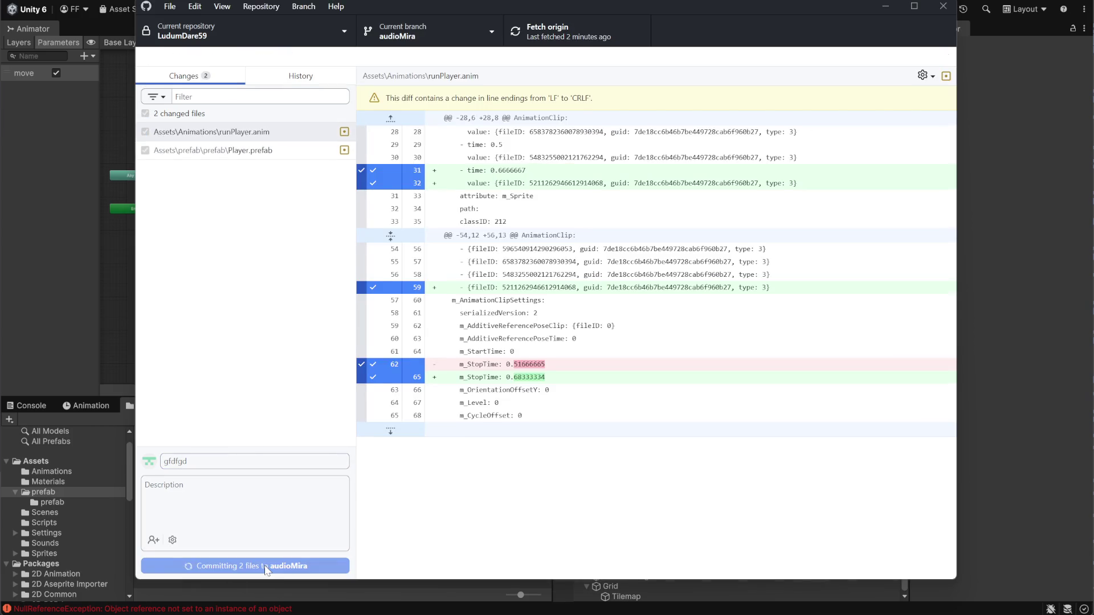
pyautogui.click(557, 30)
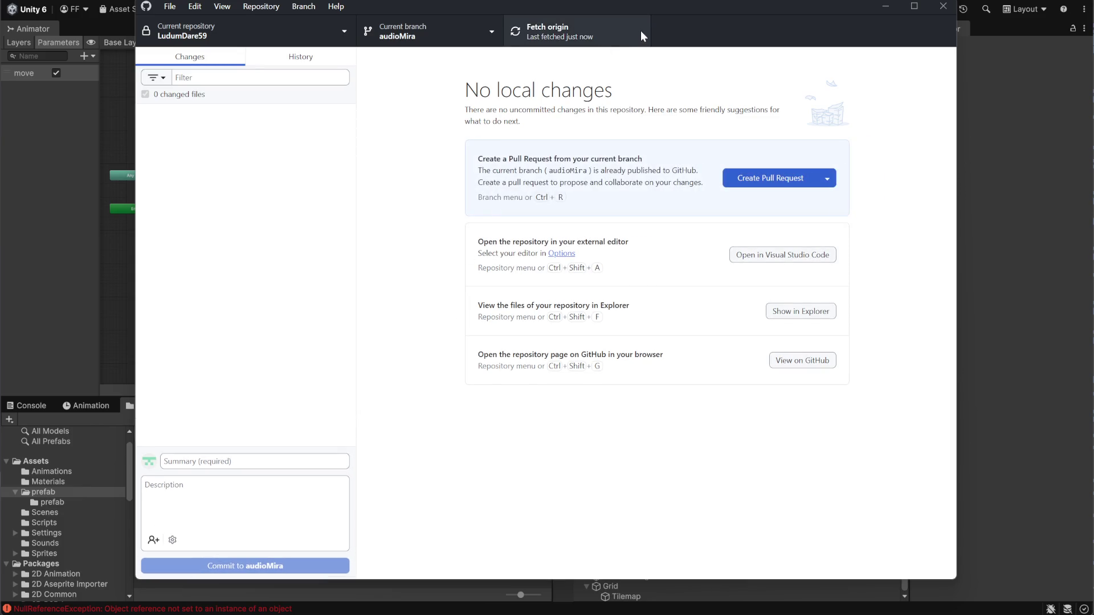
pyautogui.moveTo(784, 10); pyautogui.dragTo(800, 3)
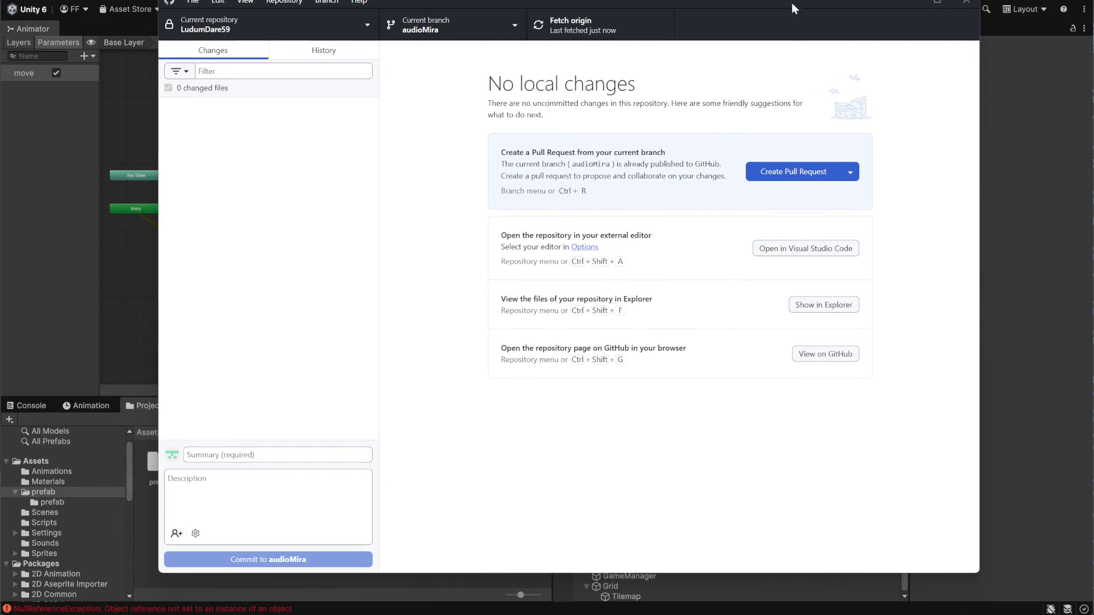
# Open the list of branches to merge into audioMira, then switch to Discord.
pyautogui.click(514, 27)
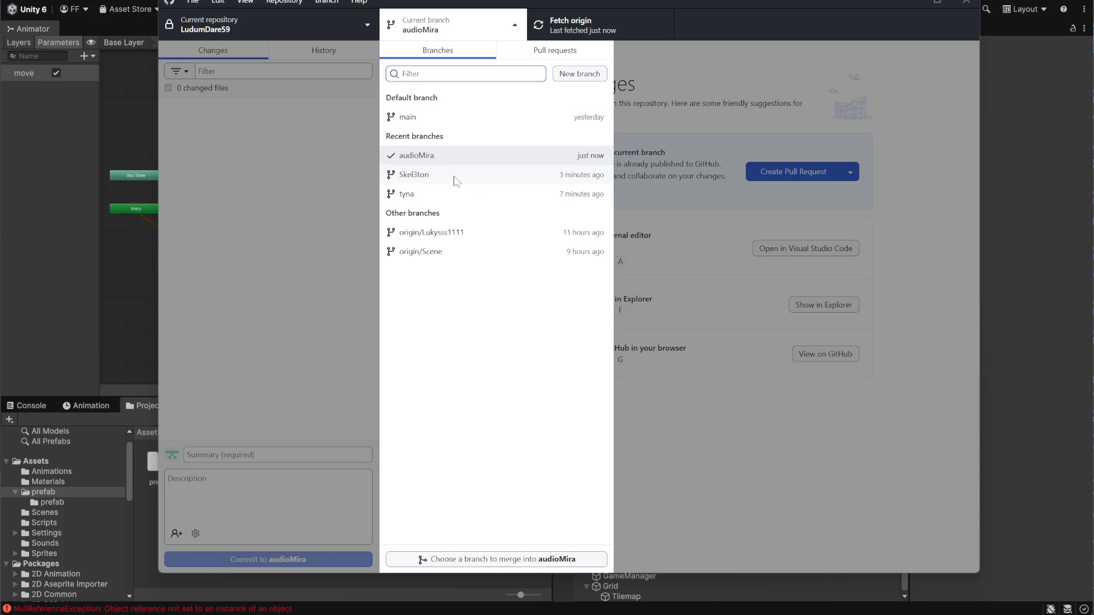
pyautogui.click(493, 562)
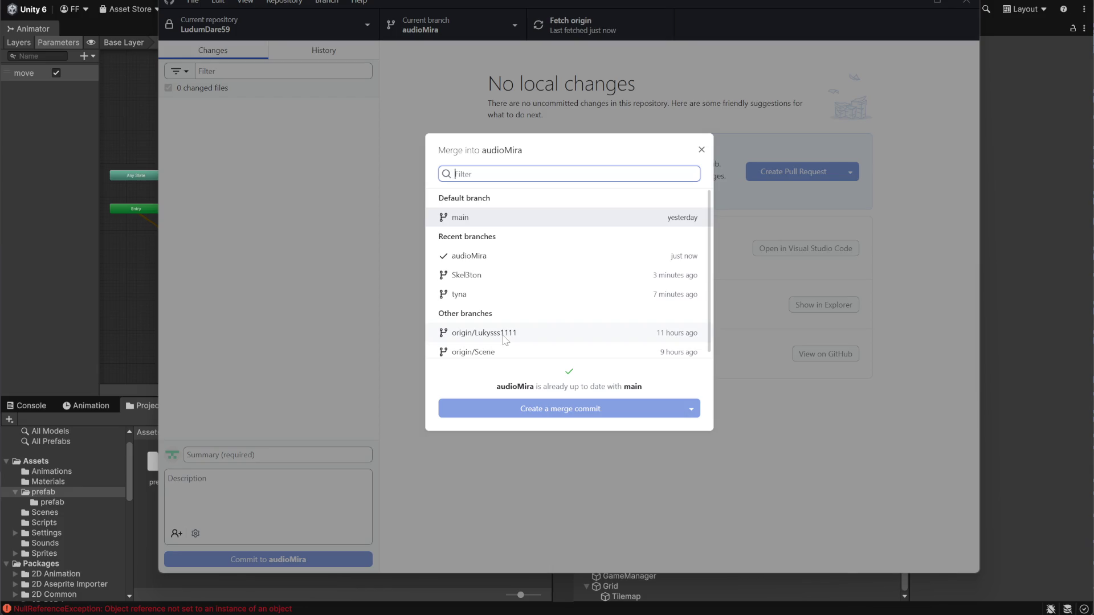
pyautogui.scroll(-1, 513, 335)
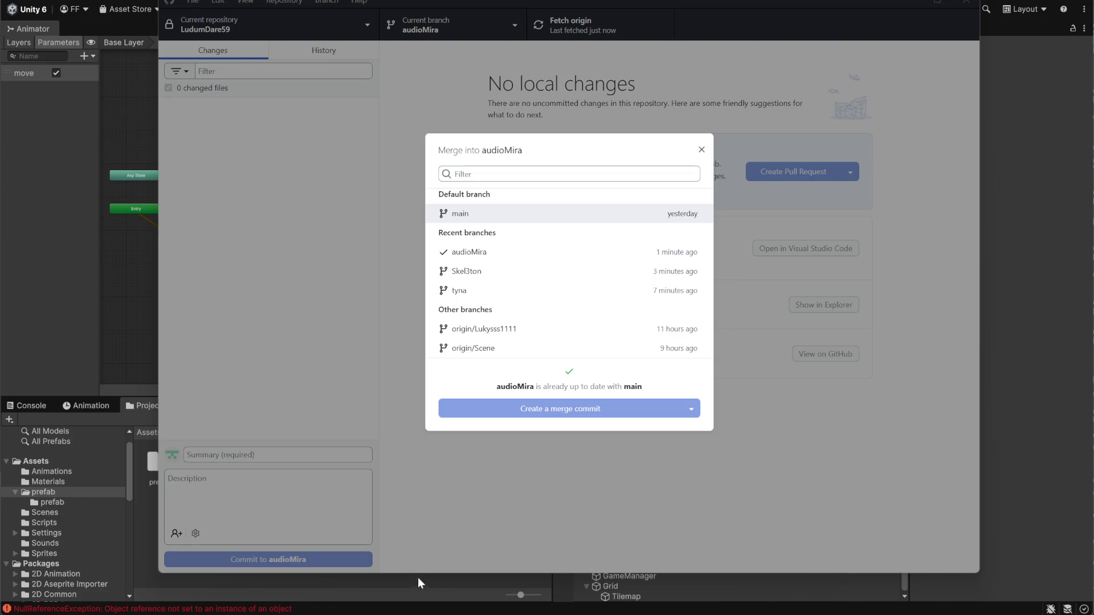
pyautogui.hotkey('alt', 'Tab')
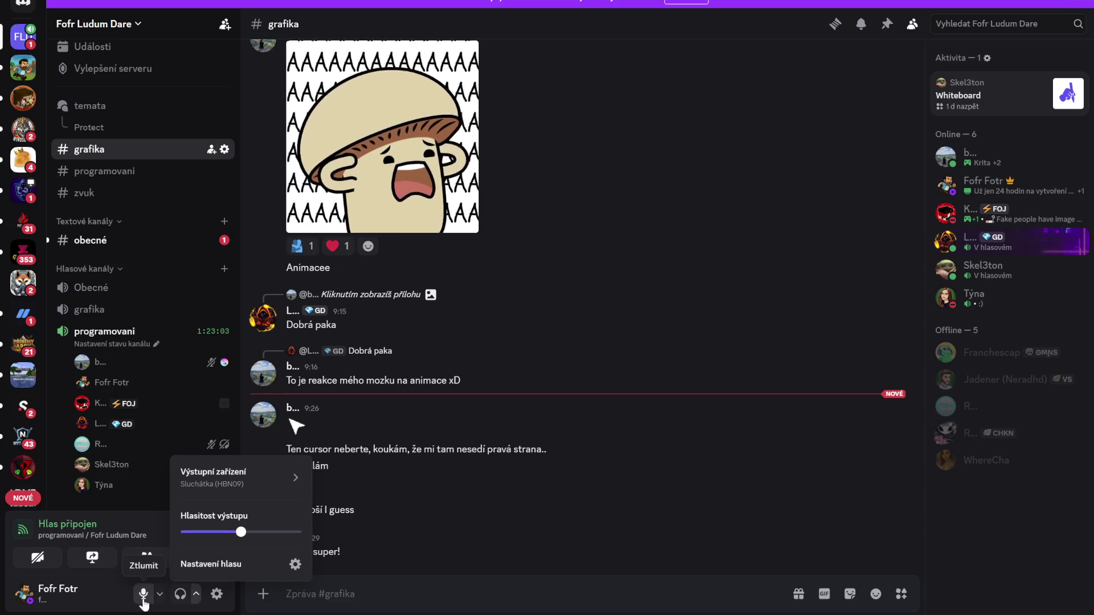
# Mute and unmute the Discord microphone, then bring GitHub Desktop back to the front.
pyautogui.click(143, 598)
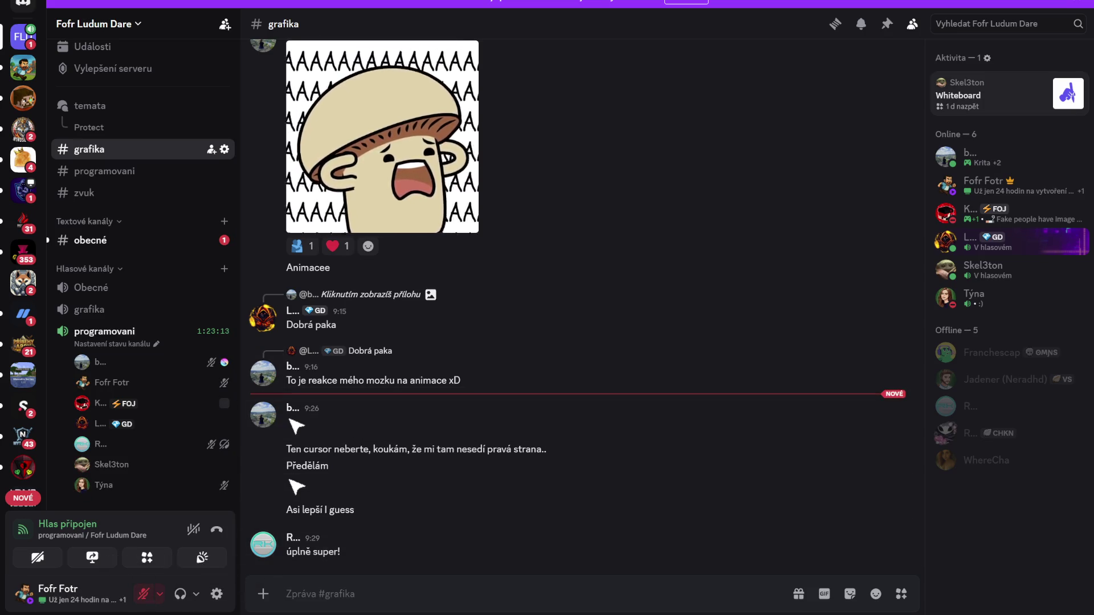
pyautogui.click(143, 595)
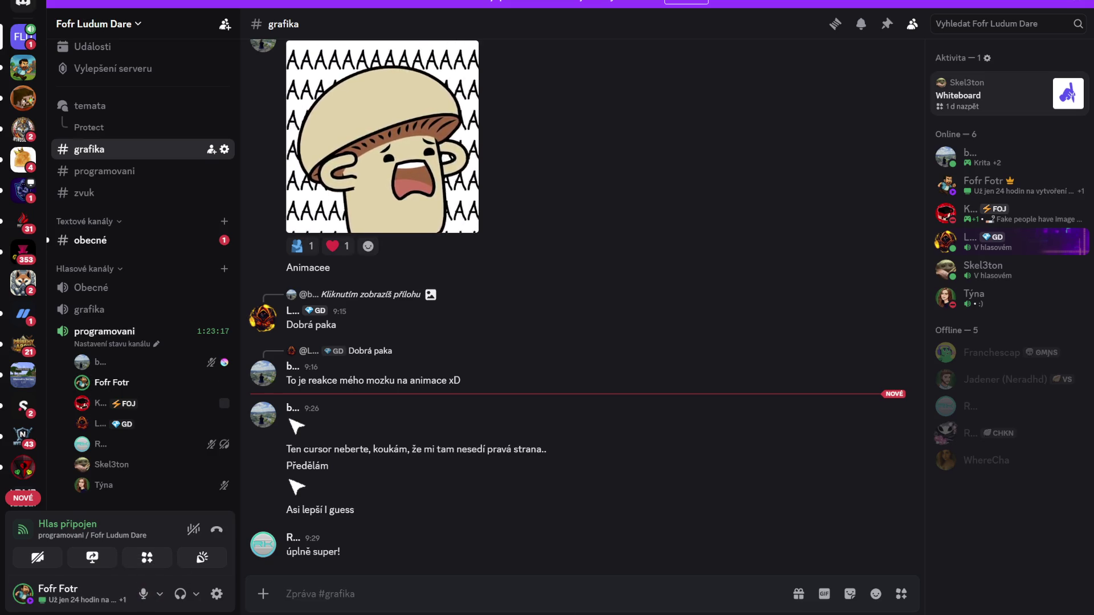
pyautogui.moveTo(704, 598)
pyautogui.click(662, 552)
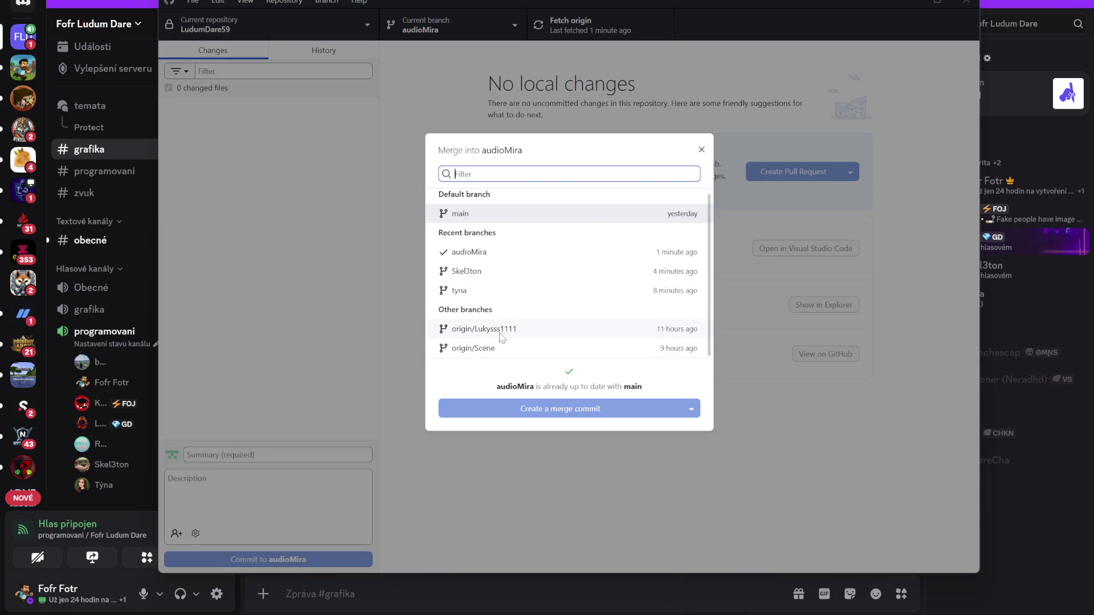
pyautogui.click(573, 337)
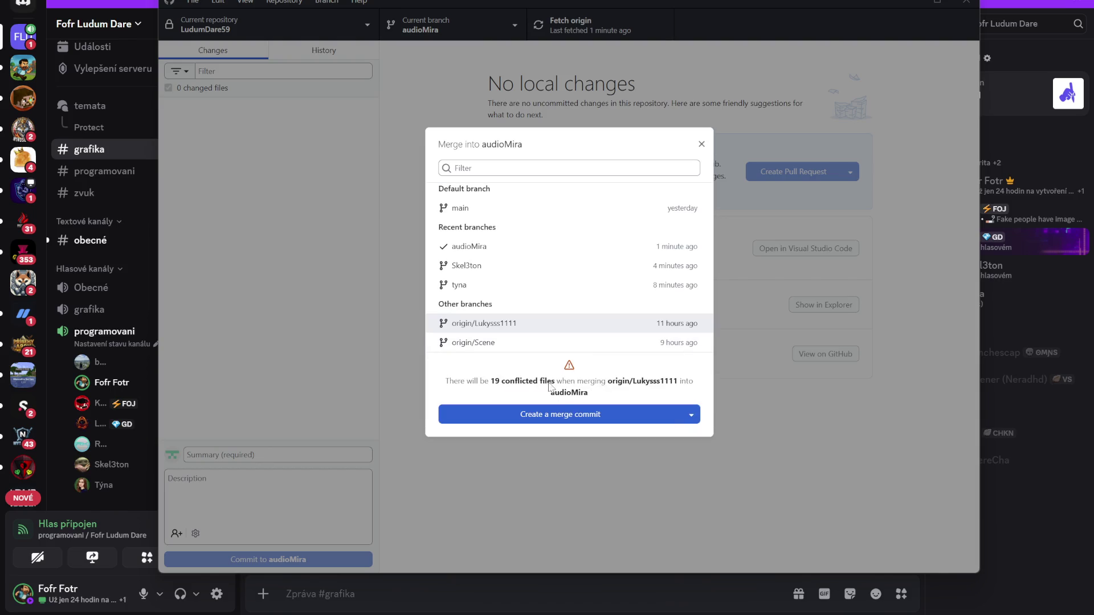
pyautogui.click(691, 415)
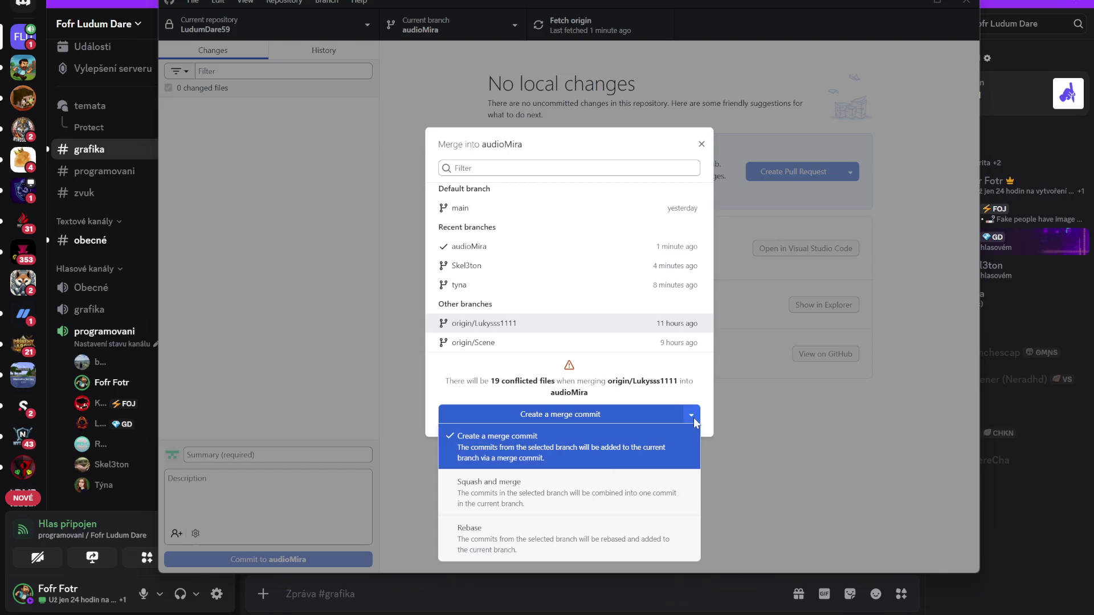
pyautogui.click(577, 480)
pyautogui.click(581, 416)
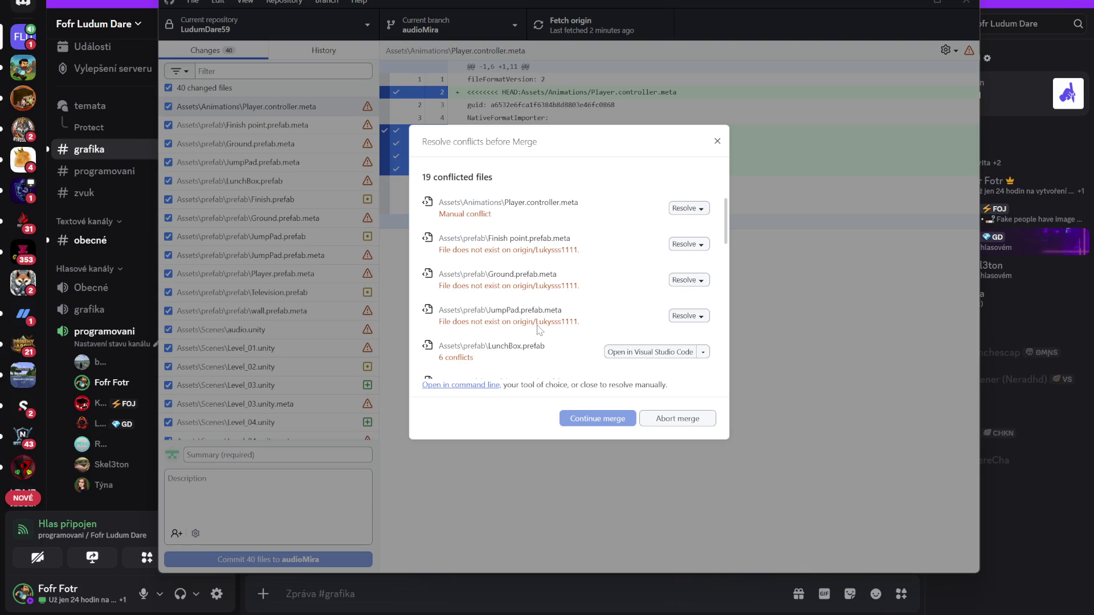
pyautogui.scroll(-2, 538, 330)
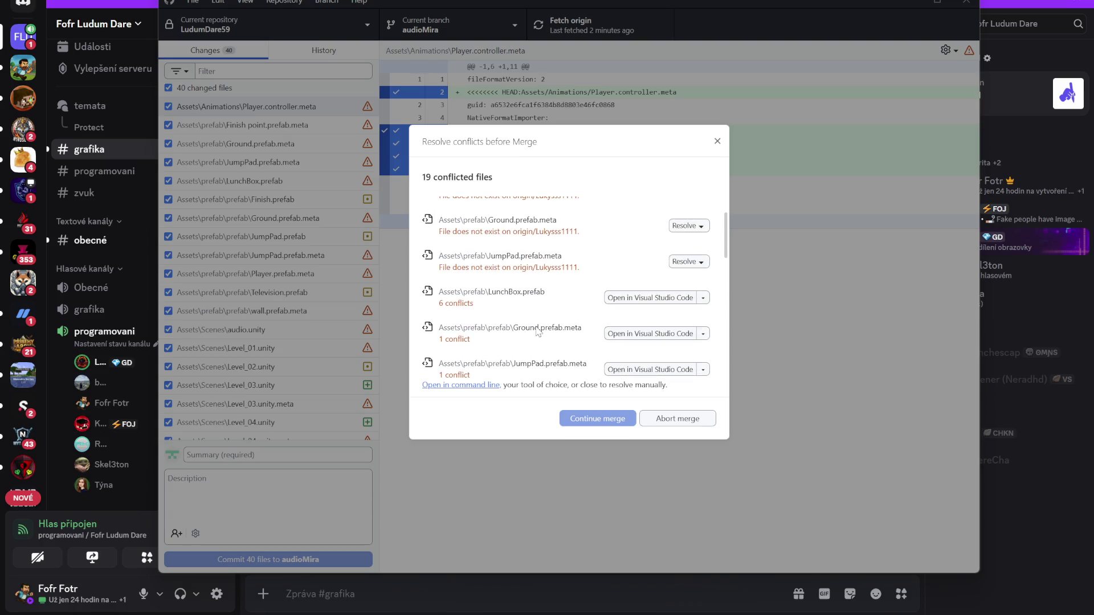
pyautogui.scroll(-5, 538, 332)
pyautogui.scroll(-2, 538, 331)
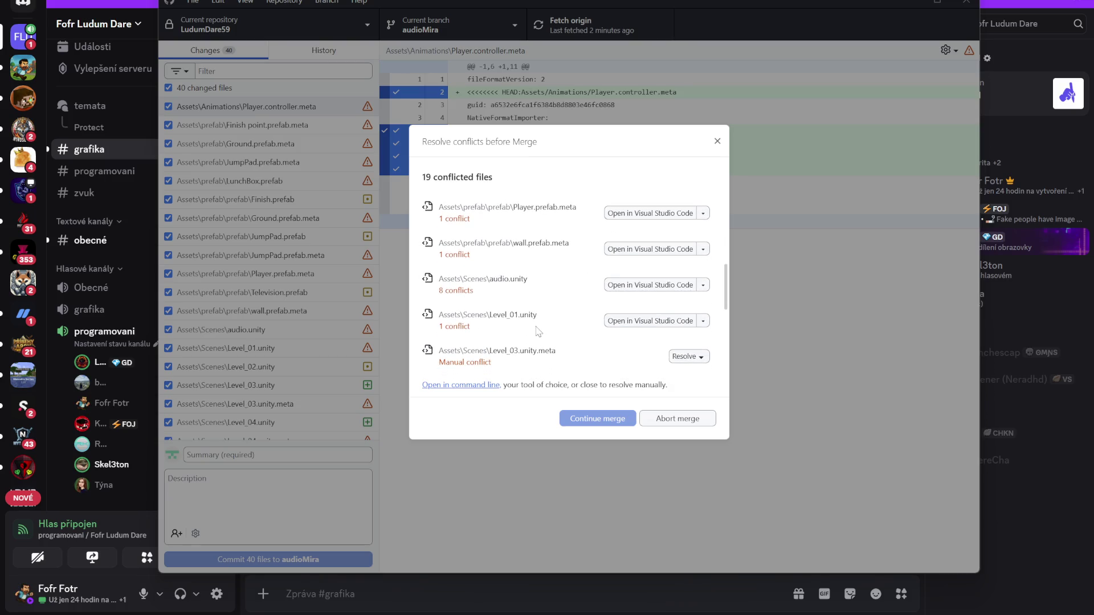
pyautogui.scroll(-2, 556, 256)
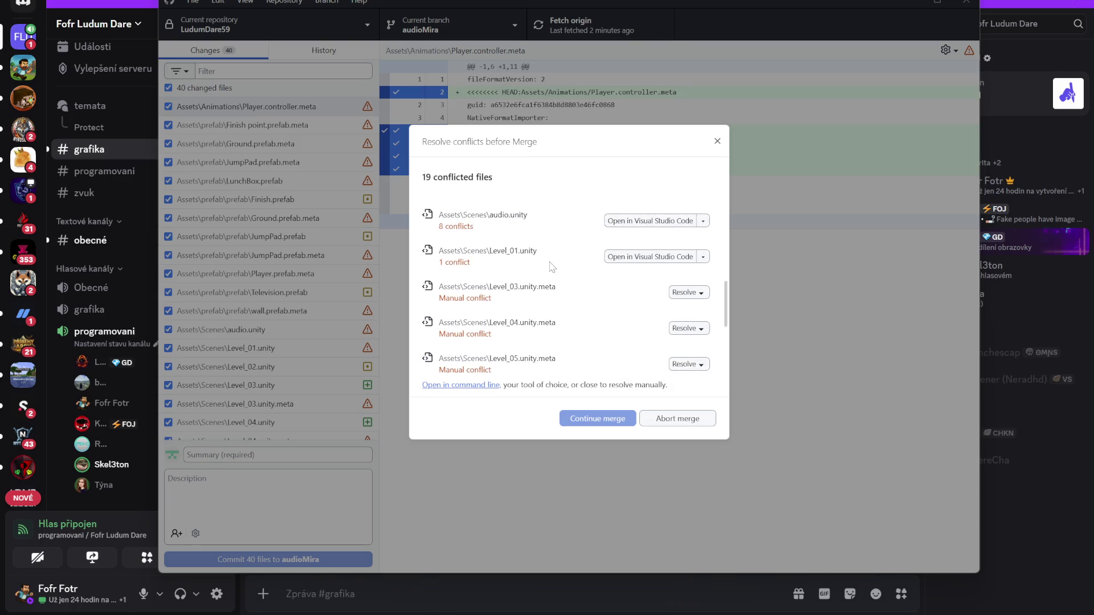
pyautogui.scroll(-5, 552, 267)
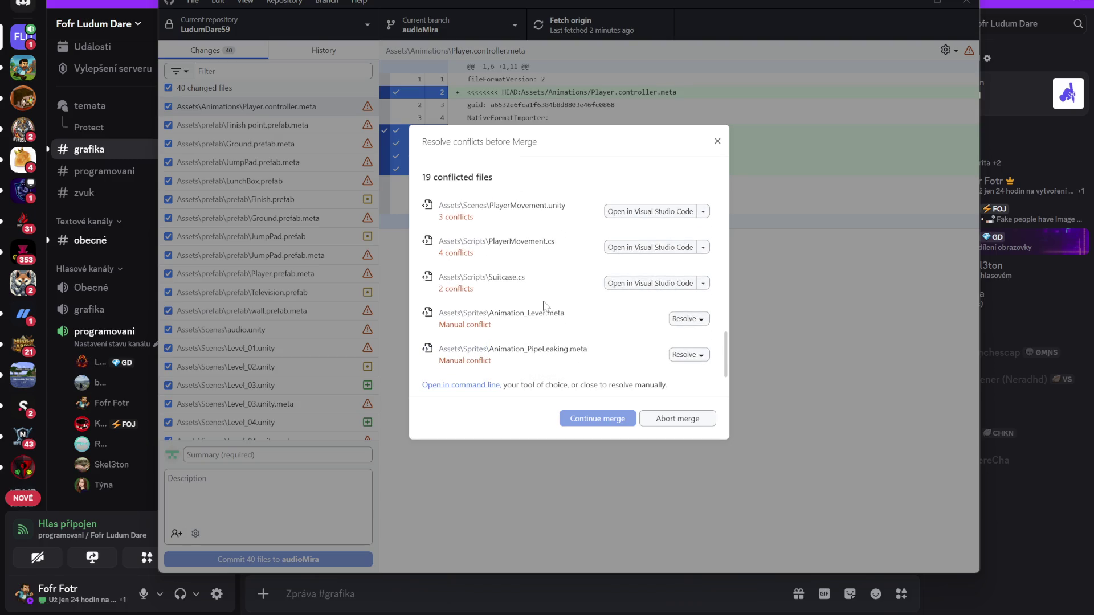
pyautogui.click(717, 142)
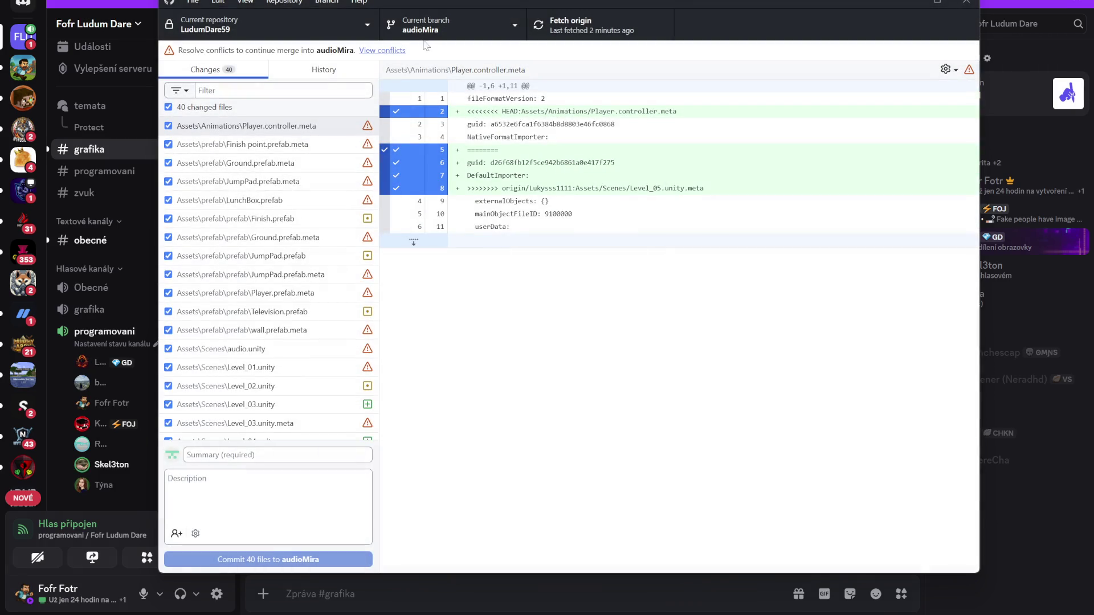
pyautogui.click(515, 25)
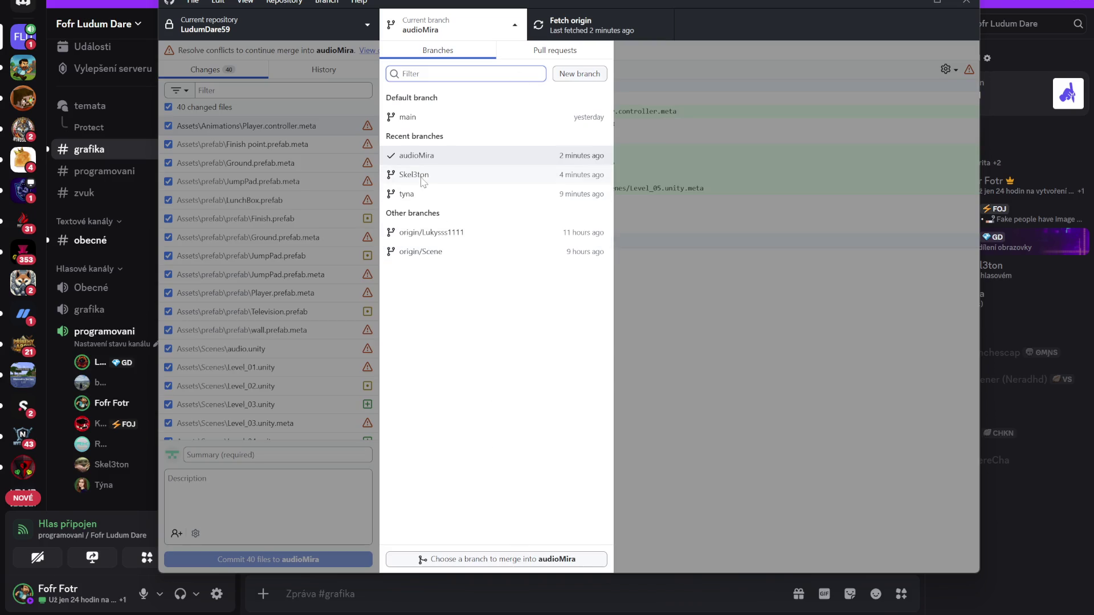
pyautogui.click(551, 560)
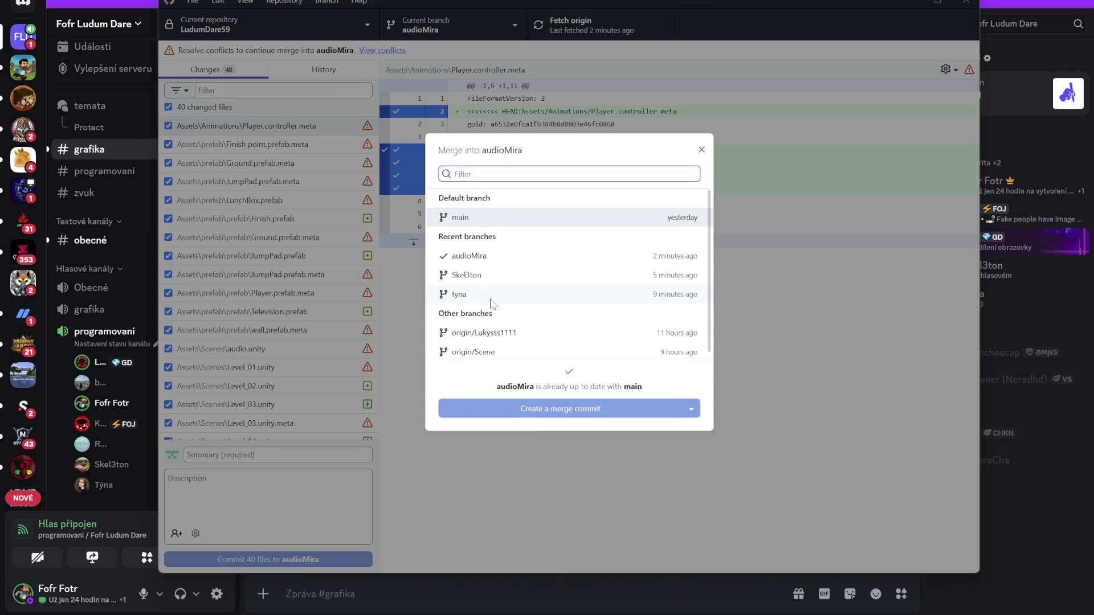
pyautogui.click(484, 276)
pyautogui.click(691, 409)
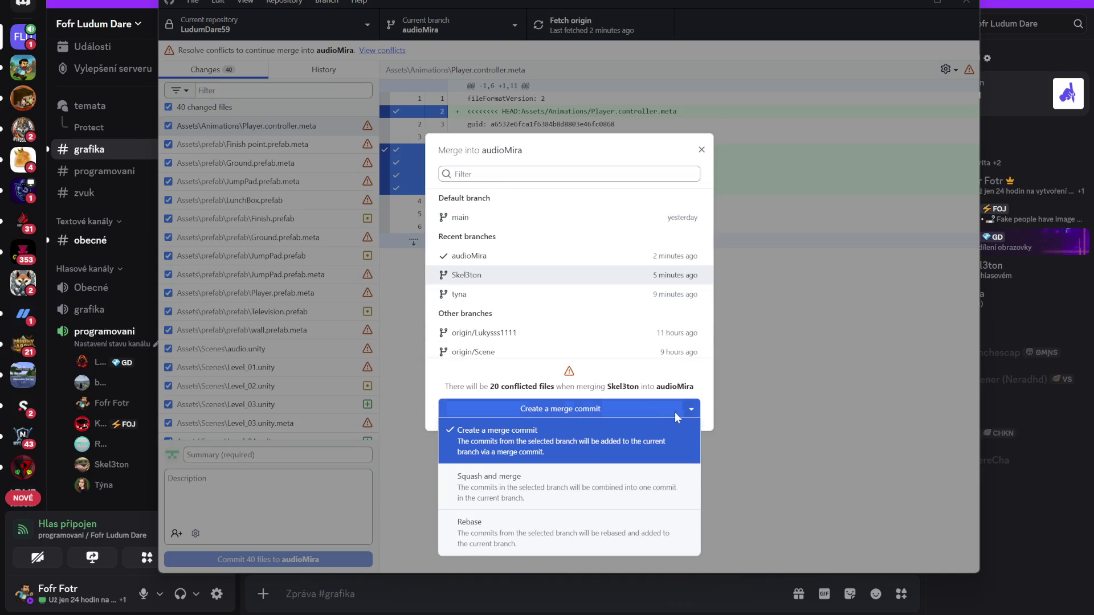
pyautogui.click(547, 480)
pyautogui.click(567, 410)
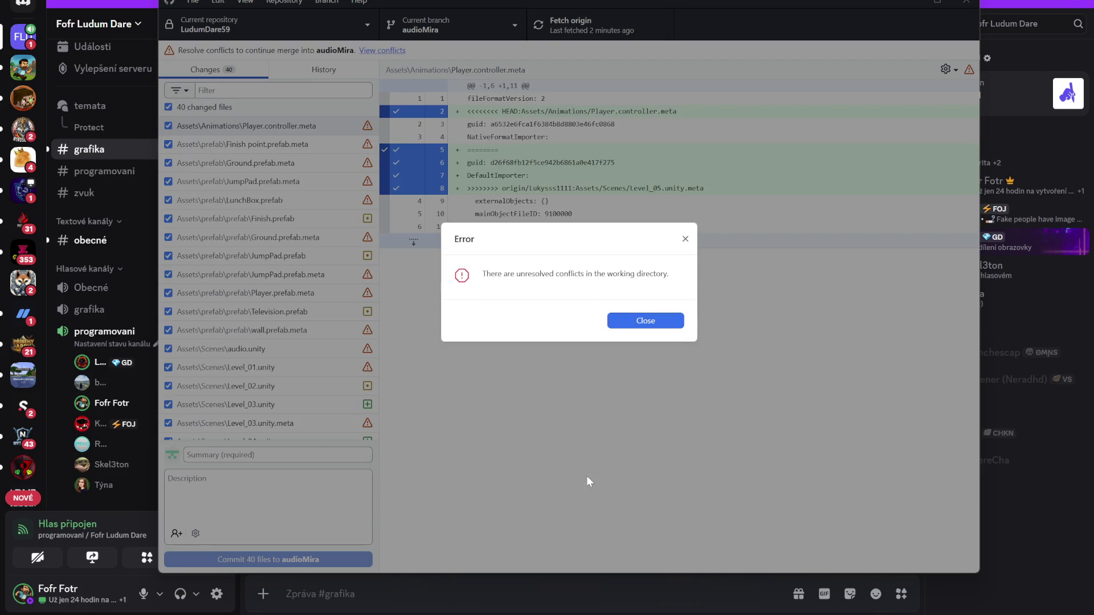
pyautogui.click(645, 320)
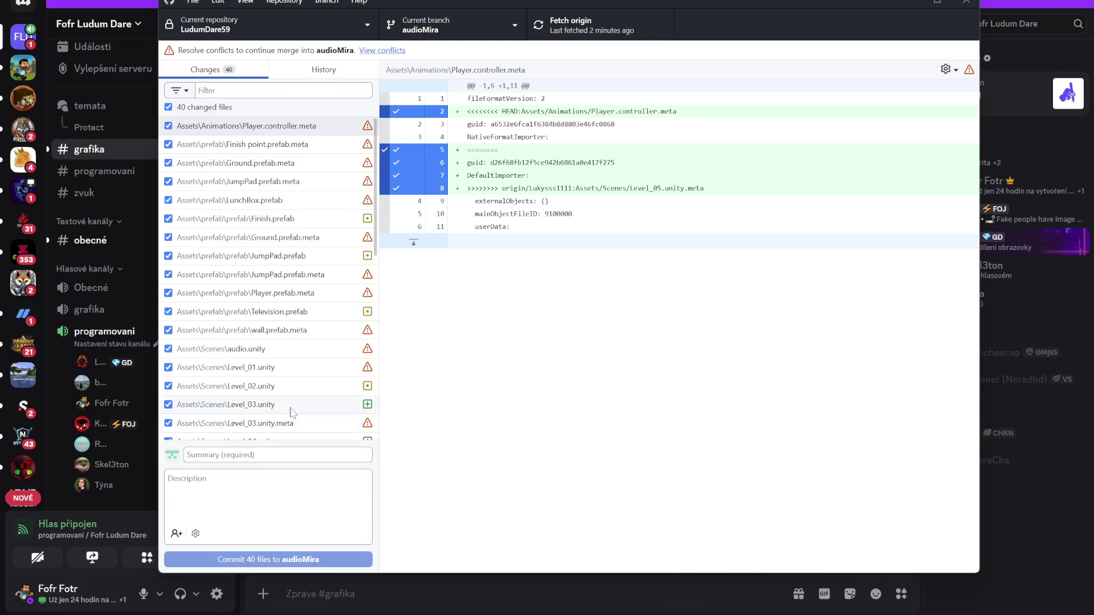
pyautogui.scroll(-5, 294, 413)
pyautogui.scroll(10, 296, 413)
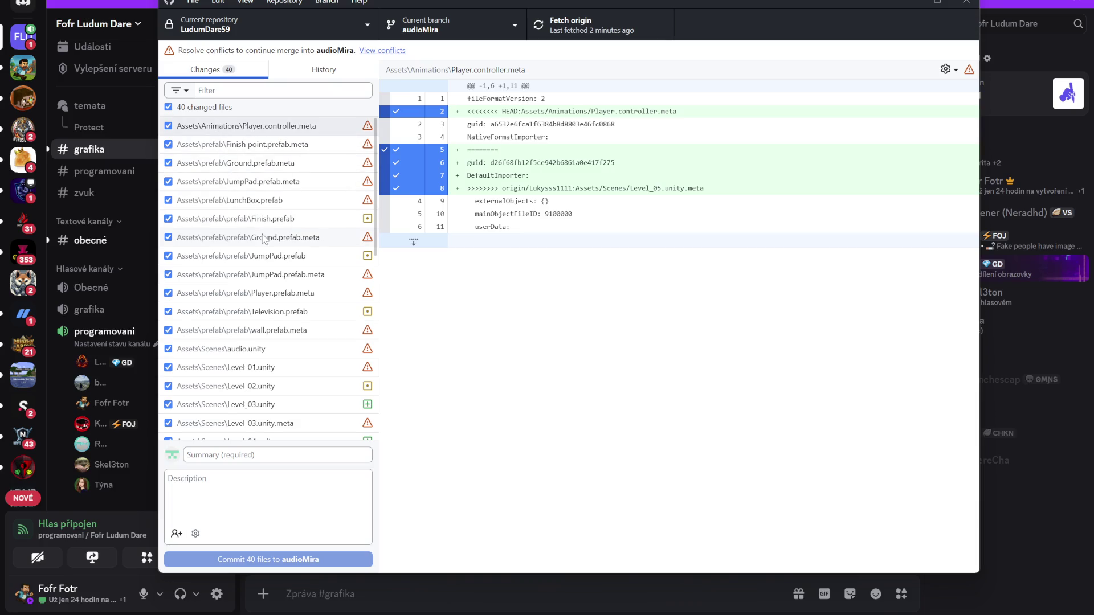
pyautogui.scroll(-7, 268, 245)
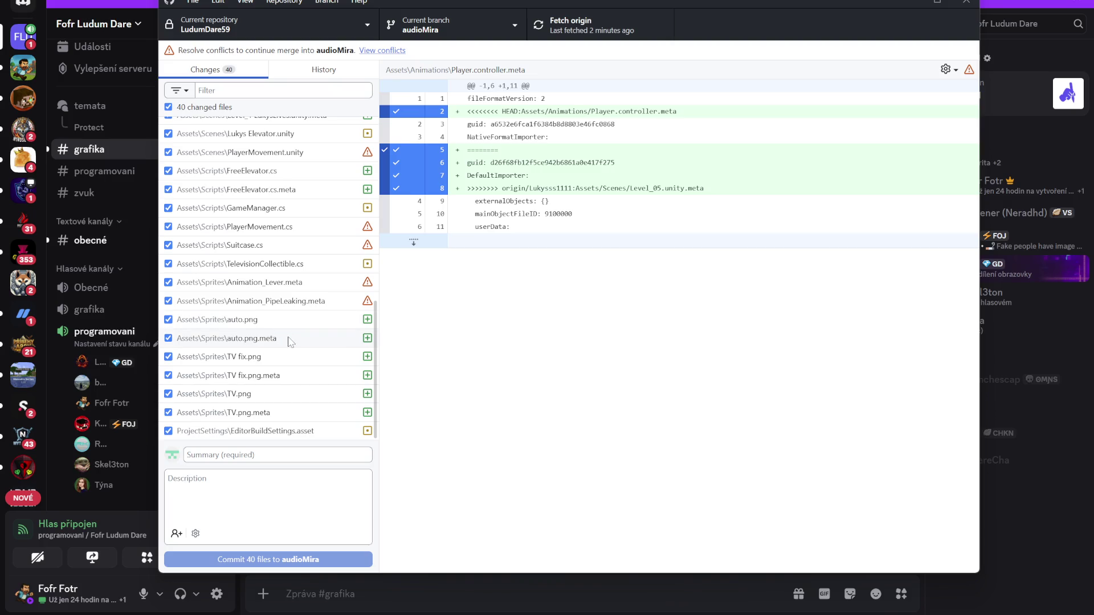
pyautogui.scroll(7, 285, 342)
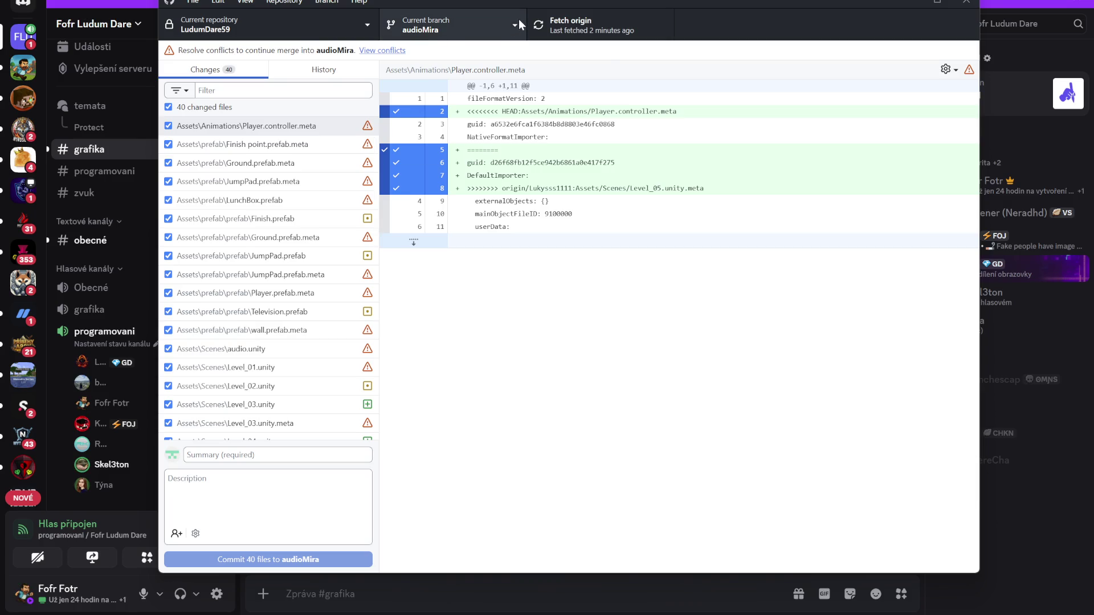
pyautogui.click(439, 25)
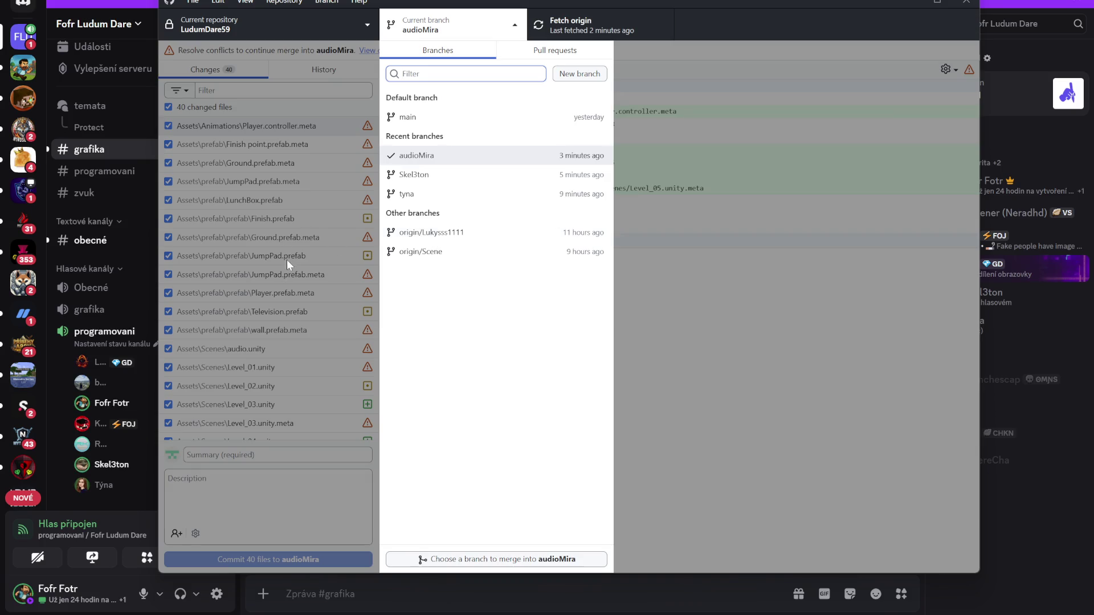
pyautogui.click(444, 234)
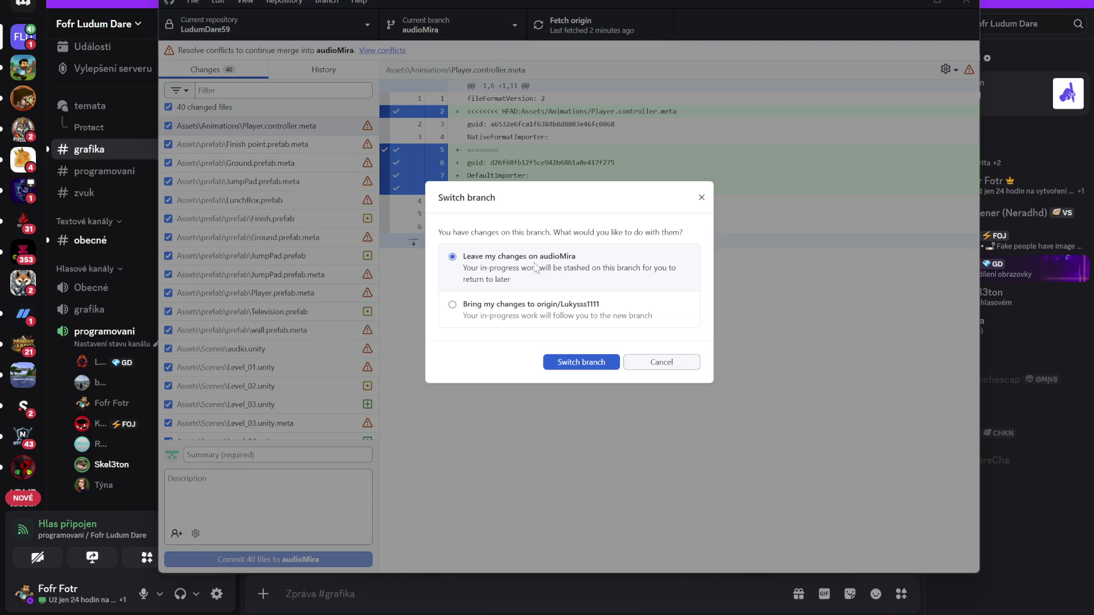
pyautogui.click(701, 197)
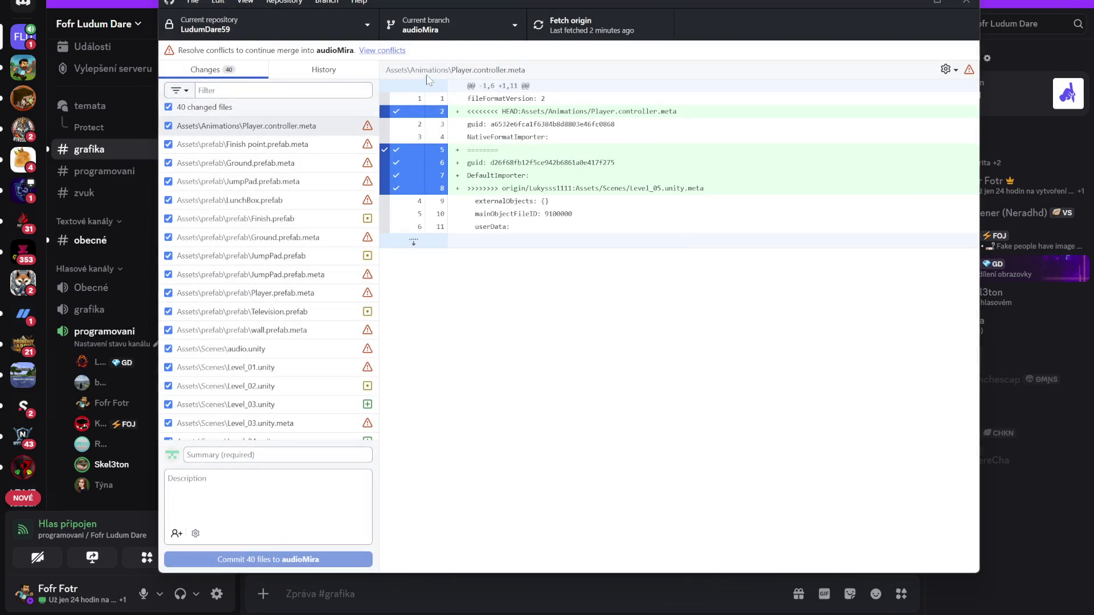
pyautogui.click(484, 22)
pyautogui.click(473, 560)
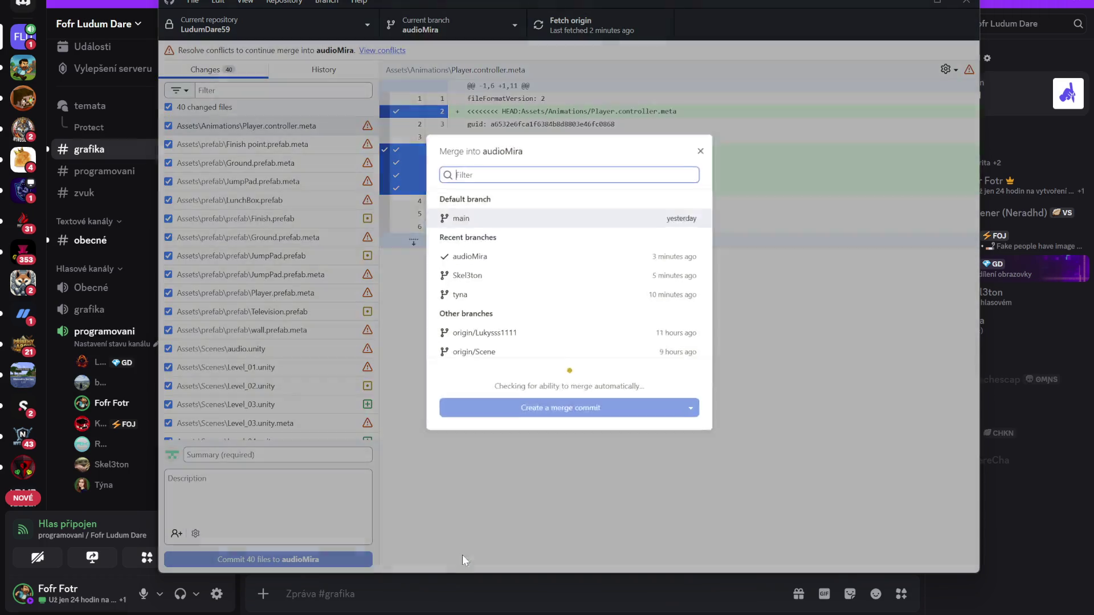
pyautogui.click(493, 333)
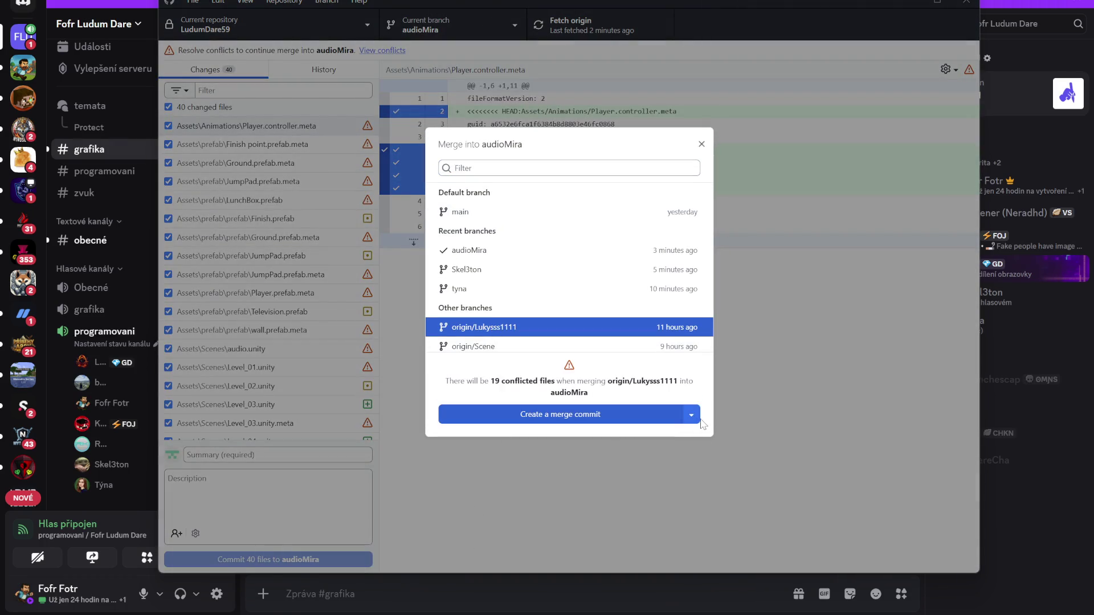
pyautogui.click(692, 414)
pyautogui.click(586, 497)
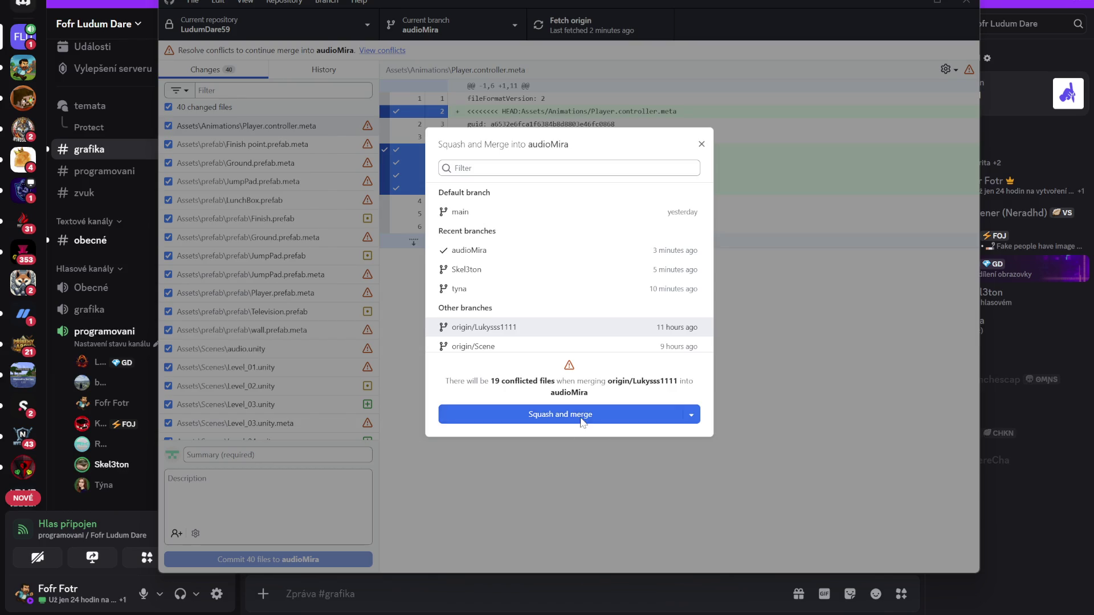
pyautogui.click(582, 417)
pyautogui.click(640, 319)
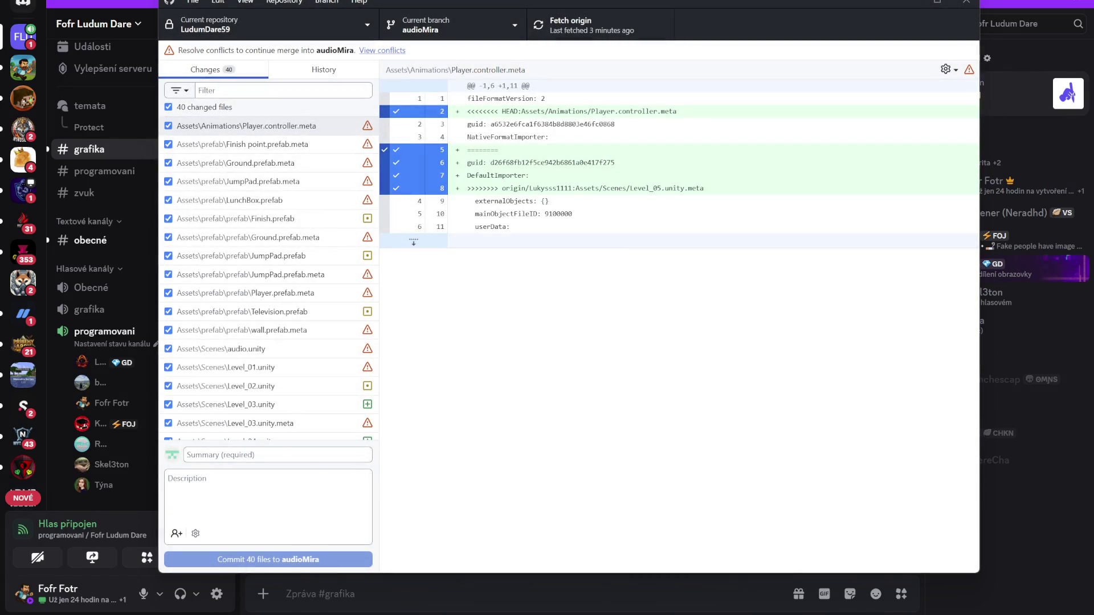
# Enter commit summary 'dvdvvds', review the file list, and commit all 40 files to audioMira.
pyautogui.scroll(-10, 291, 381)
pyautogui.click(245, 455)
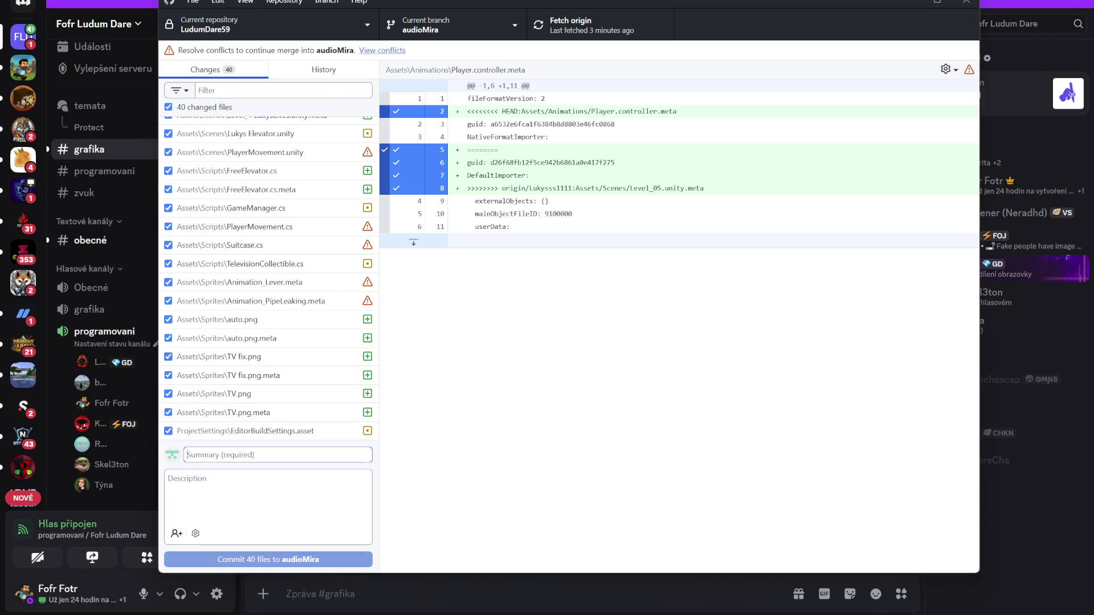
pyautogui.write('dvdvvds')
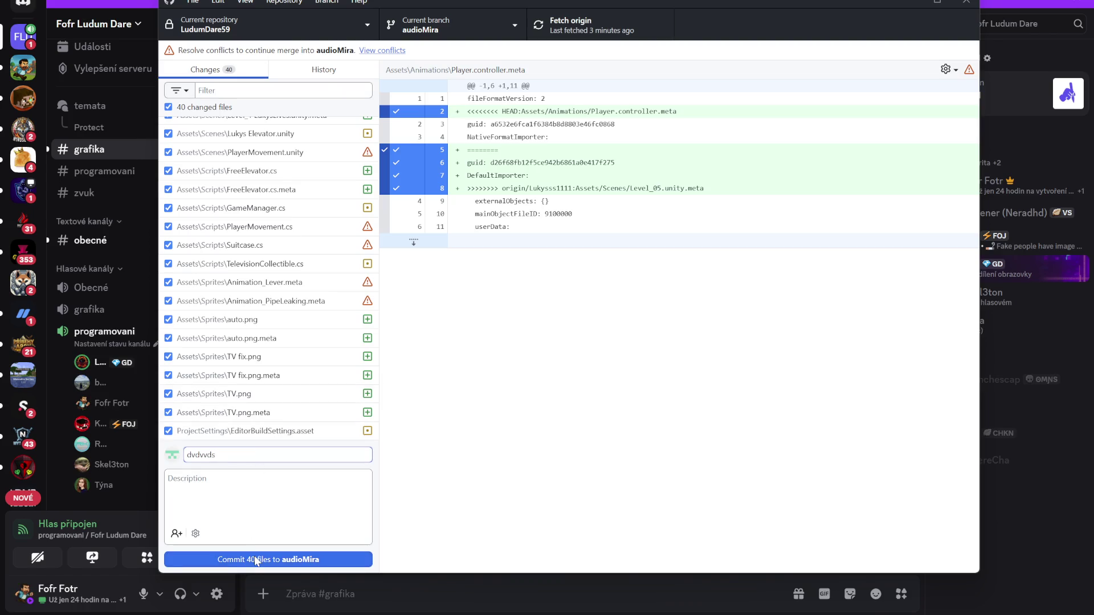
pyautogui.scroll(10, 271, 278)
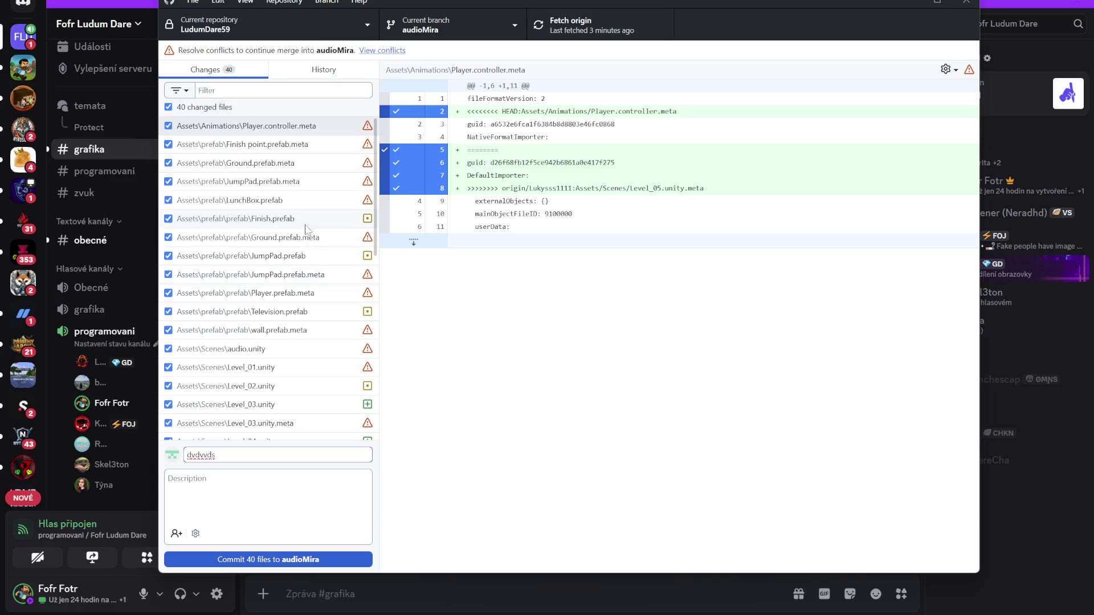
pyautogui.scroll(-6, 295, 320)
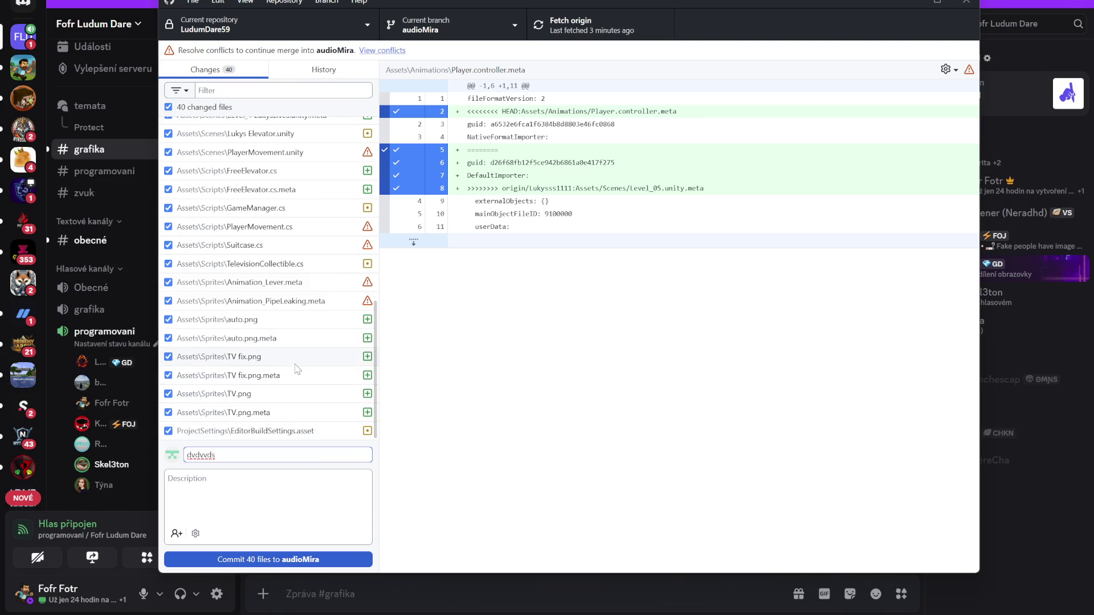
pyautogui.scroll(5, 294, 377)
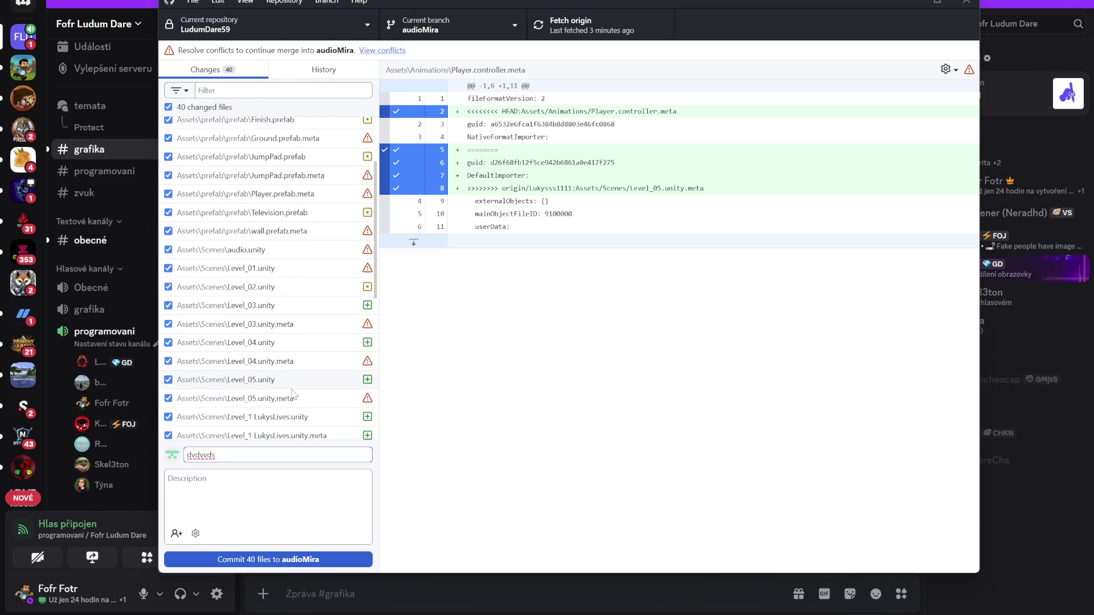
pyautogui.scroll(2, 292, 394)
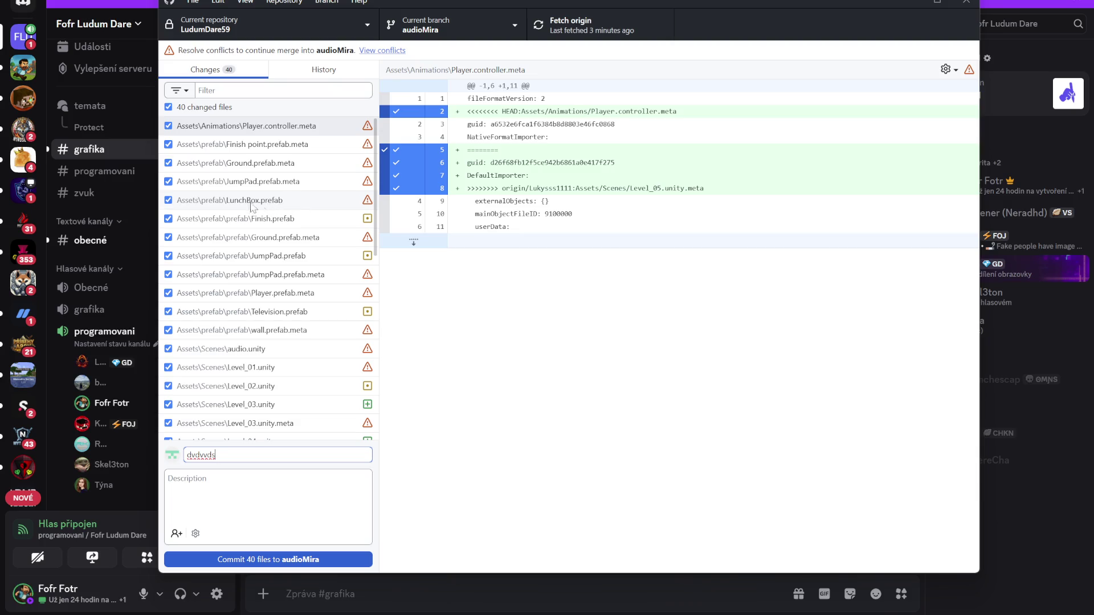
pyautogui.scroll(-10, 279, 212)
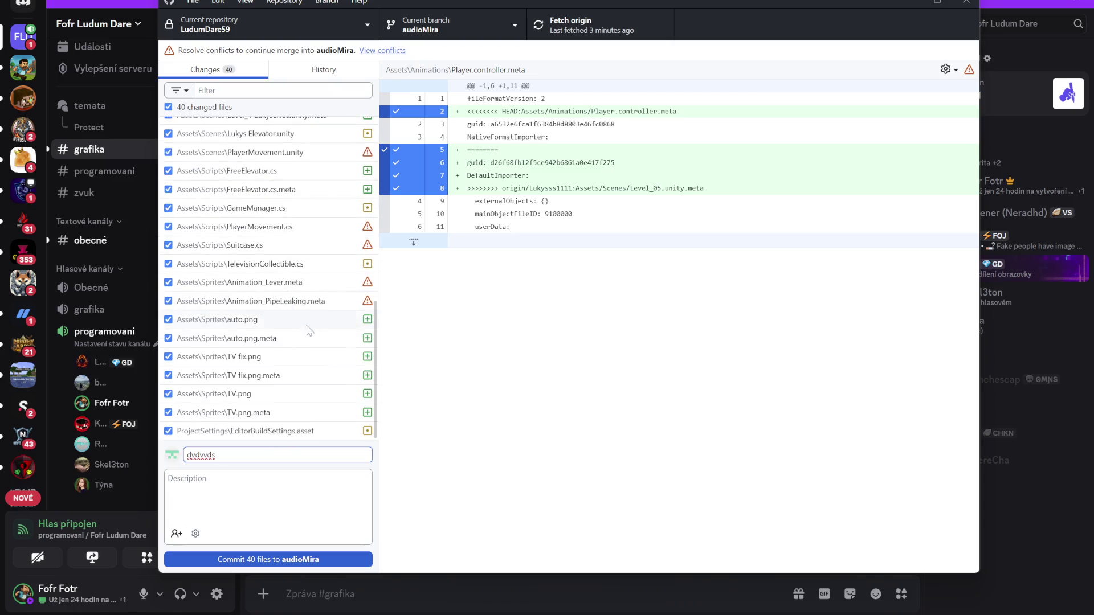
pyautogui.click(276, 560)
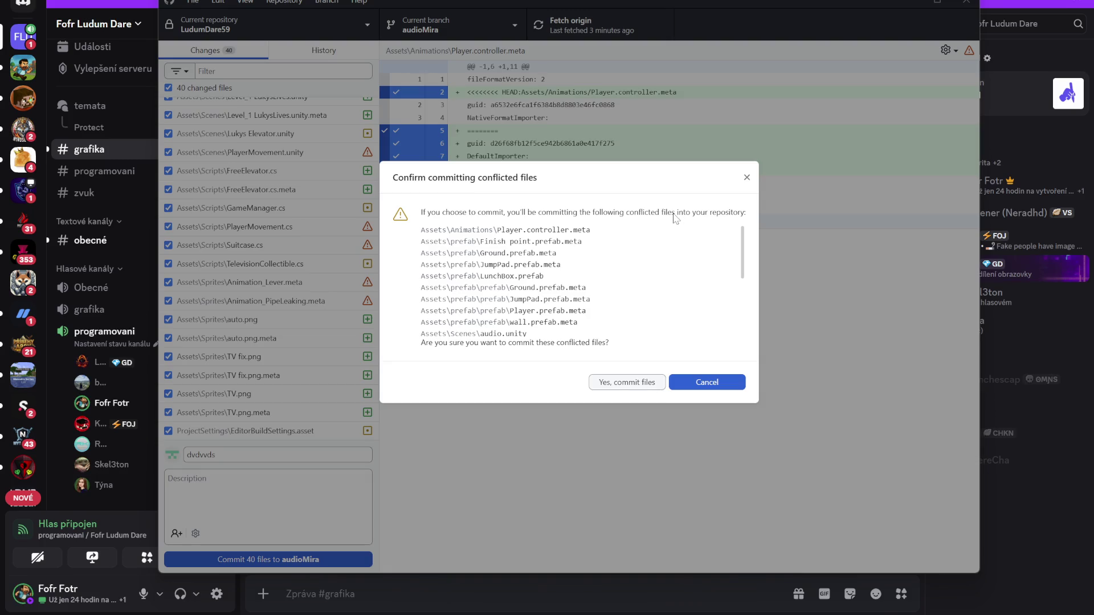
# Review the listed conflicted files and cancel the commit confirmation.
pyautogui.moveTo(743, 256); pyautogui.dragTo(744, 314)
pyautogui.scroll(3, 744, 341)
pyautogui.scroll(-3, 741, 341)
pyautogui.scroll(3, 737, 341)
pyautogui.scroll(-3, 729, 340)
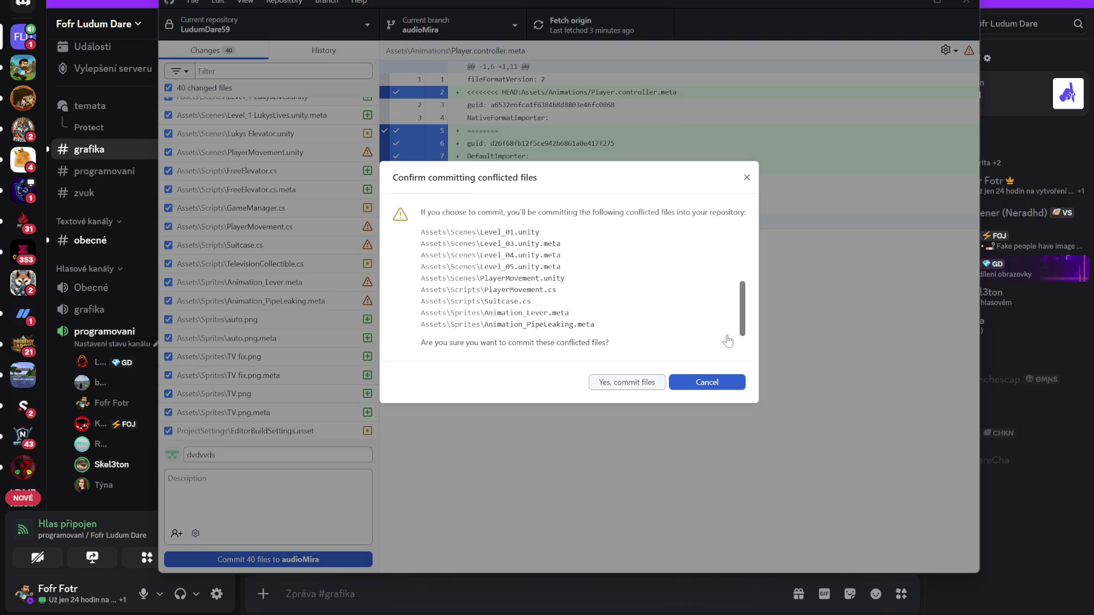
pyautogui.click(718, 384)
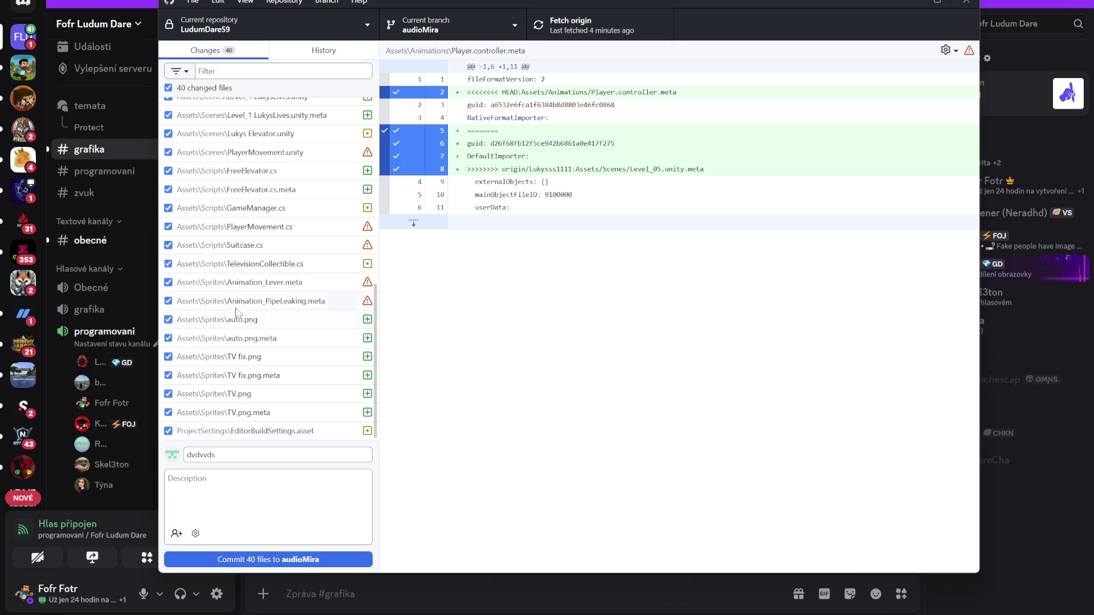
# Uncheck the conflicted animation metas, scripts and Level scene files from the commit.
pyautogui.click(168, 283)
pyautogui.click(168, 301)
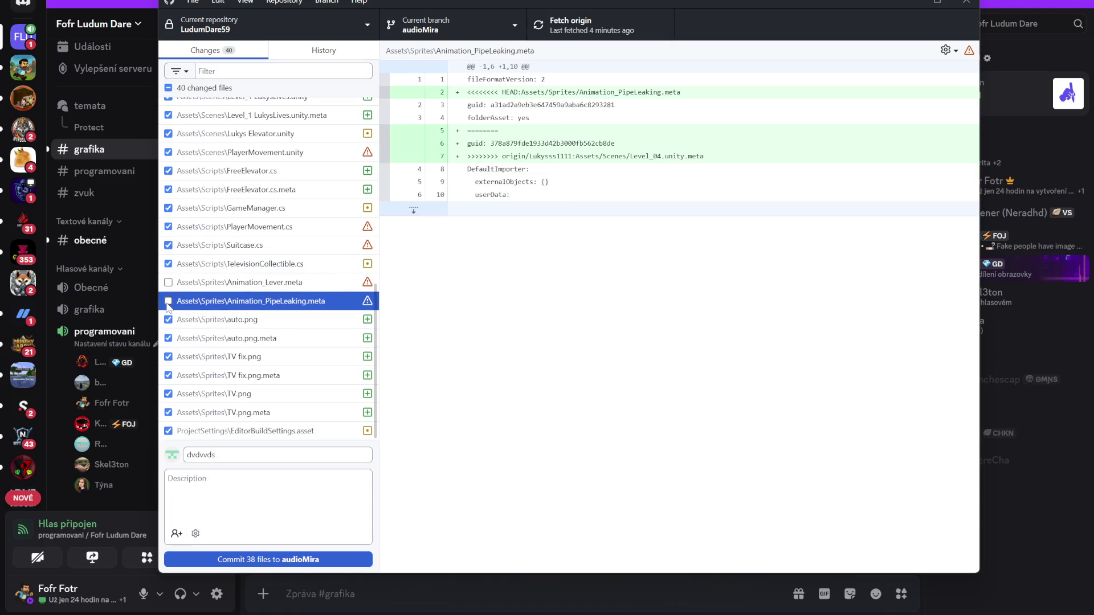
pyautogui.click(168, 245)
pyautogui.click(168, 227)
pyautogui.scroll(1, 174, 223)
pyautogui.scroll(1, 175, 218)
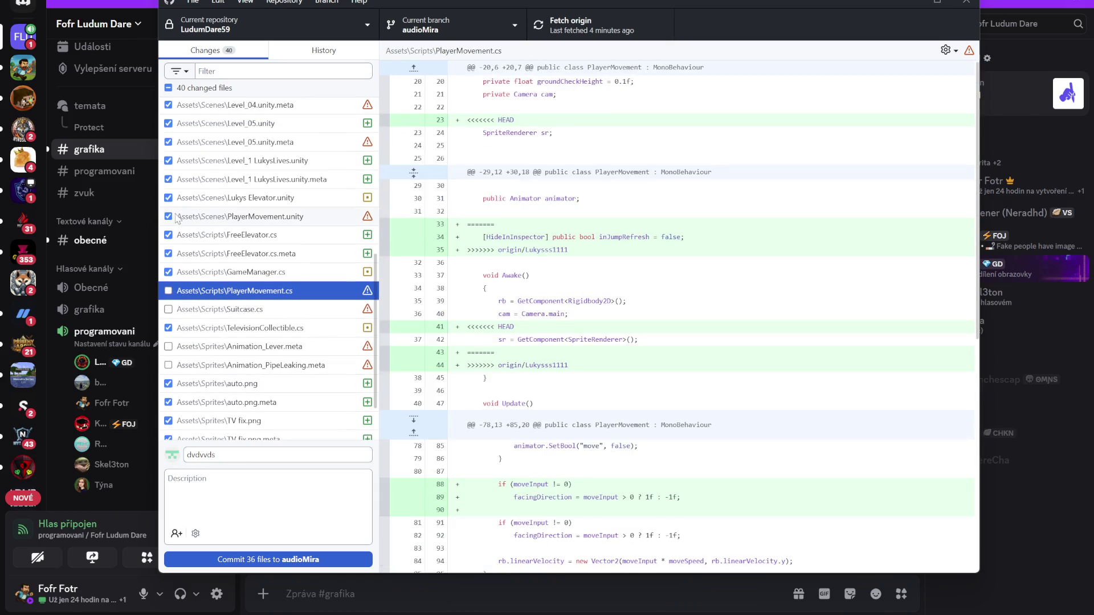
pyautogui.click(168, 216)
pyautogui.scroll(3, 169, 228)
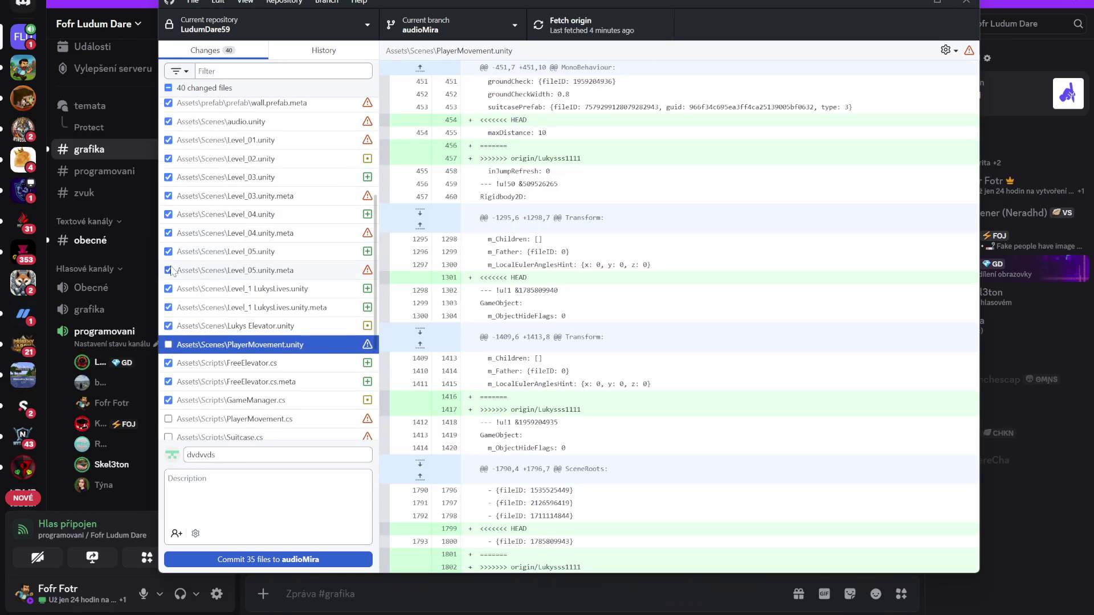
pyautogui.click(168, 270)
pyautogui.click(168, 233)
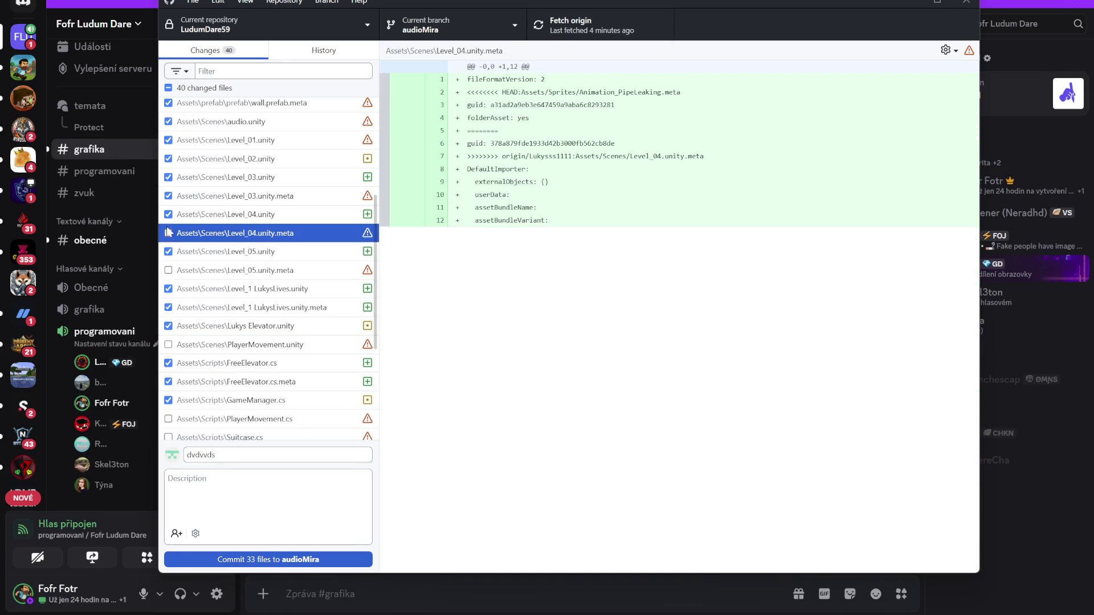
pyautogui.click(168, 196)
pyautogui.click(168, 140)
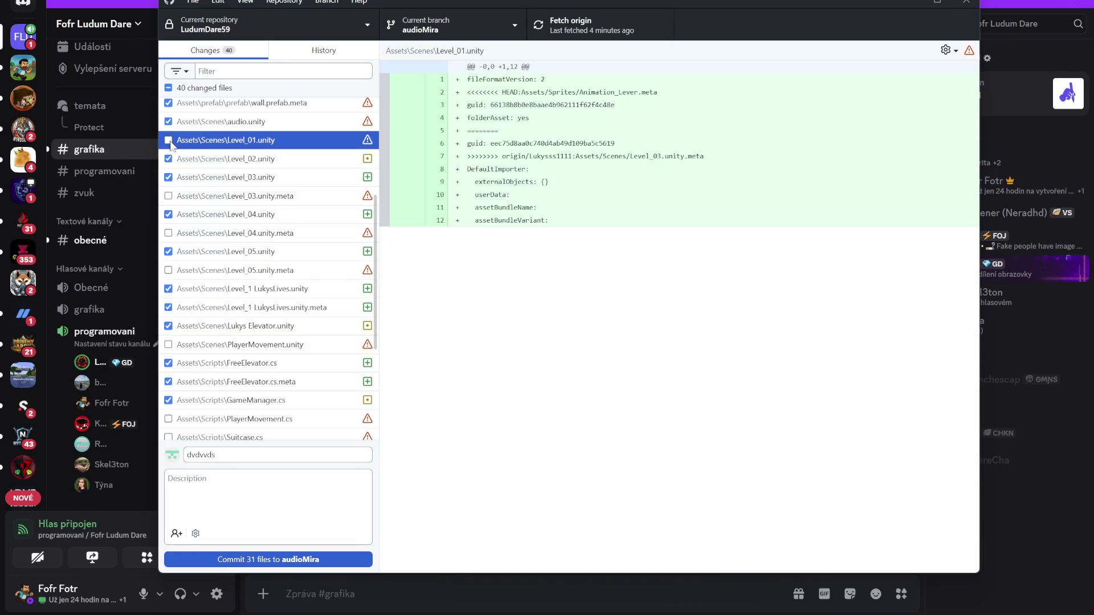
# Uncheck audio.unity and the conflicted wall, Player, JumpPad, Ground, Finish and LunchBox prefab files.
pyautogui.scroll(3, 168, 142)
pyautogui.click(168, 313)
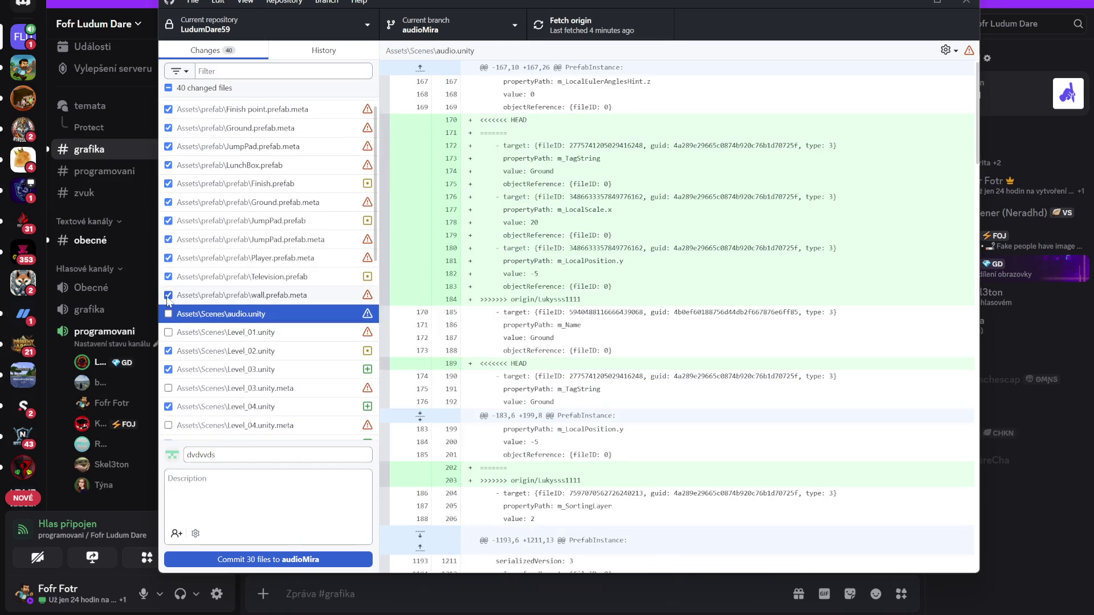
pyautogui.click(168, 296)
pyautogui.click(168, 258)
pyautogui.click(168, 239)
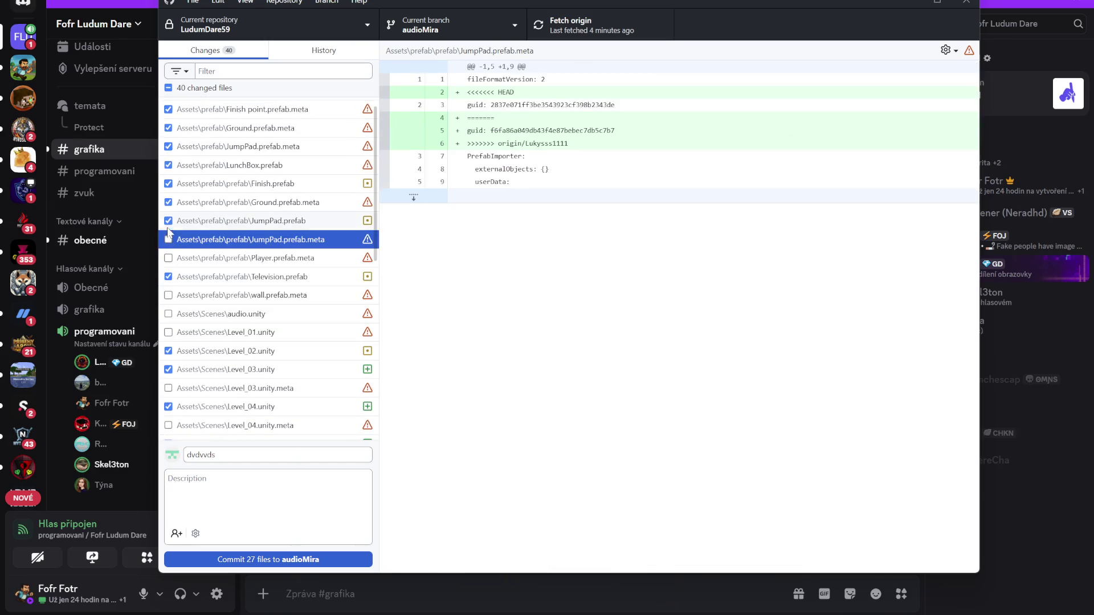
pyautogui.click(168, 203)
pyautogui.click(168, 183)
pyautogui.click(171, 168)
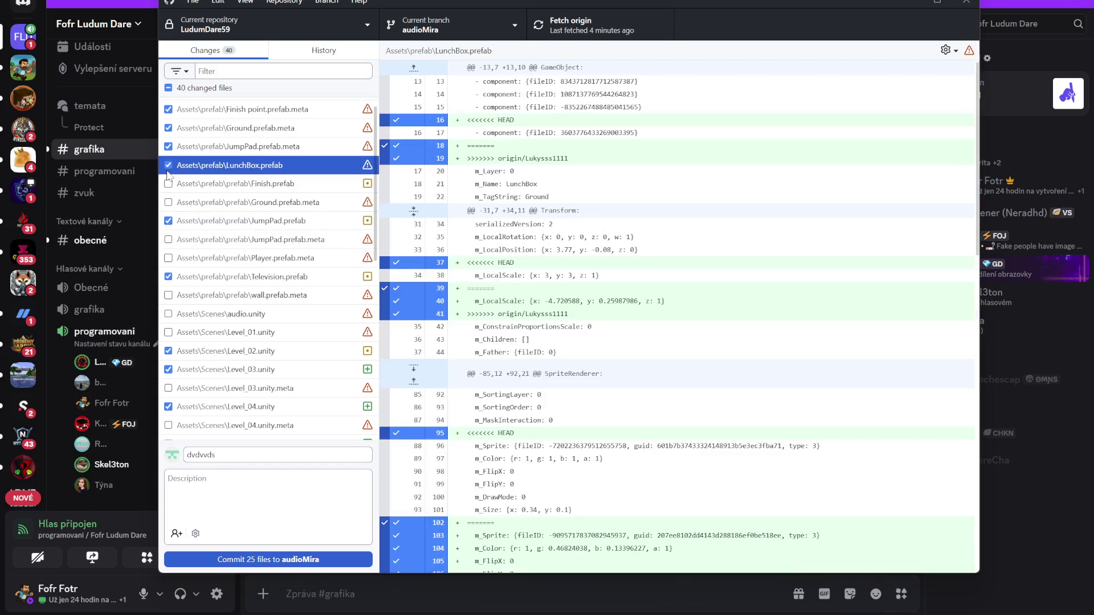
pyautogui.click(168, 146)
pyautogui.click(170, 166)
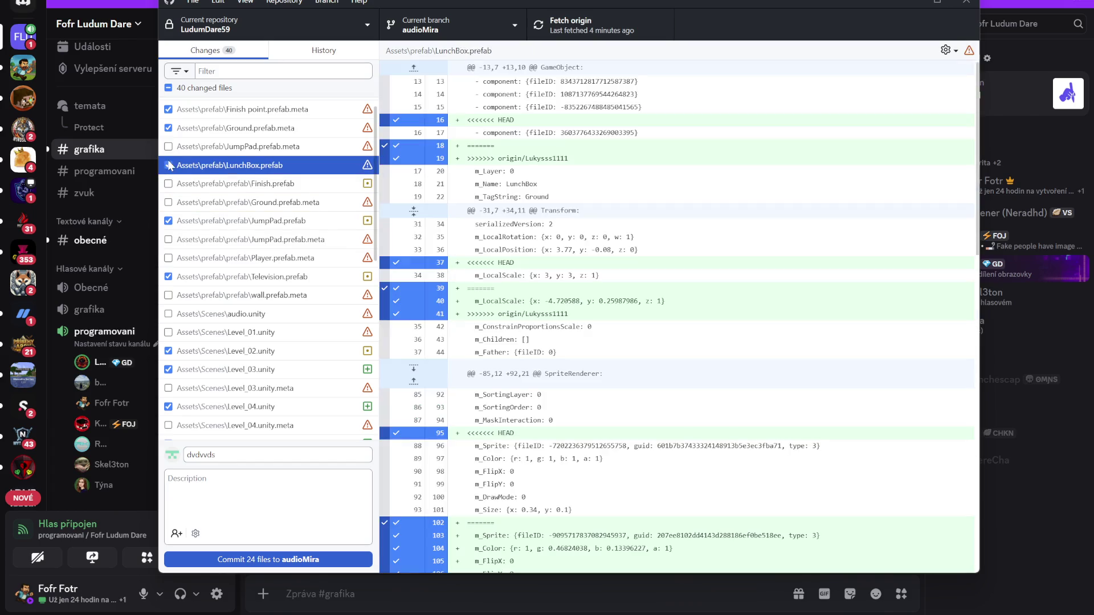
pyautogui.click(169, 127)
pyautogui.click(168, 108)
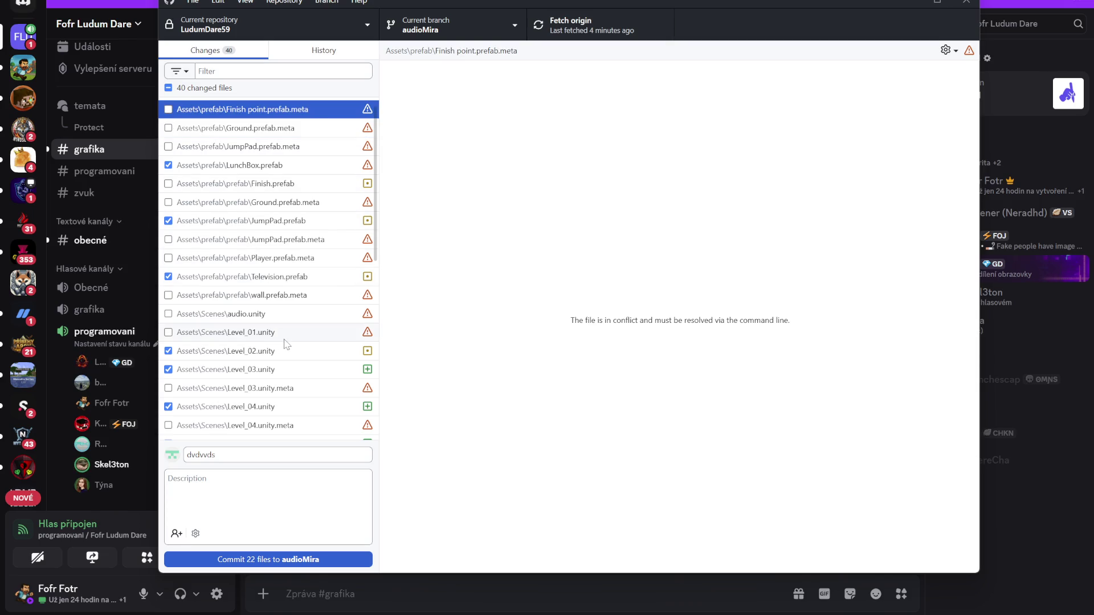
pyautogui.click(168, 166)
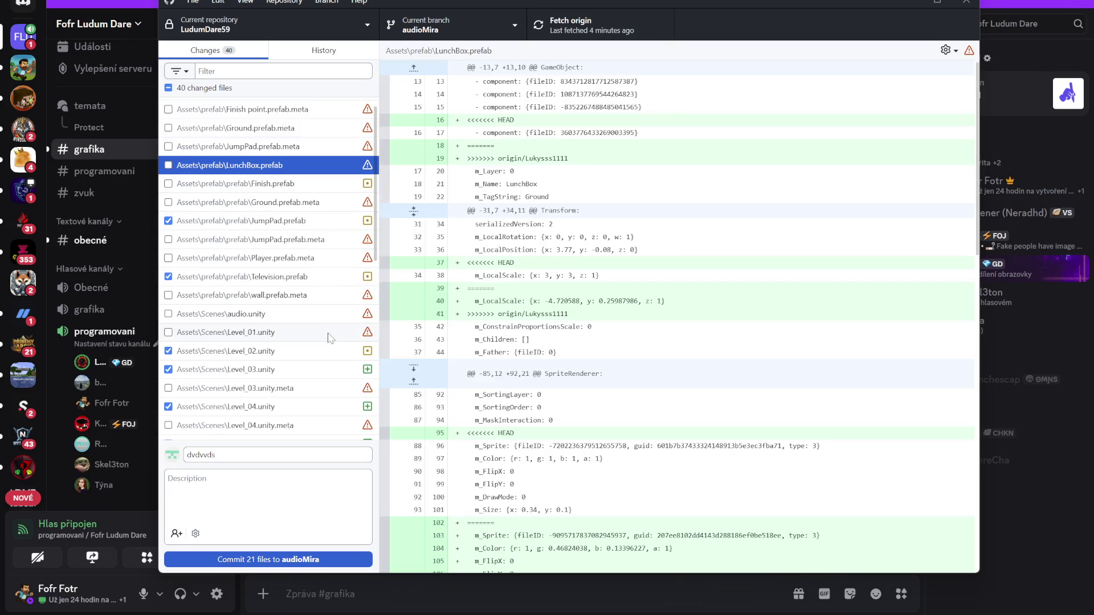
# Commit the remaining 21 checked files to audioMira.
pyautogui.scroll(-3, 300, 327)
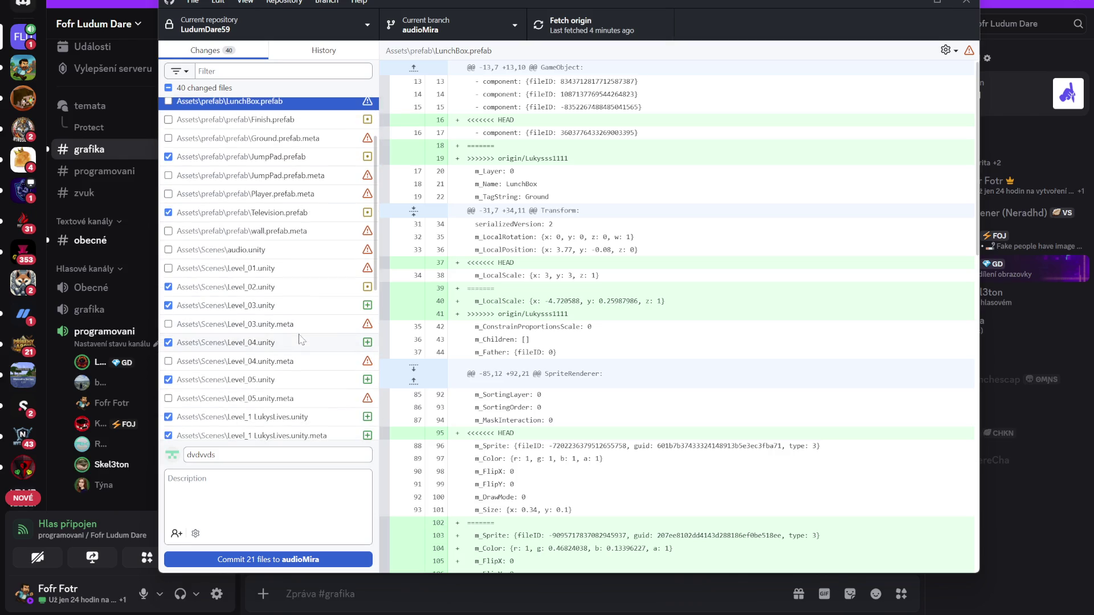
pyautogui.scroll(-6, 300, 339)
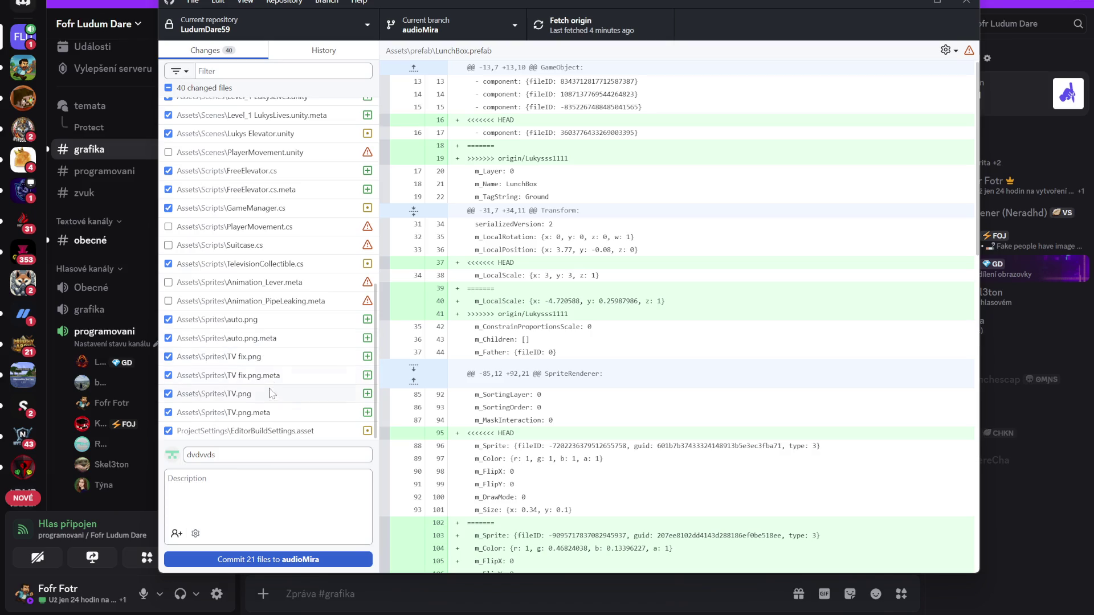
pyautogui.click(286, 559)
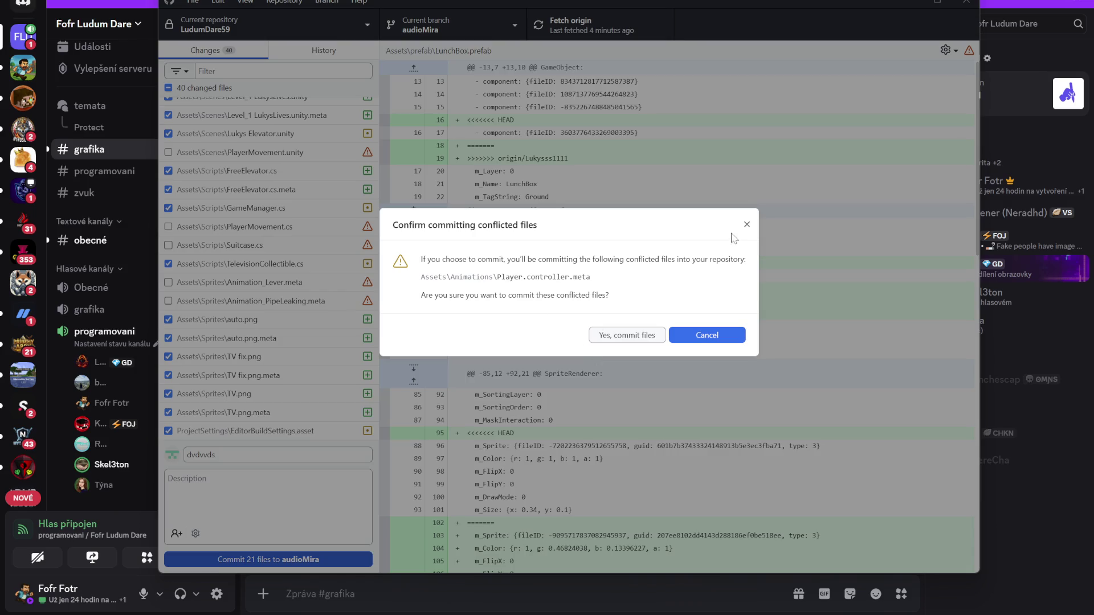
# Leave Player.controller.meta out and commit the remaining 20 files to audioMira.
pyautogui.click(746, 226)
pyautogui.scroll(5, 319, 382)
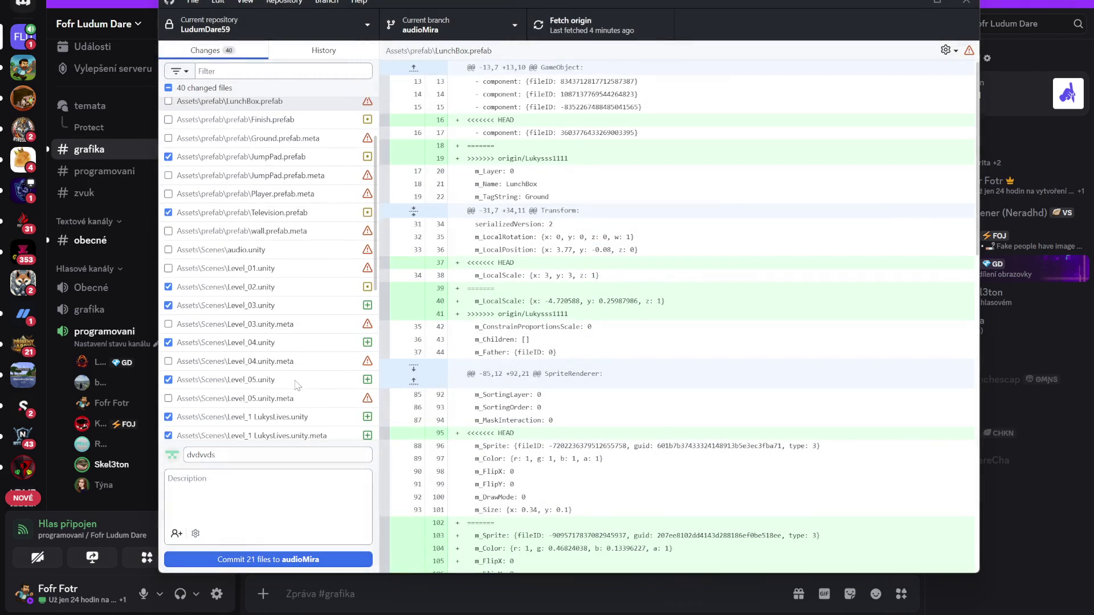
pyautogui.scroll(2, 295, 385)
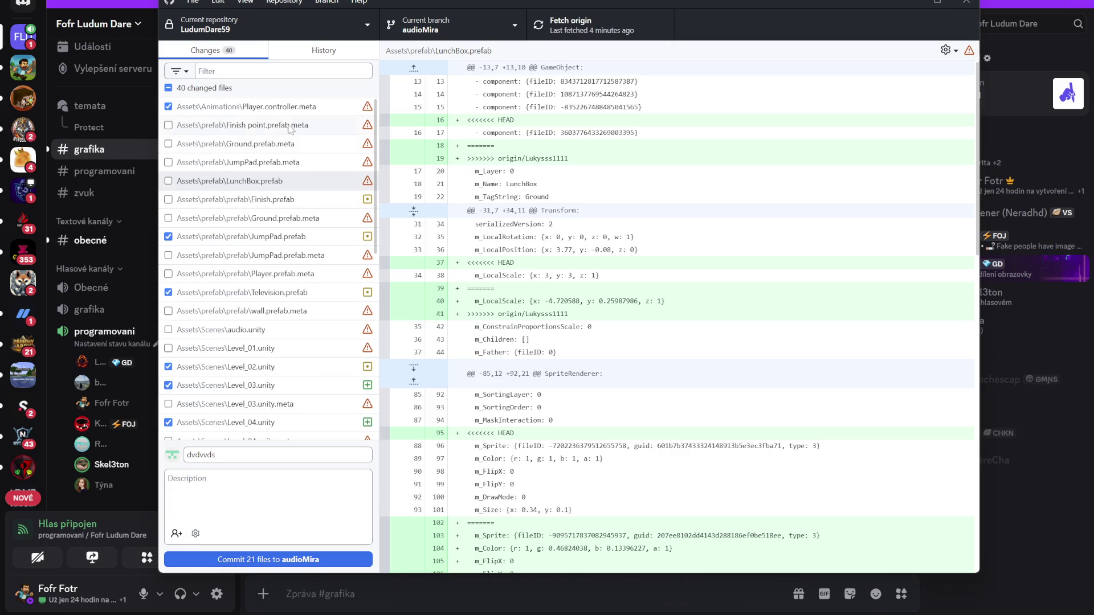
pyautogui.click(169, 107)
pyautogui.scroll(-10, 268, 262)
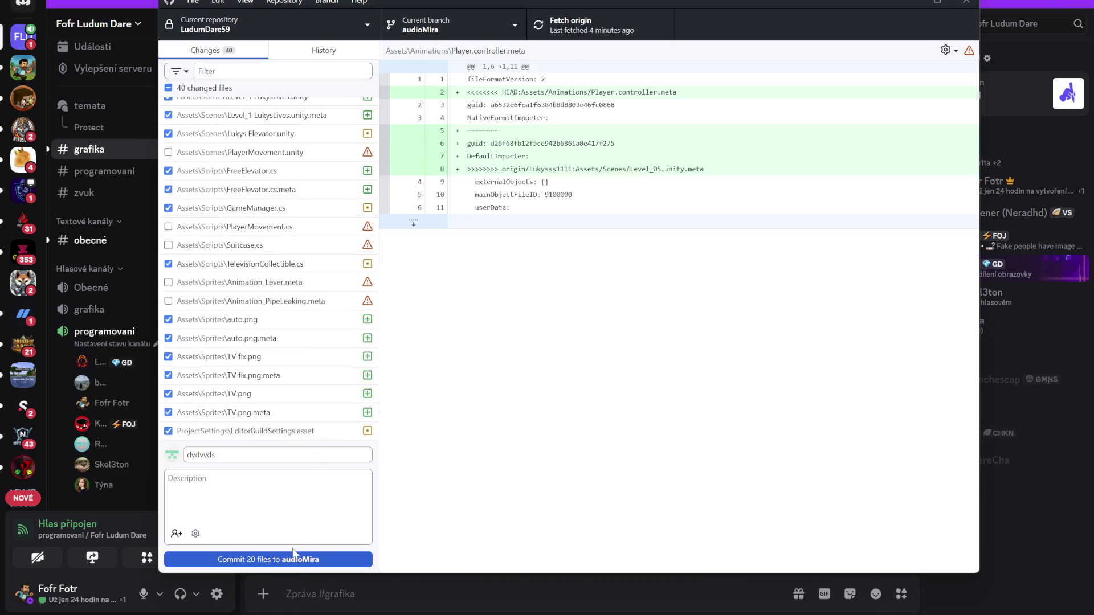
pyautogui.click(308, 560)
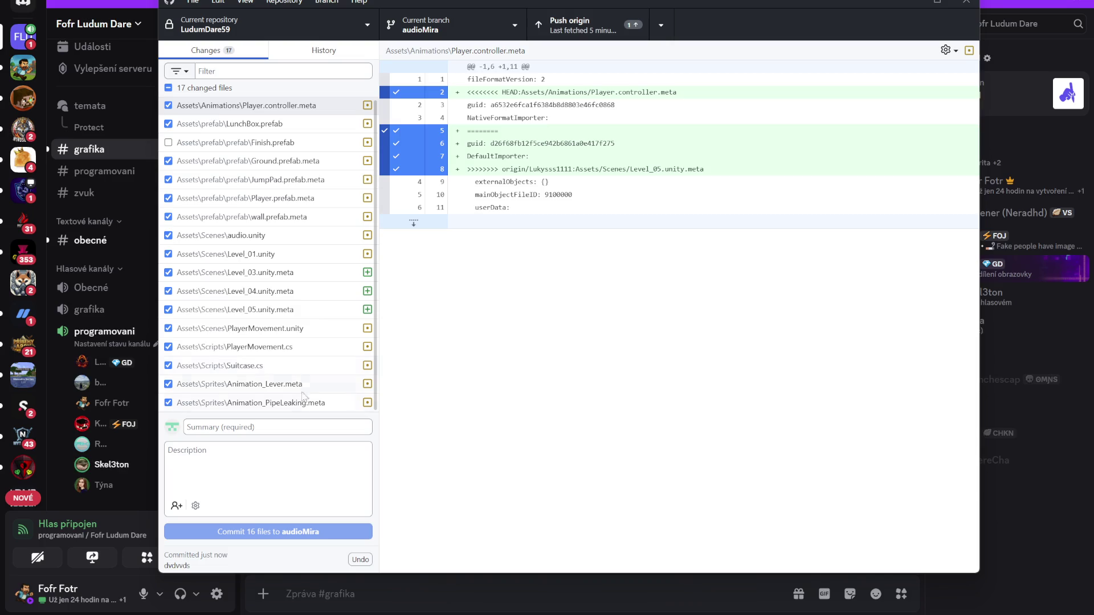
# Include Finish.prefab and commit the 17 files to audioMira with summary 'fbddfd'.
pyautogui.click(274, 430)
pyautogui.scroll(1, 217, 237)
pyautogui.click(168, 144)
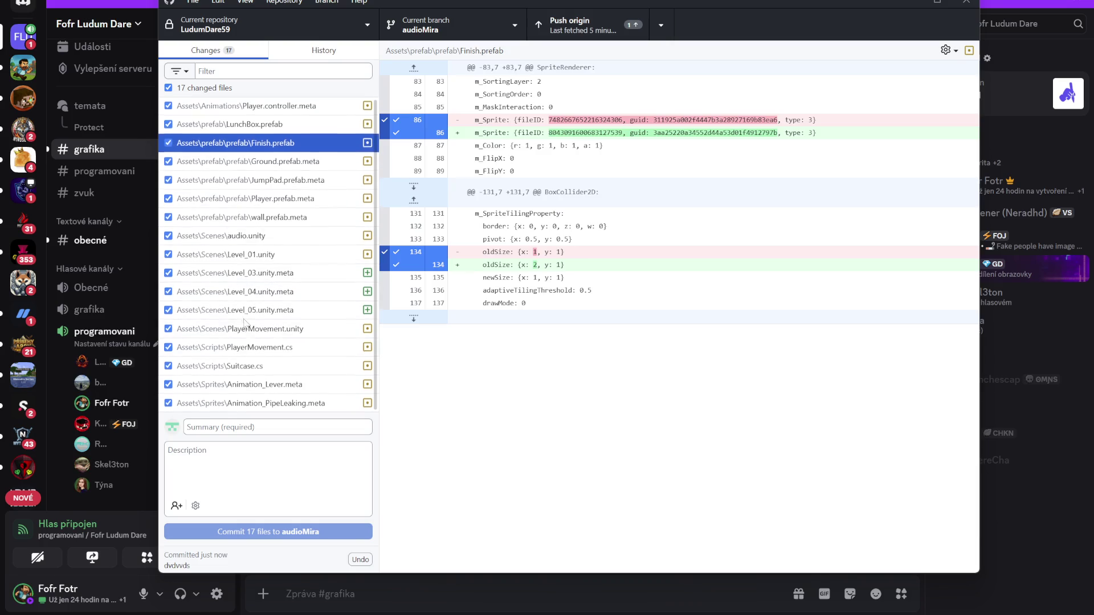
pyautogui.click(248, 427)
pyautogui.write('fbddfd')
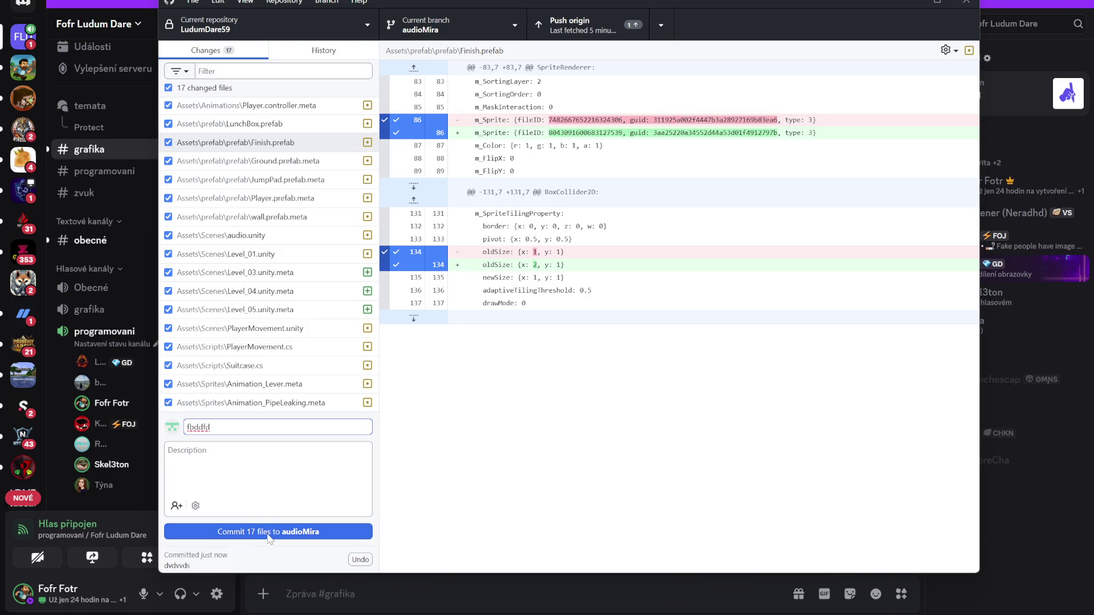
pyautogui.click(270, 531)
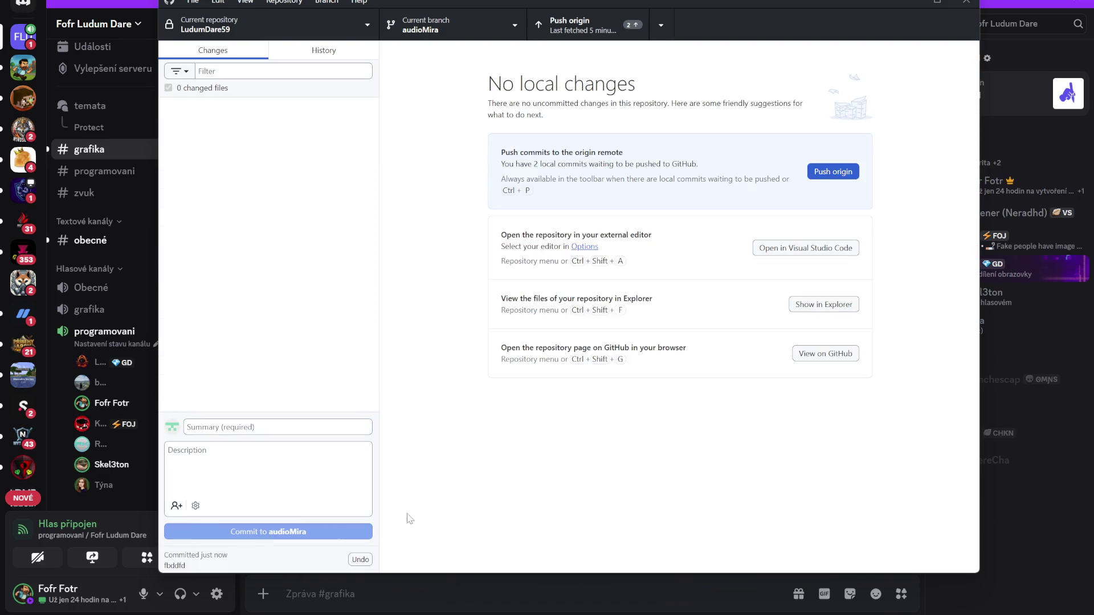
pyautogui.click(661, 26)
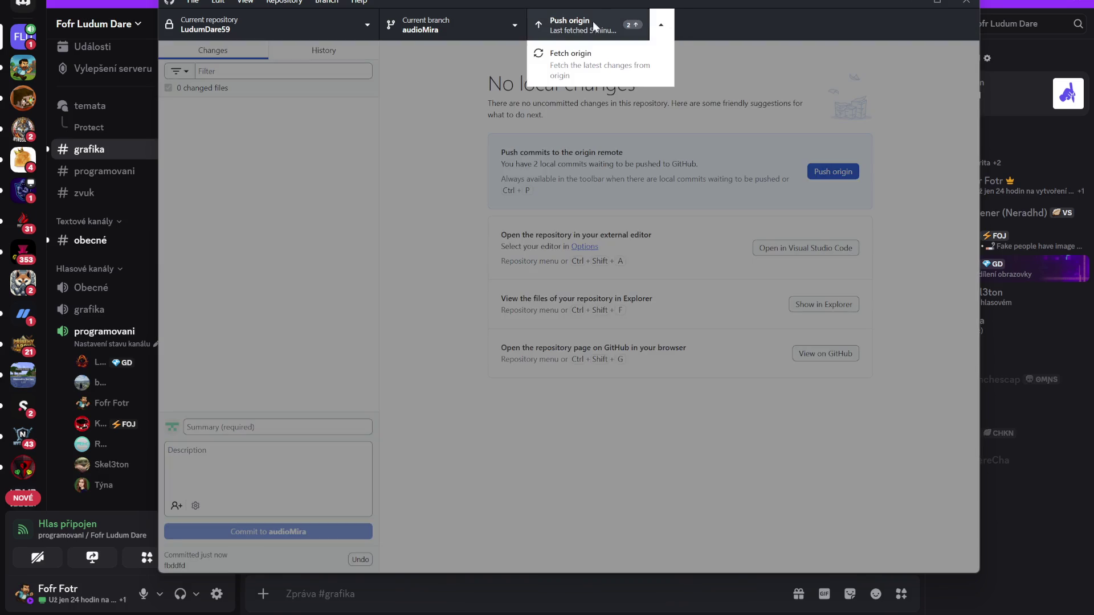
pyautogui.click(587, 23)
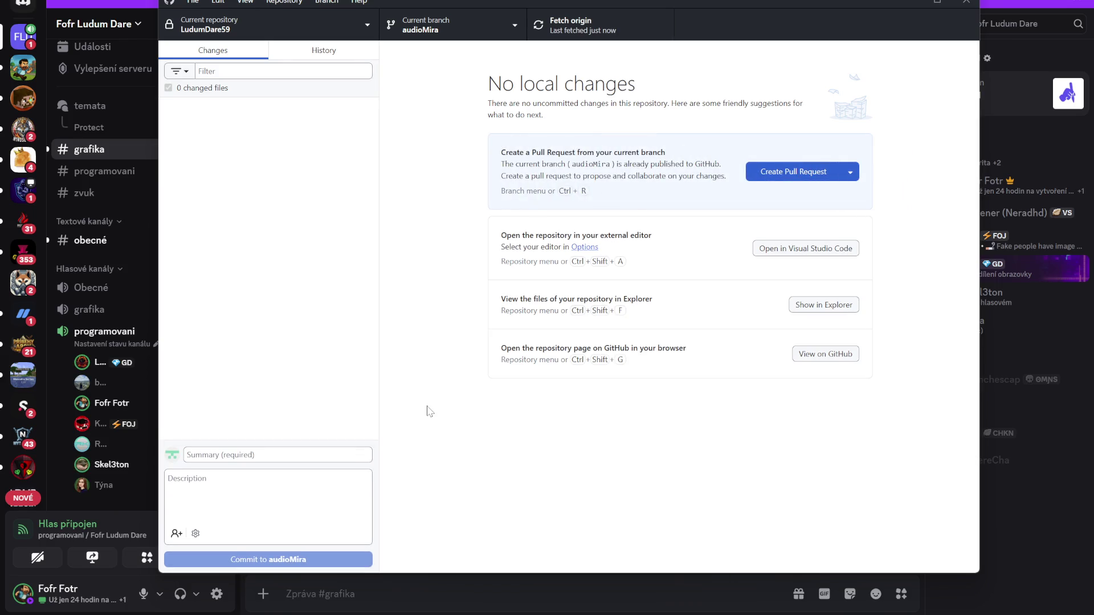
pyautogui.click(509, 32)
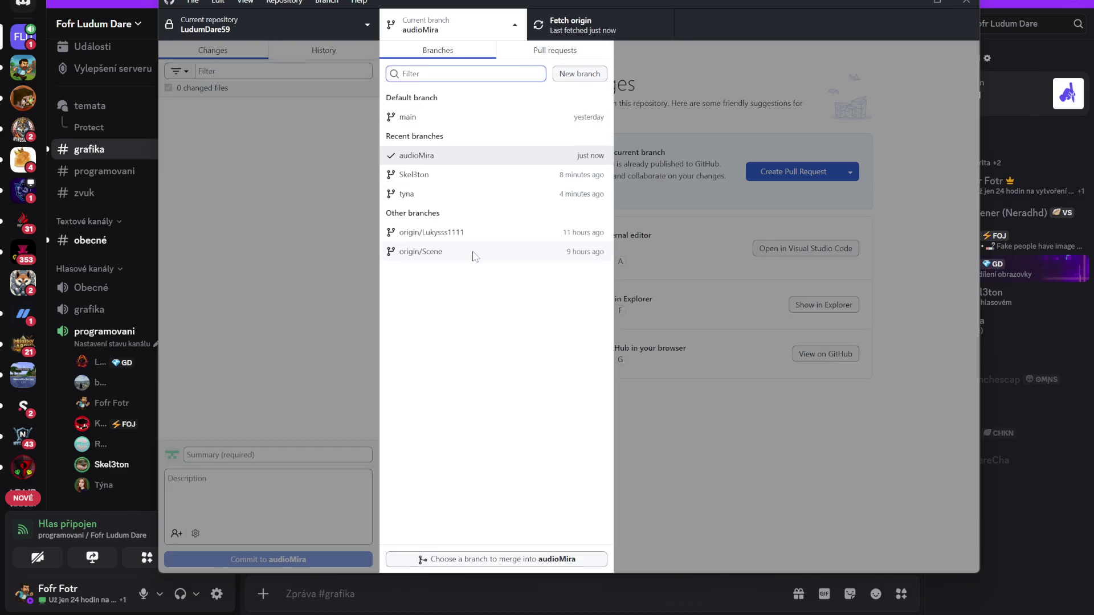
pyautogui.click(529, 560)
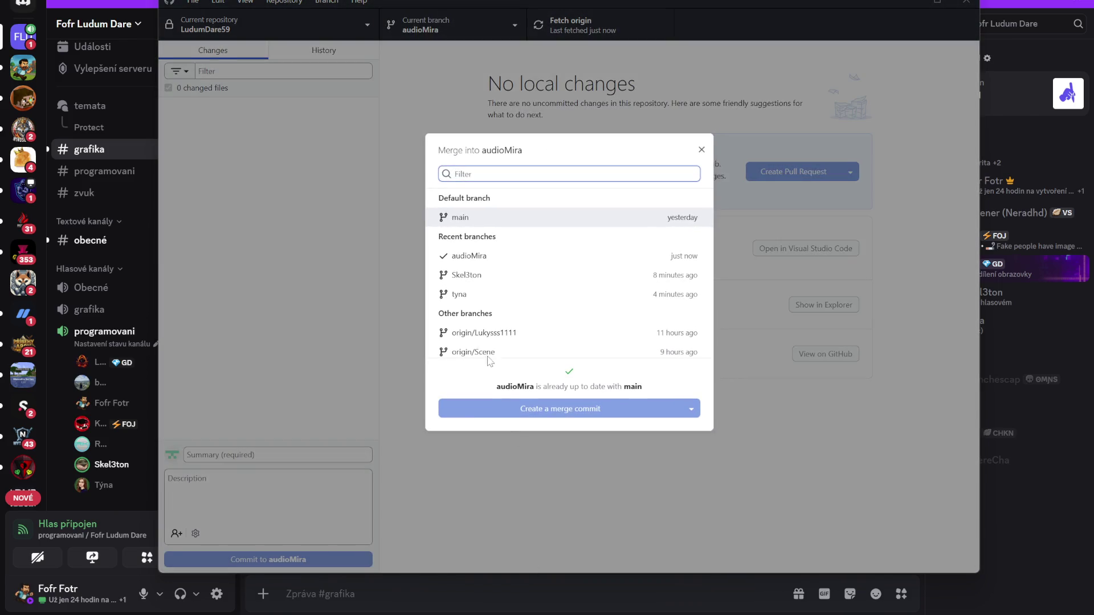
pyautogui.click(502, 330)
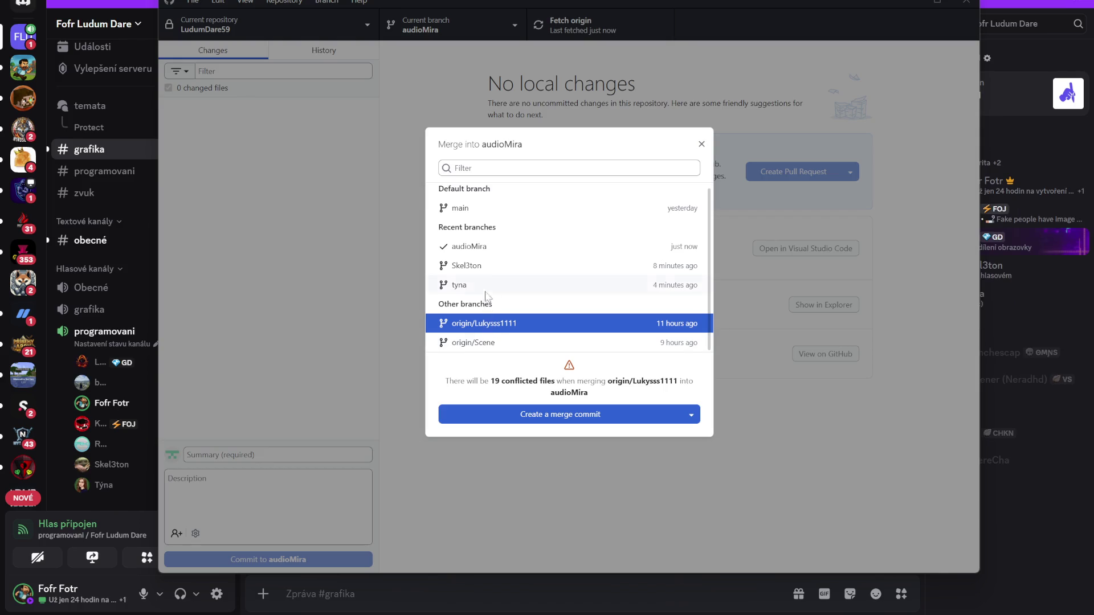
pyautogui.click(487, 271)
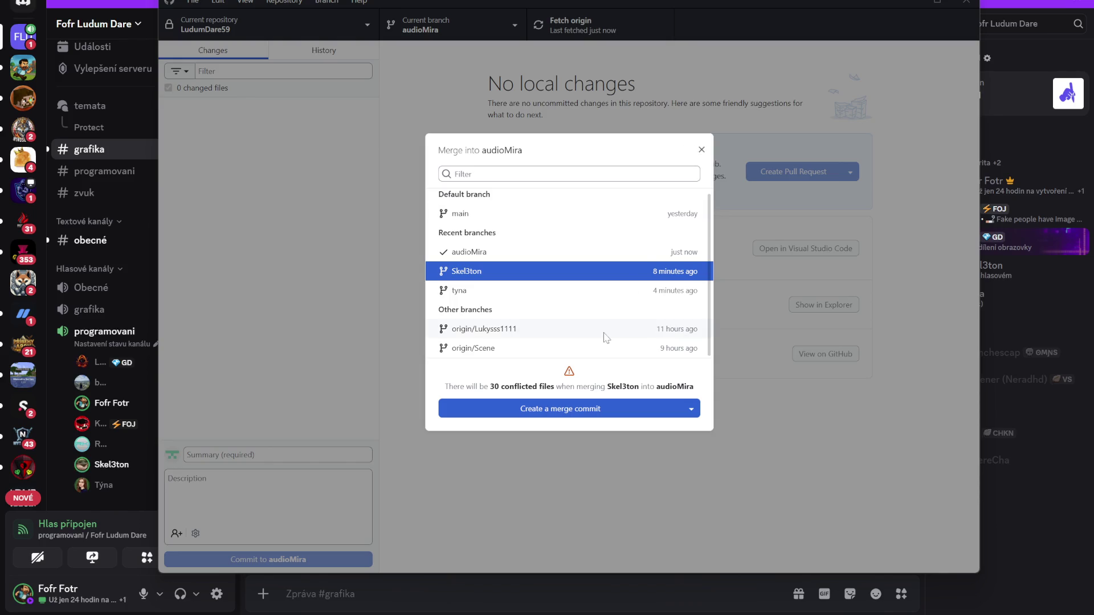
pyautogui.click(701, 150)
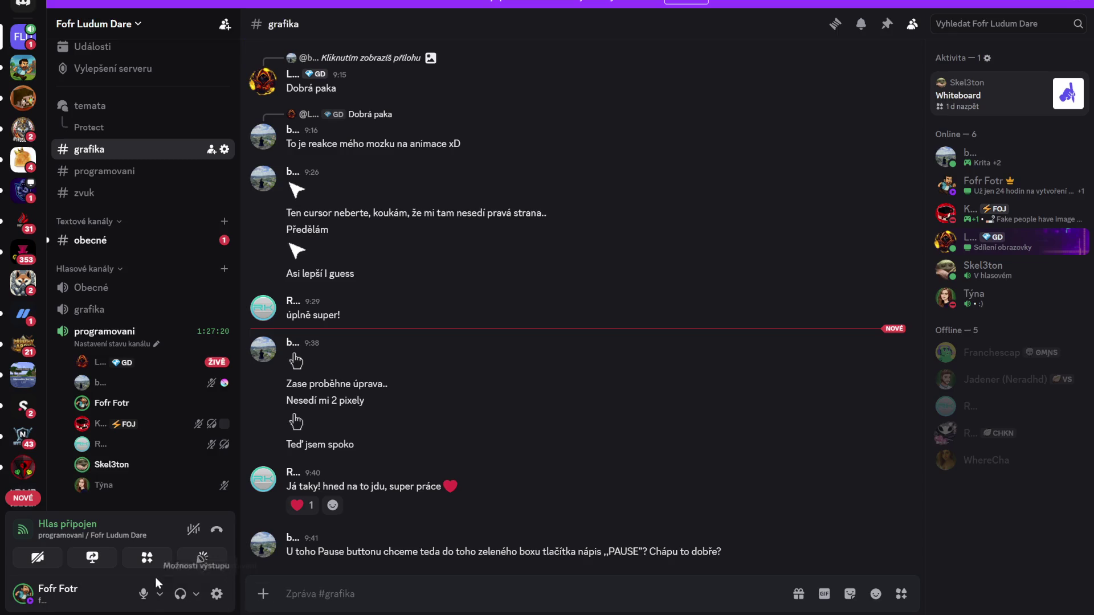
# Mute and unmute the Discord microphone, then return to the Unity editor.
pyautogui.click(142, 595)
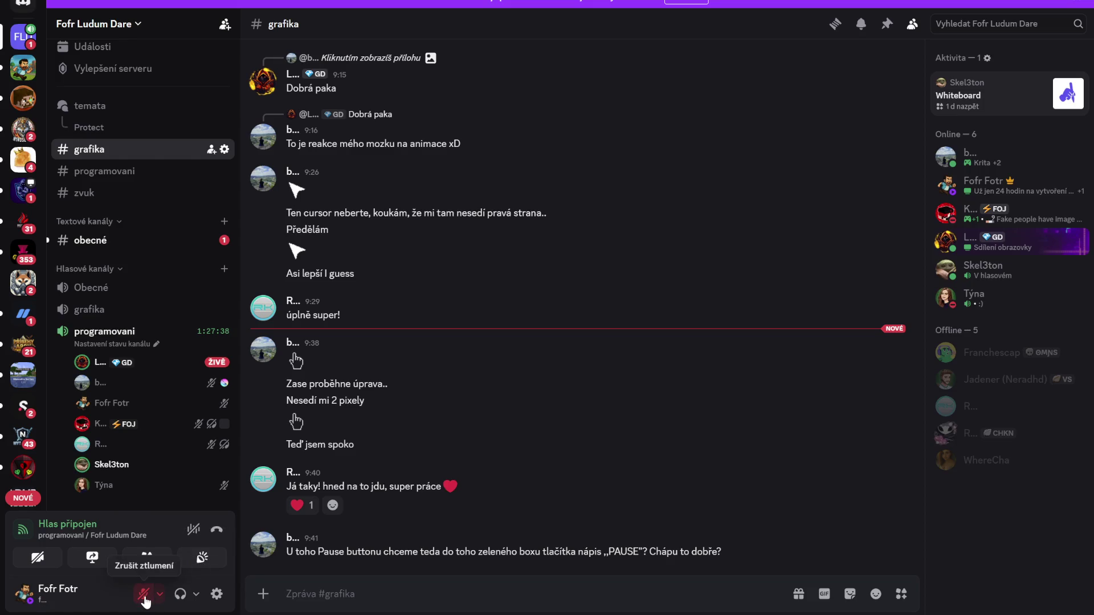
pyautogui.click(144, 595)
pyautogui.hotkey('alt', 'Tab')
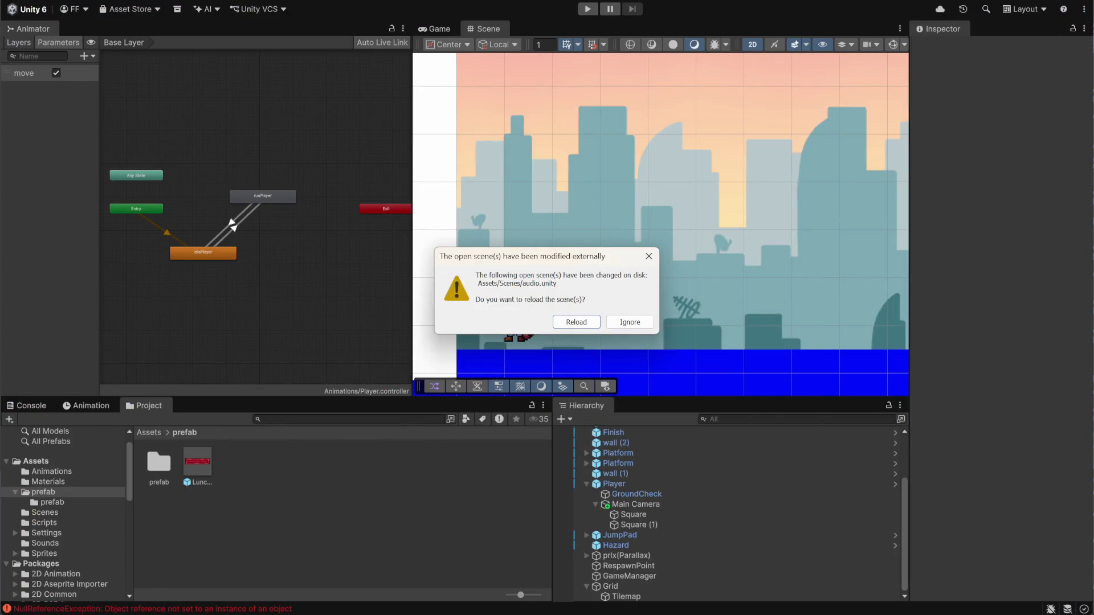
# Reload the audio scene, clear the Console and inspect the PlayerMovement.cs(157,1) merge-conflict error.
pyautogui.click(587, 325)
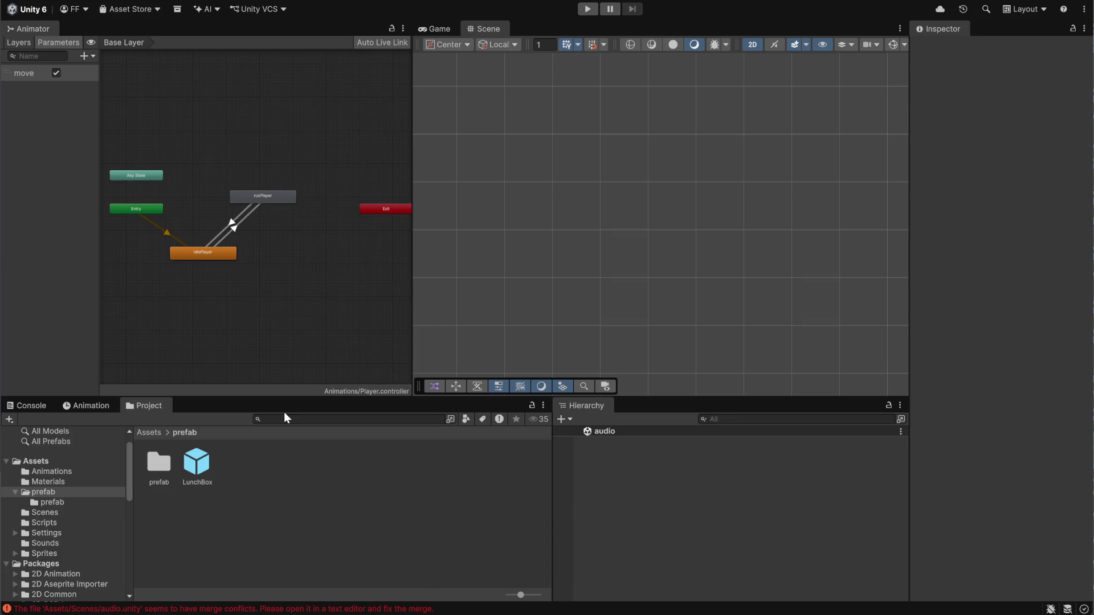
pyautogui.click(36, 408)
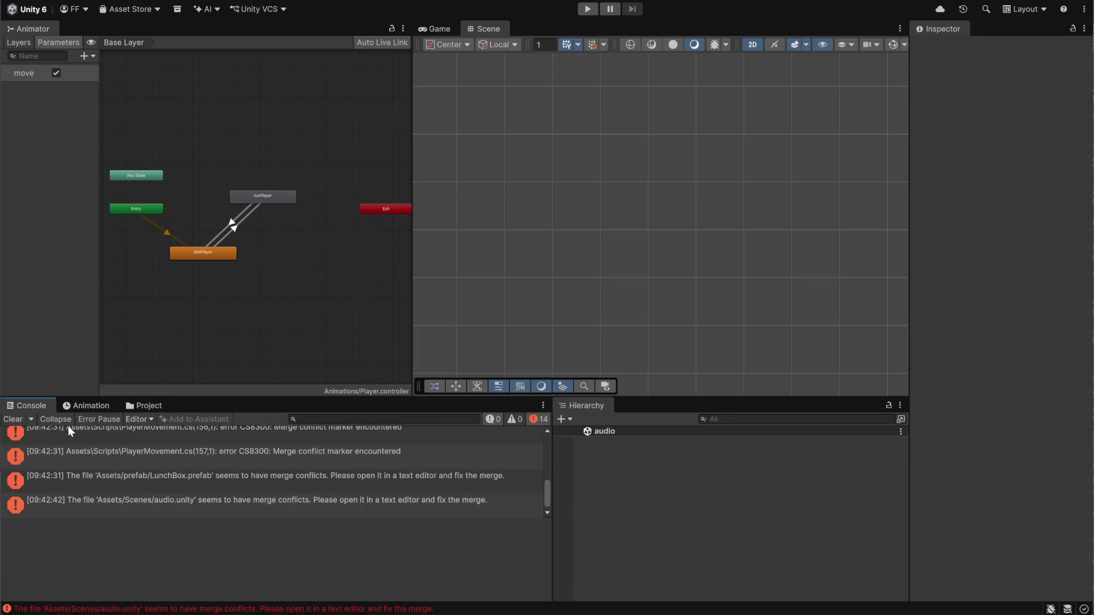
pyautogui.scroll(5, 165, 463)
pyautogui.click(22, 418)
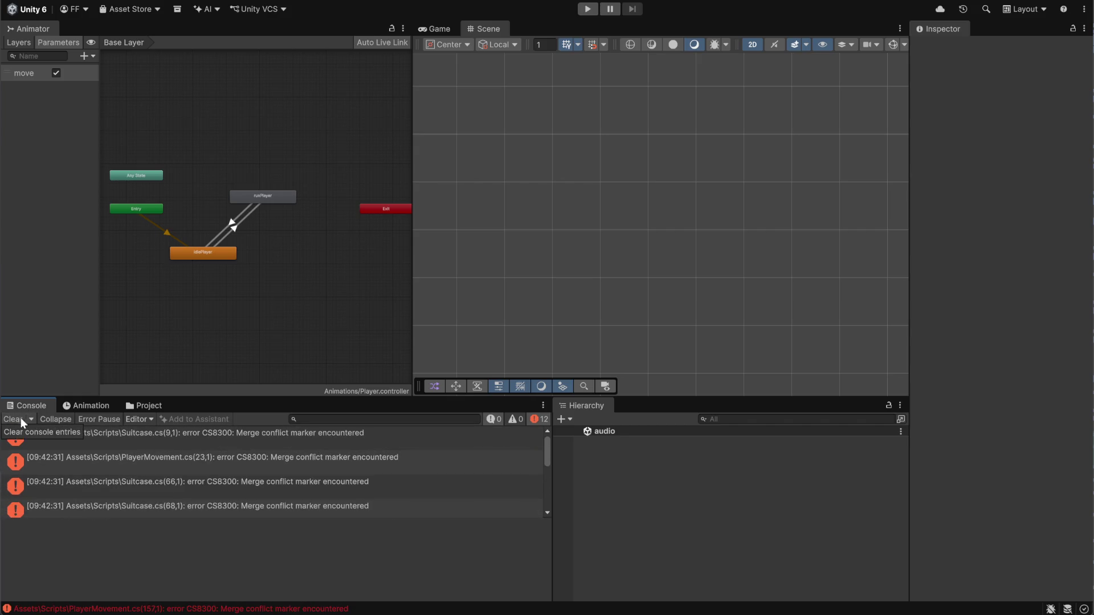
pyautogui.scroll(-3, 214, 487)
pyautogui.scroll(-1, 213, 487)
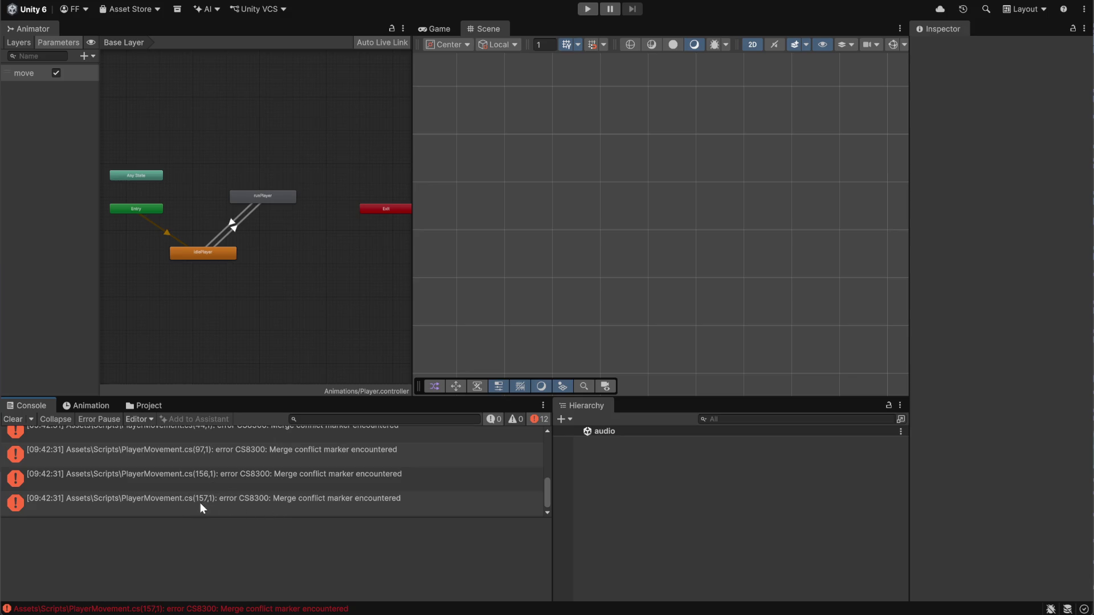
pyautogui.click(182, 499)
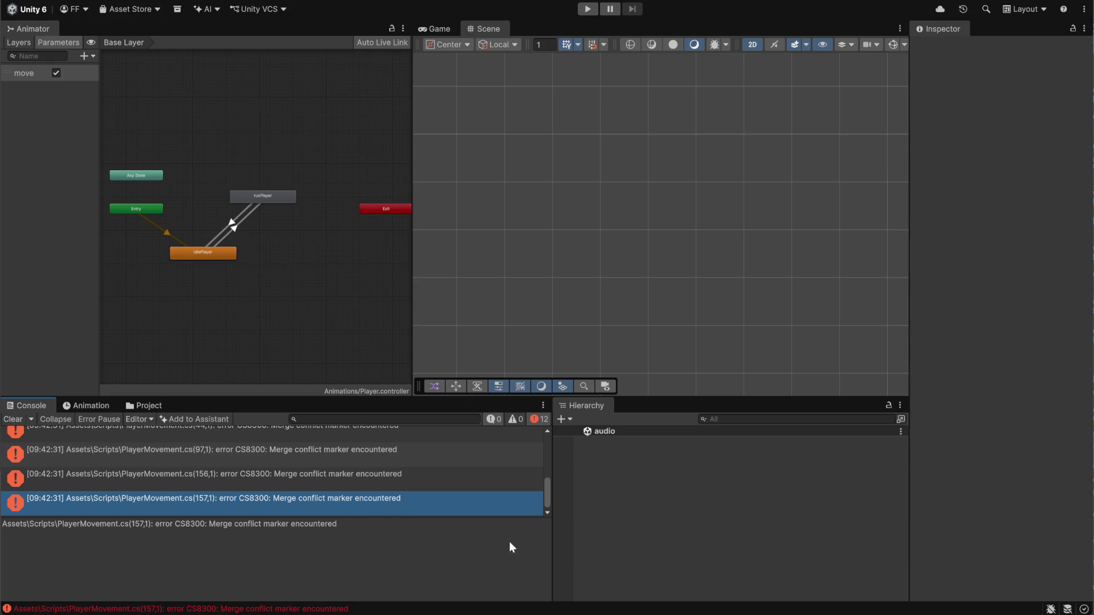
pyautogui.hotkey('alt', 'Tab')
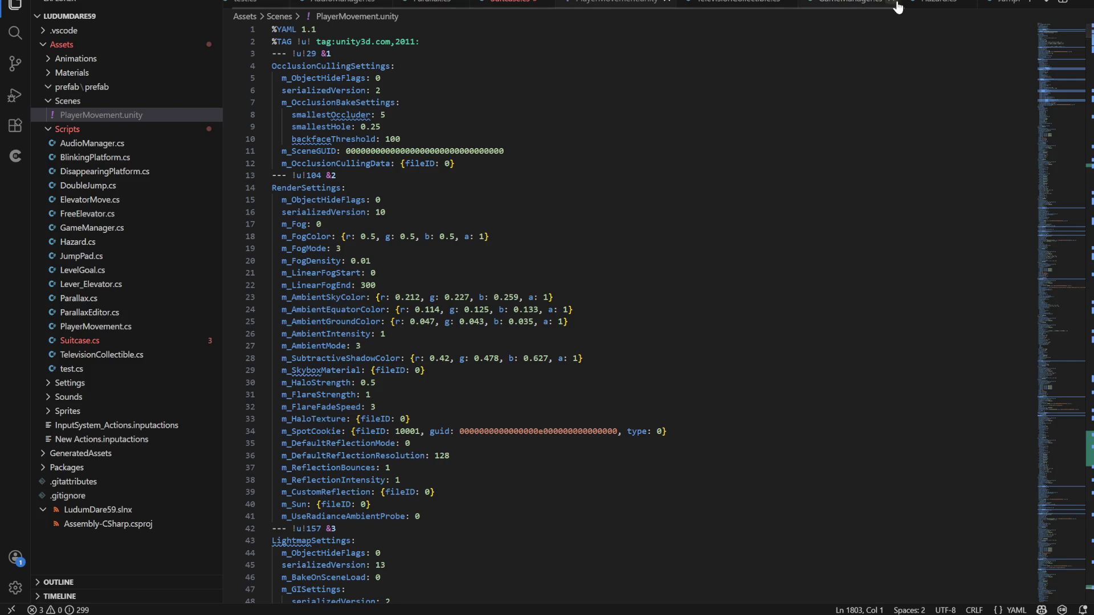
# Close all ten open VS Code files, from Suitcase.cs through test.cs, and return to Unity.
pyautogui.scroll(-2, 927, 6)
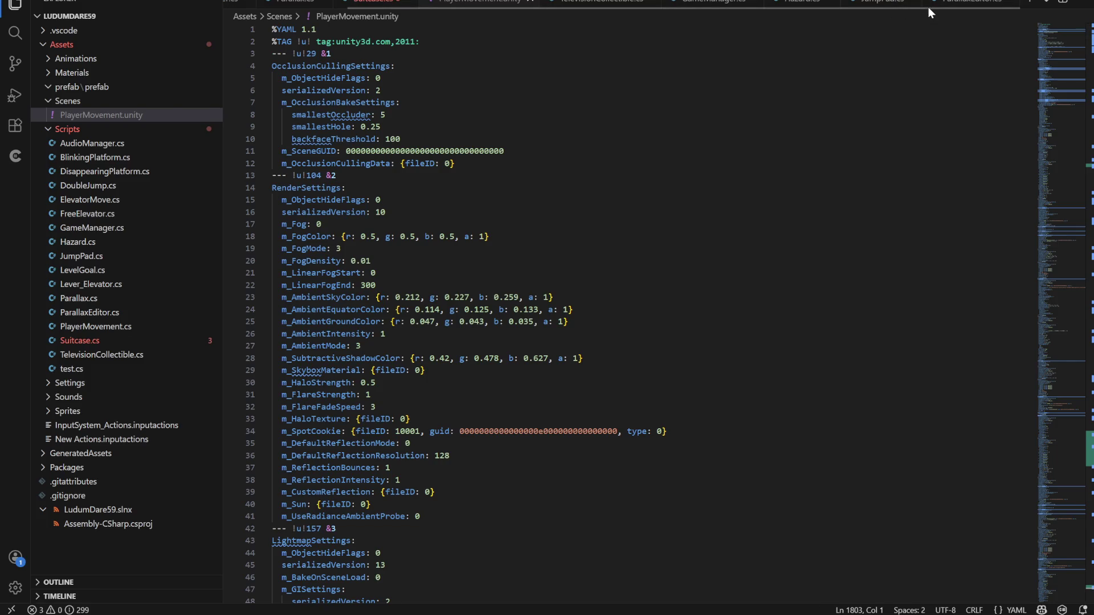
pyautogui.scroll(2, 956, 8)
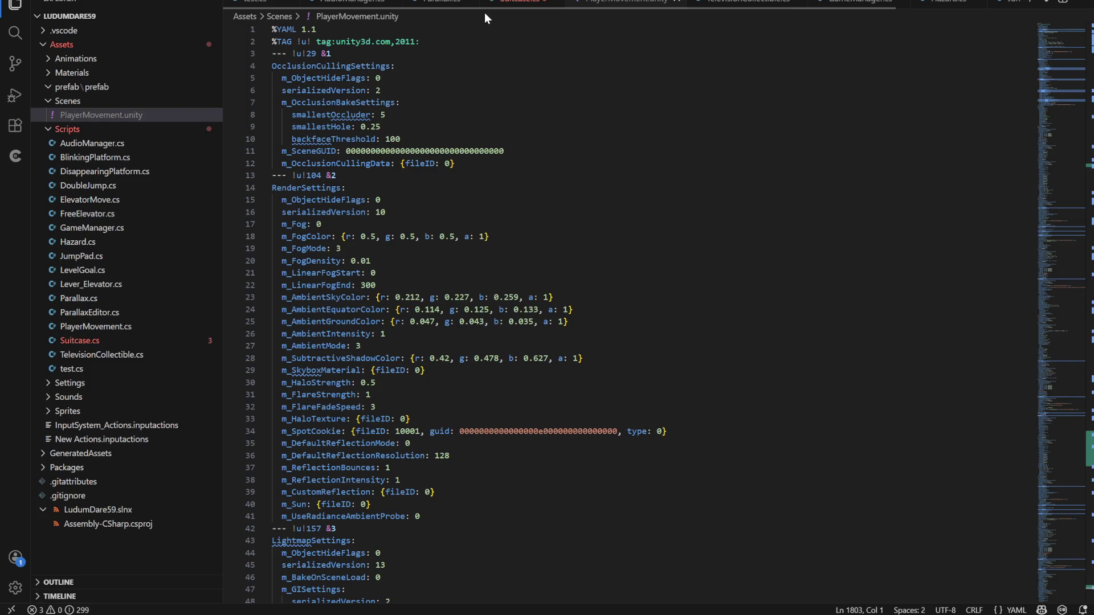
pyautogui.click(555, 8)
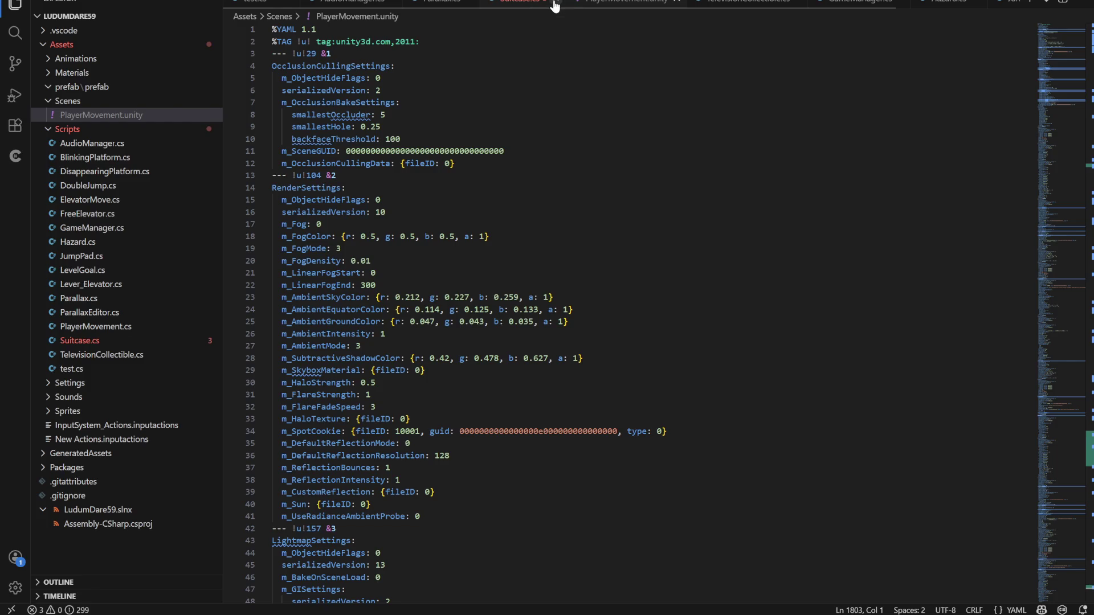
pyautogui.click(587, 2)
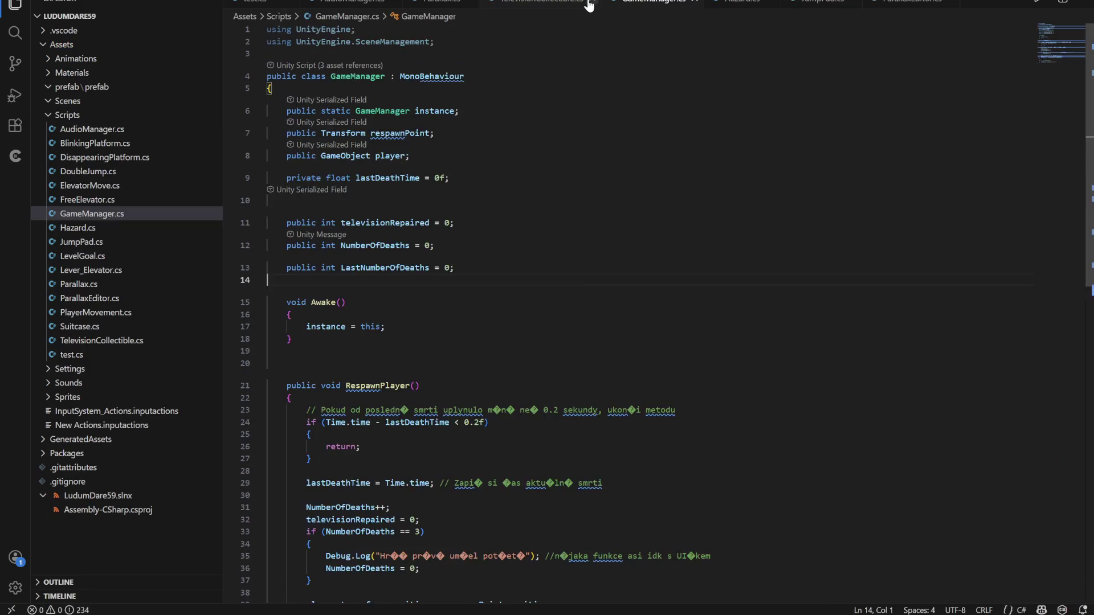
pyautogui.click(587, 3)
pyautogui.click(649, 3)
pyautogui.click(650, 3)
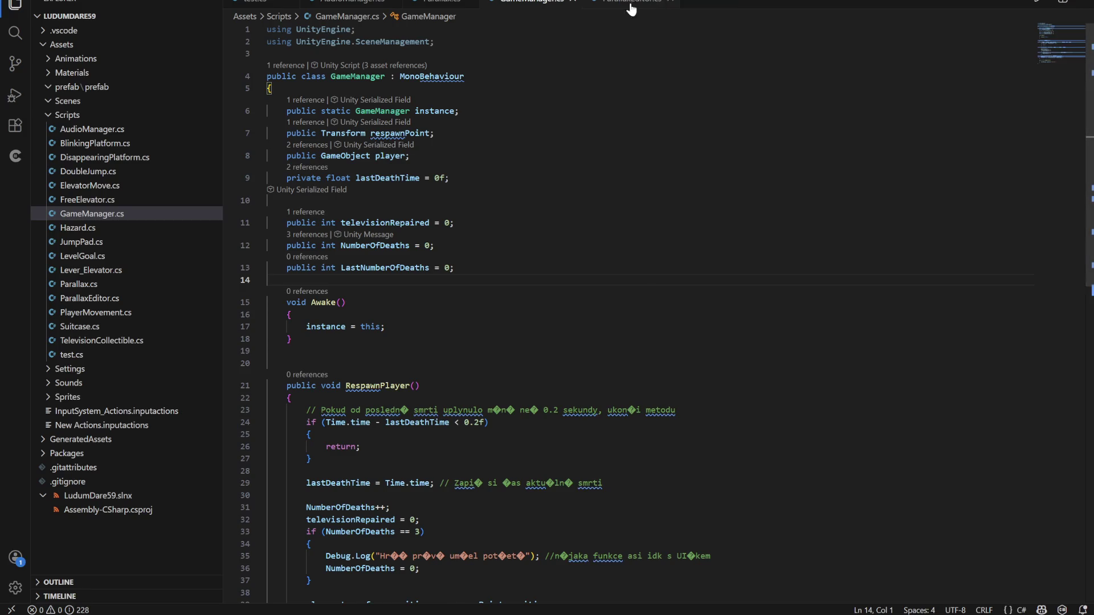
pyautogui.click(576, 3)
pyautogui.click(576, 4)
pyautogui.click(471, 4)
pyautogui.click(396, 3)
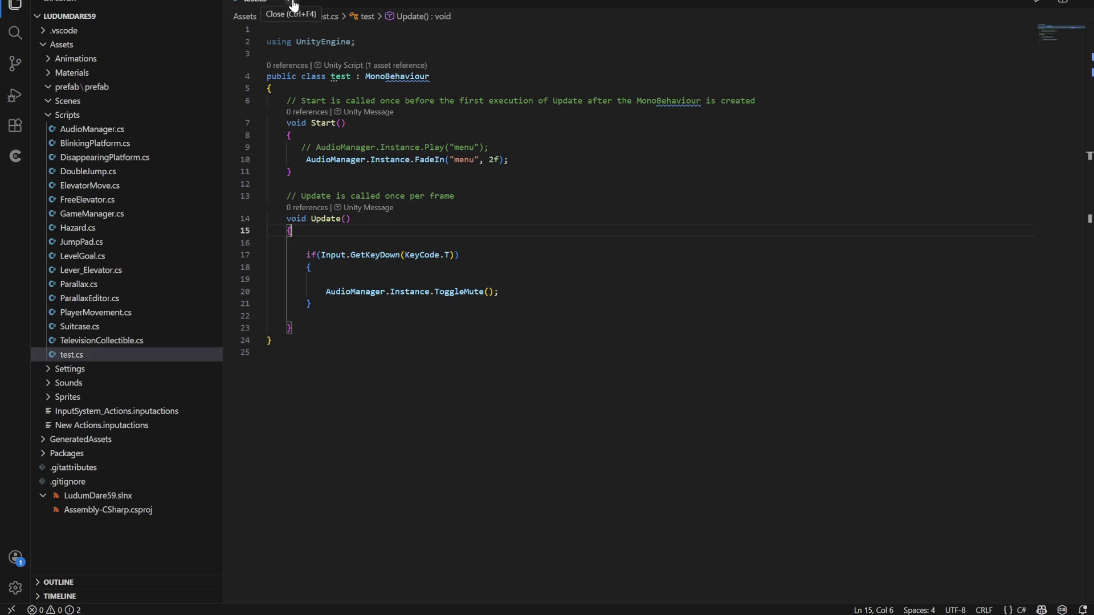
pyautogui.click(291, 3)
pyautogui.hotkey('alt', 'Tab')
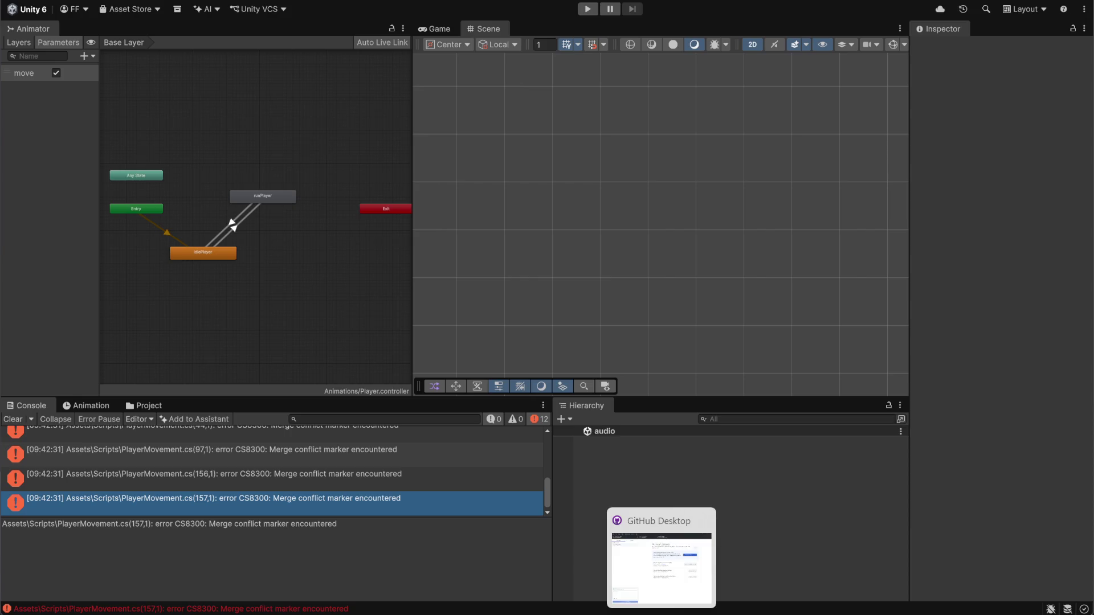
# Open the PlayerMovement script from Assets > Scripts in VS Code.
pyautogui.click(171, 524)
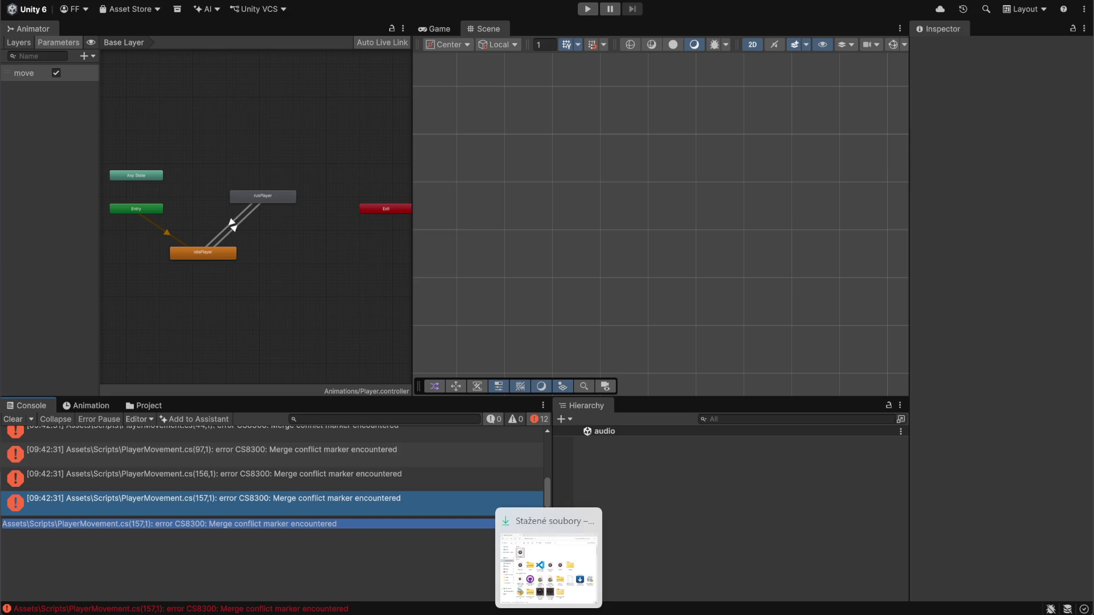
pyautogui.moveTo(552, 599)
pyautogui.moveTo(662, 604)
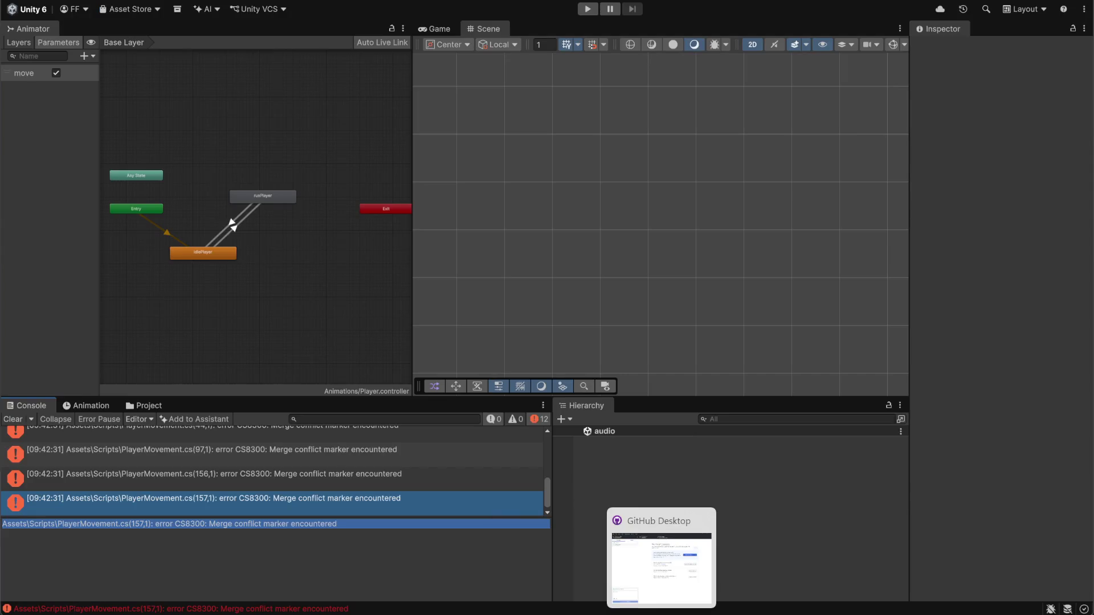
pyautogui.moveTo(718, 612)
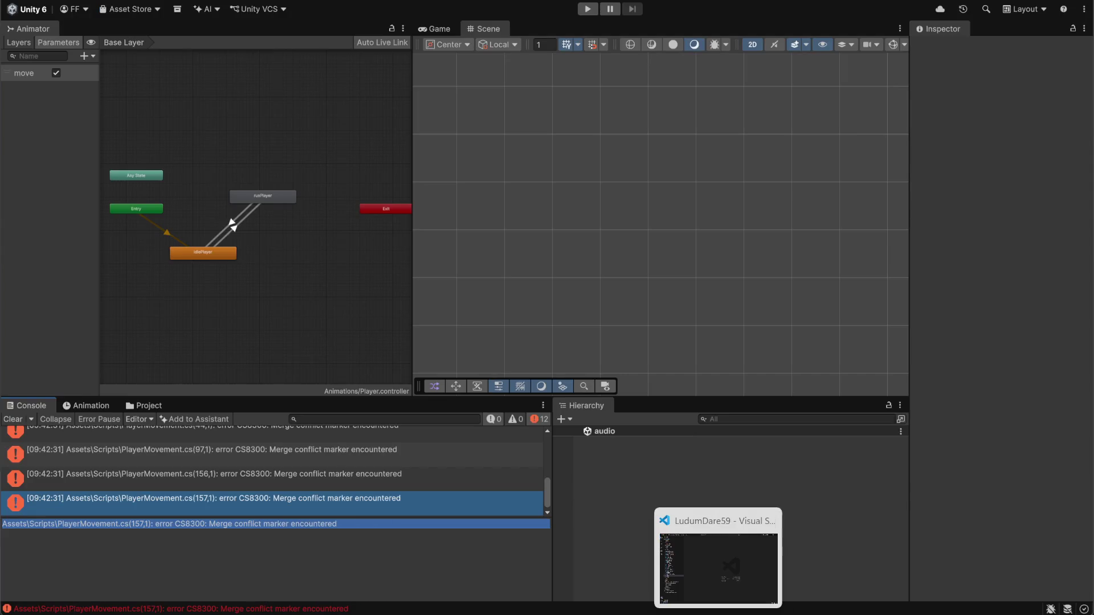
pyautogui.click(146, 405)
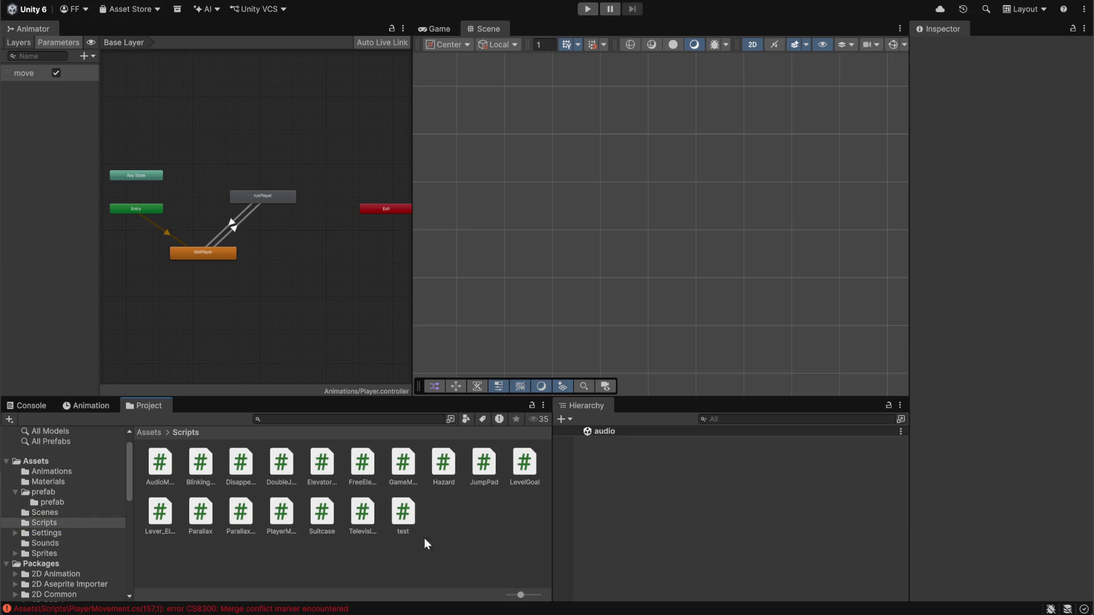
pyautogui.doubleClick(286, 516)
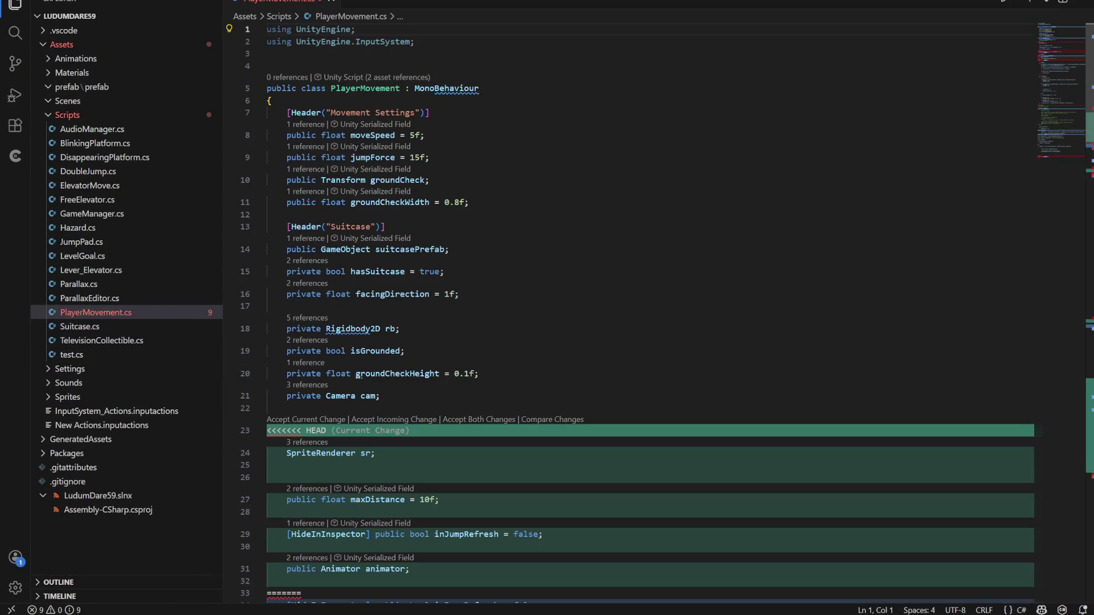
# Review PlayerMovement.cs's conflict blocks and select the two suitcase Throw lines (150–151).
pyautogui.scroll(-5, 287, 516)
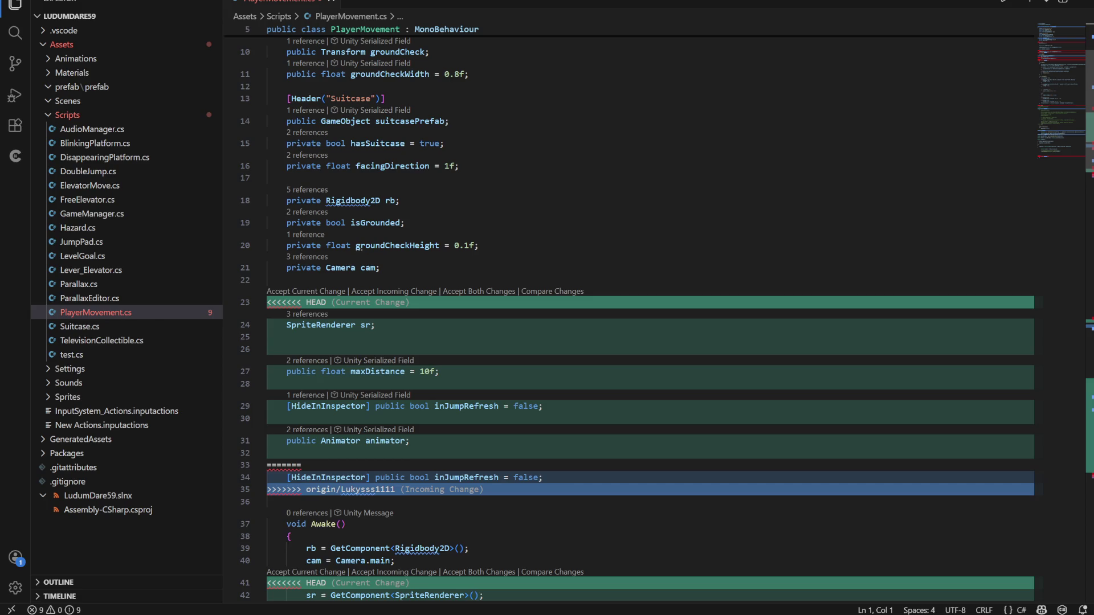
pyautogui.scroll(-1, 626, 314)
pyautogui.scroll(-3, 650, 314)
pyautogui.scroll(-3, 650, 314)
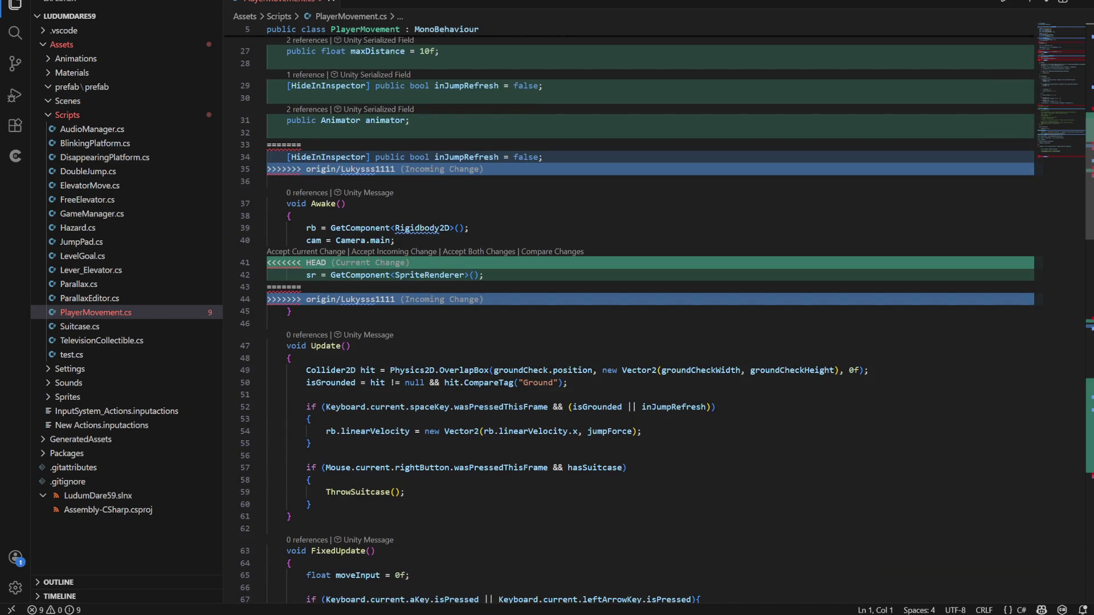
pyautogui.scroll(3, 650, 314)
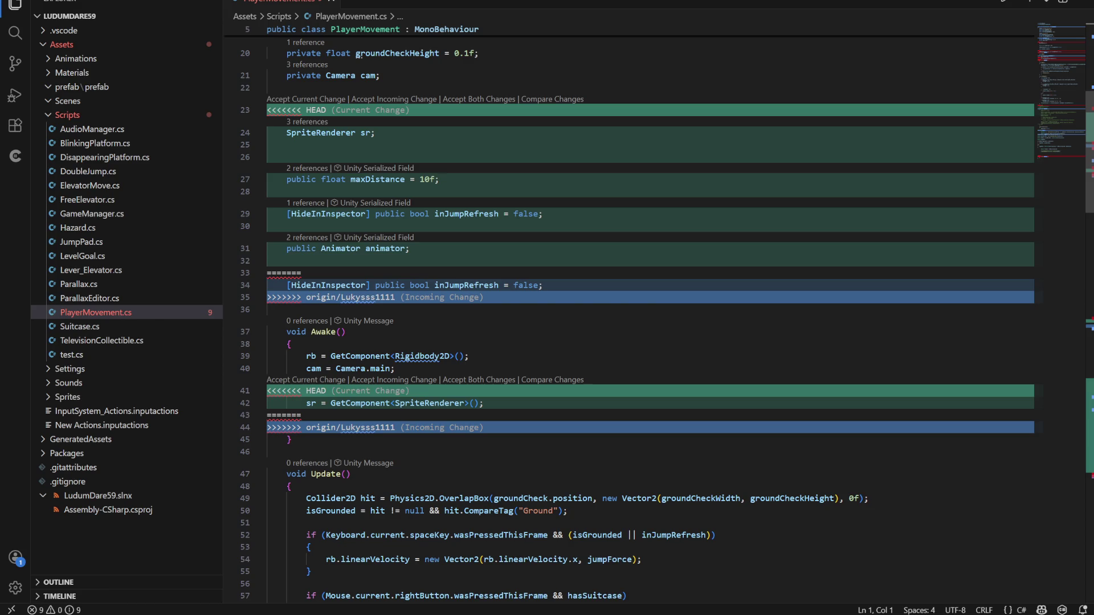
pyautogui.scroll(-20, 650, 313)
pyautogui.scroll(-3, 650, 313)
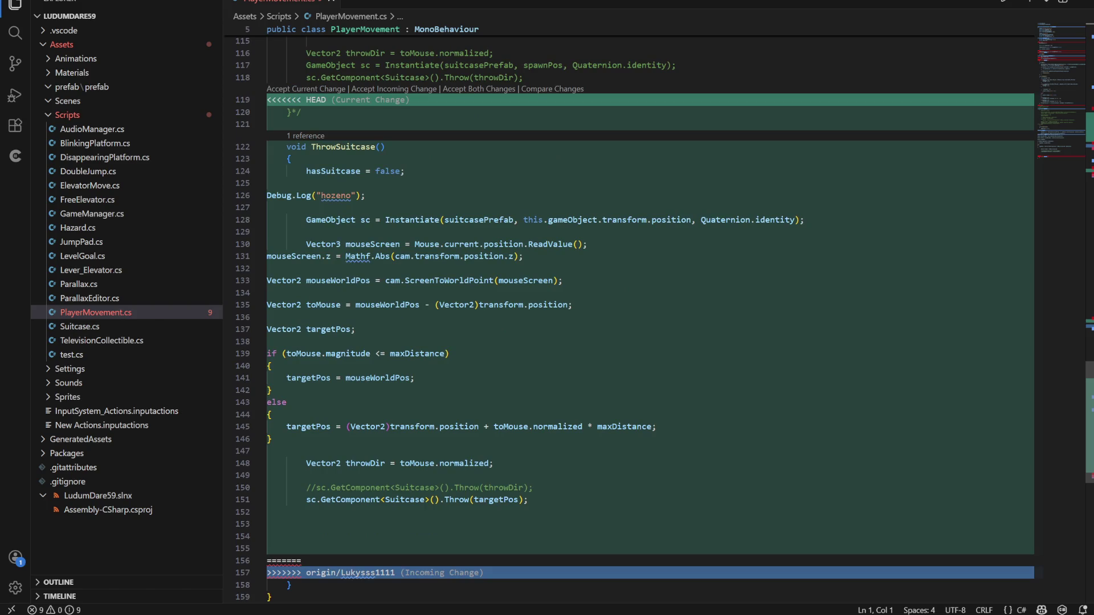
pyautogui.scroll(-3, 650, 313)
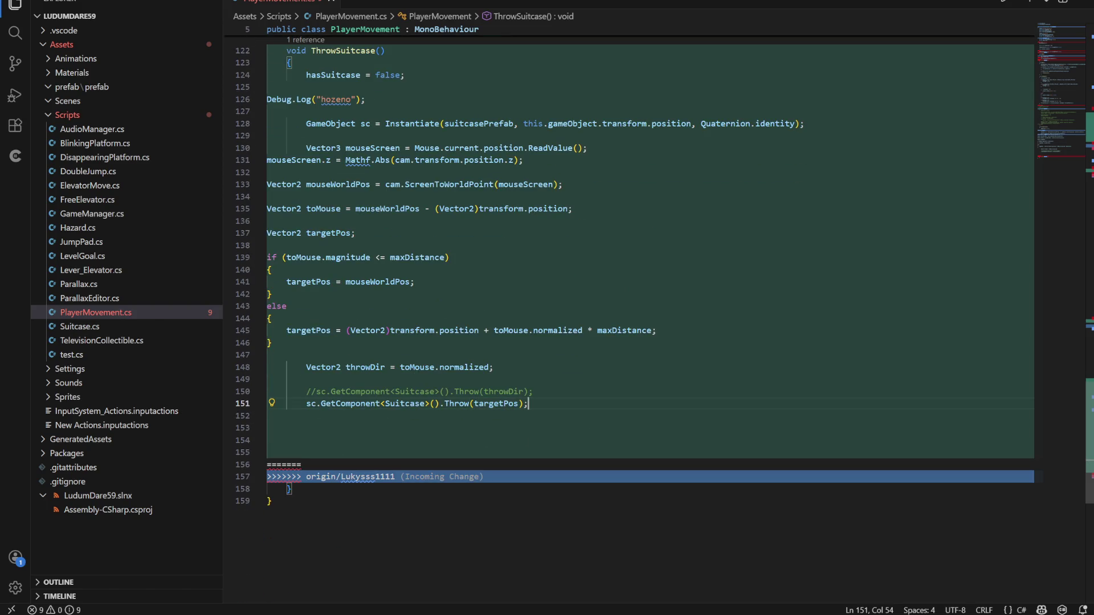
pyautogui.moveTo(529, 404); pyautogui.dragTo(306, 391)
pyautogui.scroll(1, 650, 314)
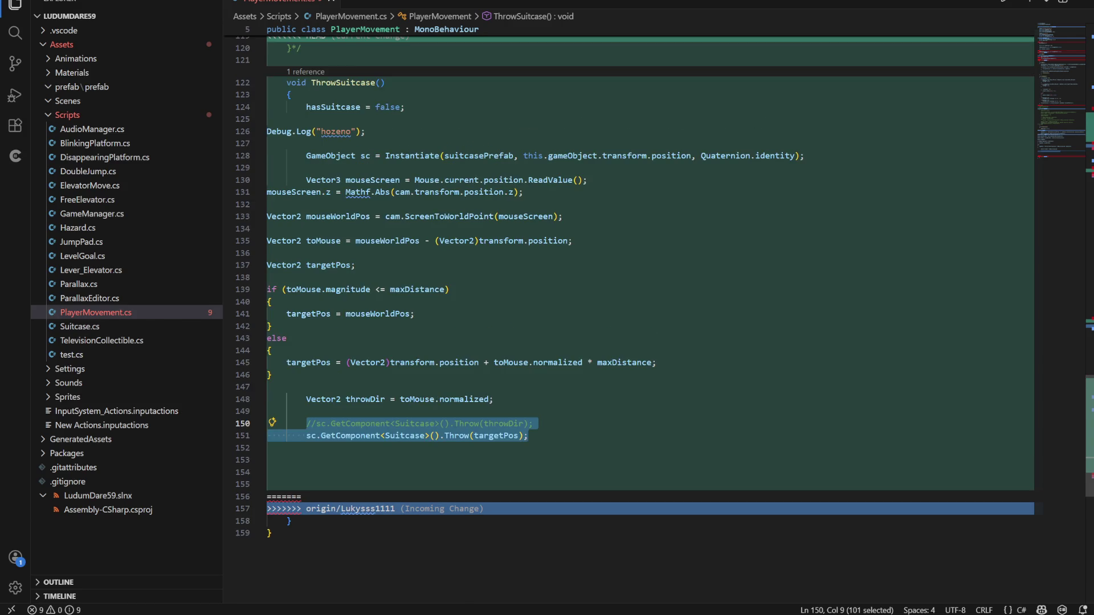
pyautogui.scroll(20, 650, 313)
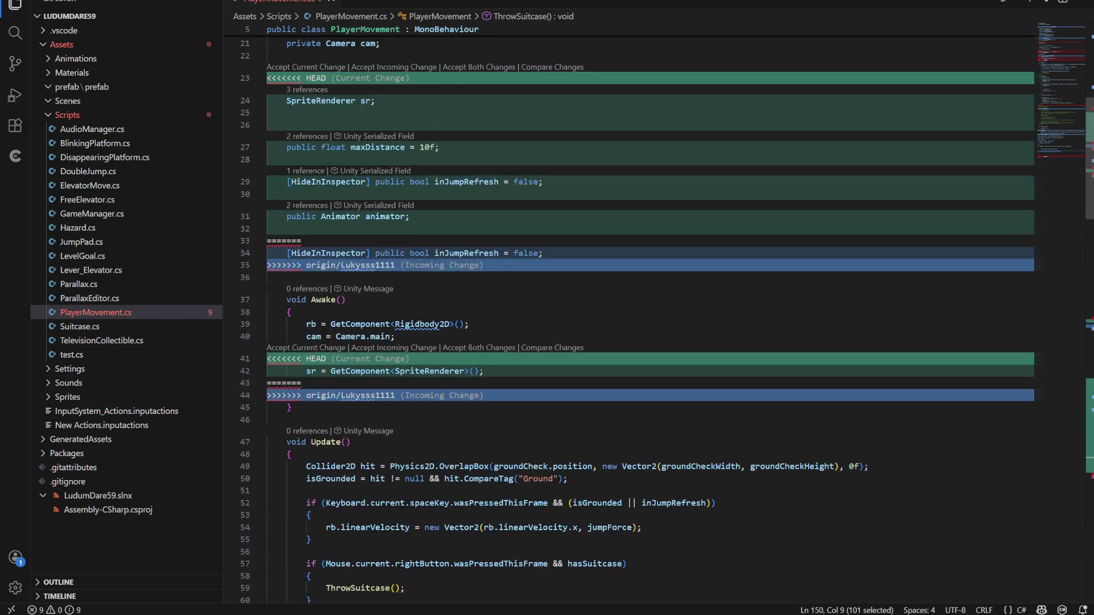
pyautogui.scroll(5, 650, 313)
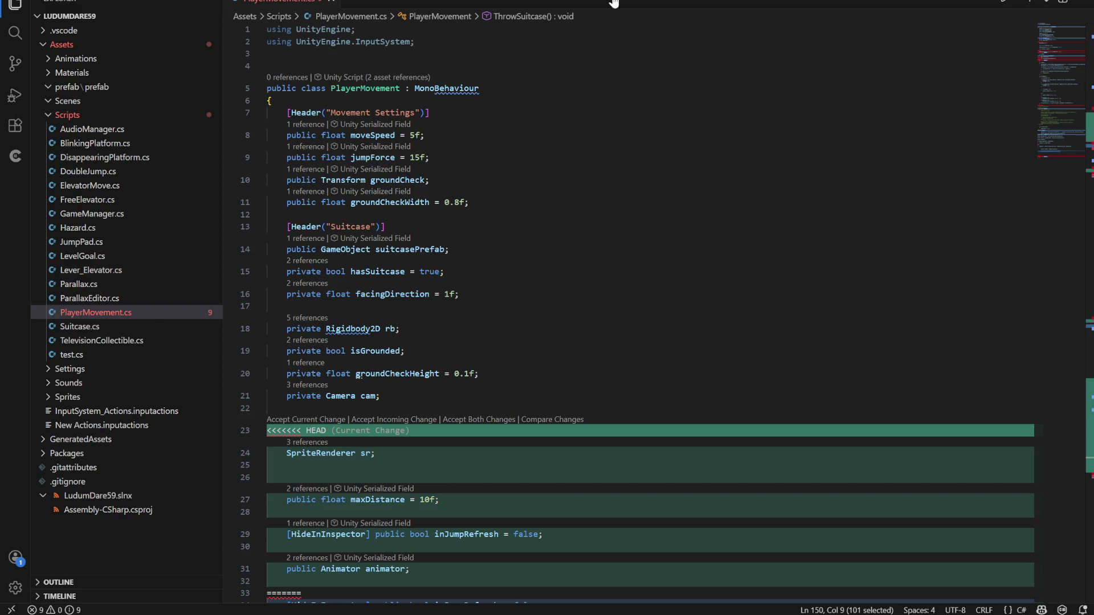
pyautogui.hotkey('alt', 'Tab')
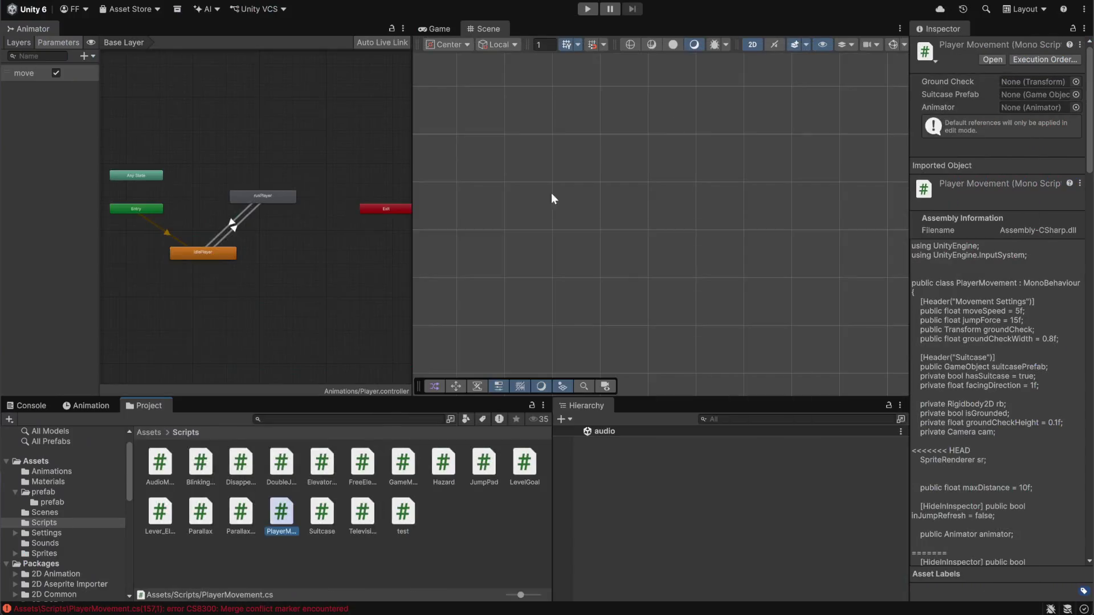
# In GitHub Desktop, inspect the Level_03.unity.meta changes and fetch origin.
pyautogui.moveTo(689, 613)
pyautogui.click(650, 607)
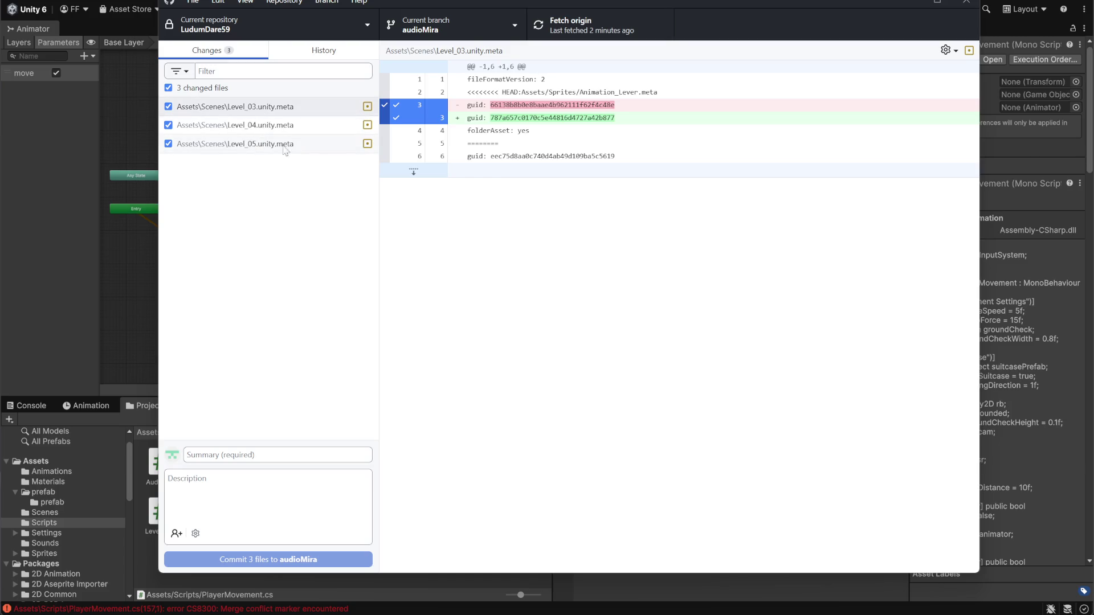
pyautogui.click(291, 286)
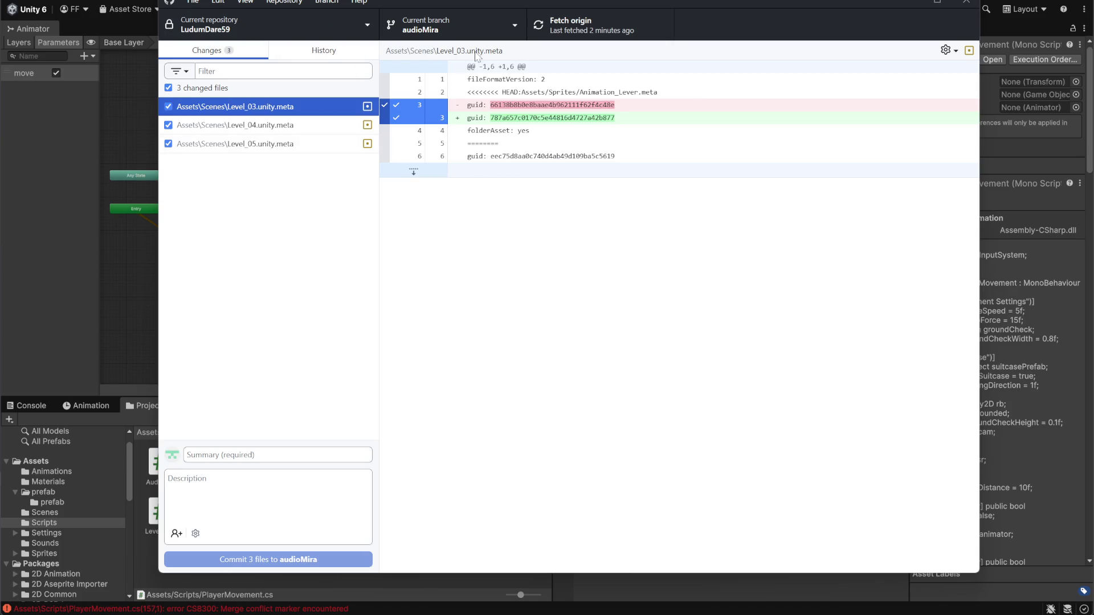
pyautogui.click(587, 39)
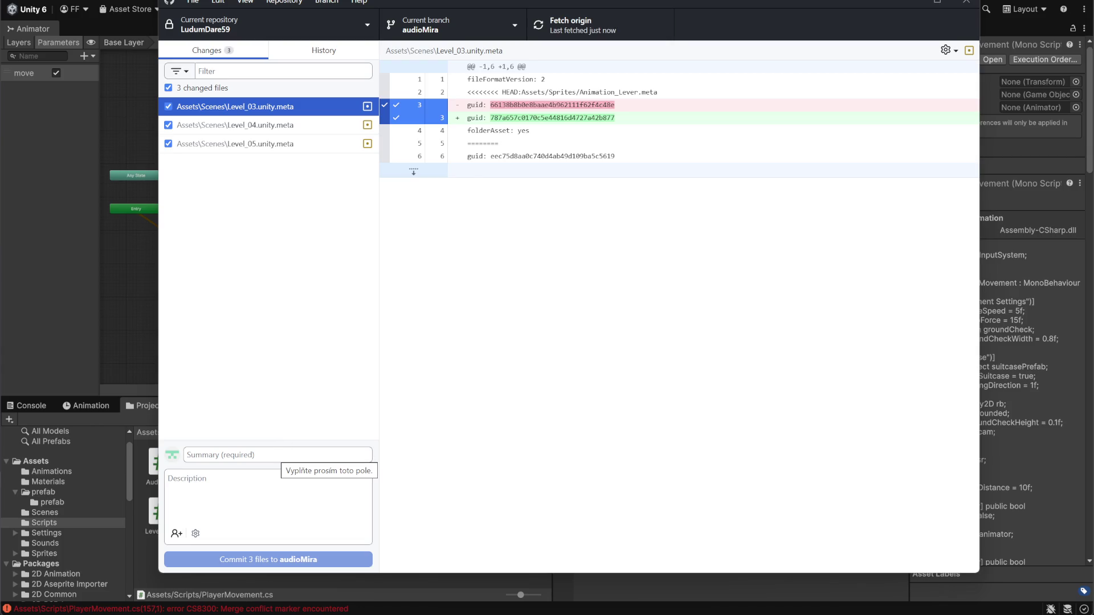
# Commit the three Level_03–05 .meta files to audioMira with summary 'adf'.
pyautogui.click(278, 454)
pyautogui.write('adf')
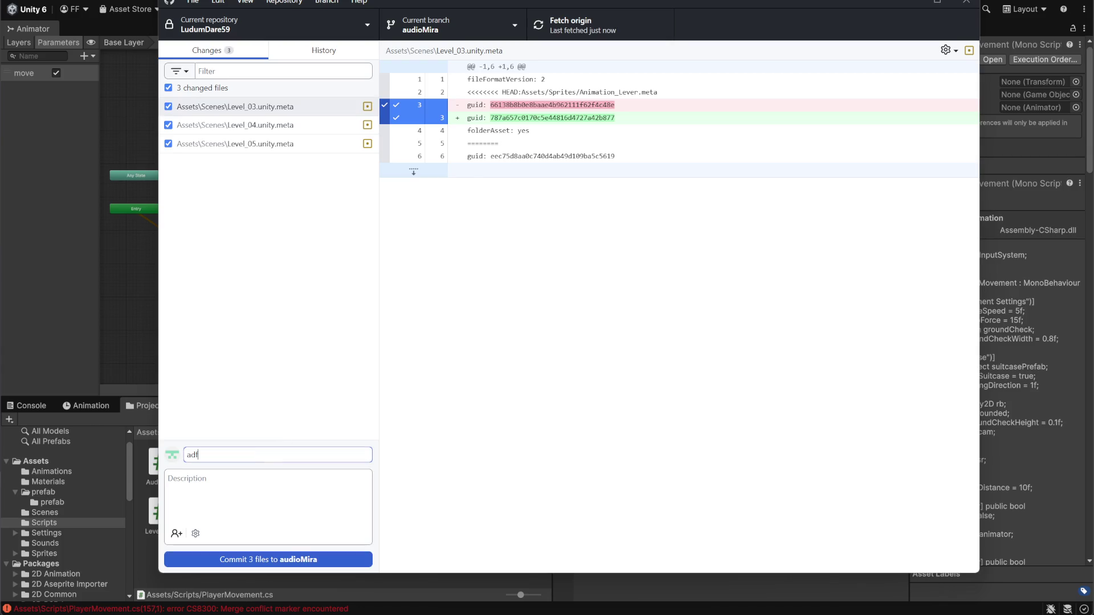
pyautogui.click(285, 560)
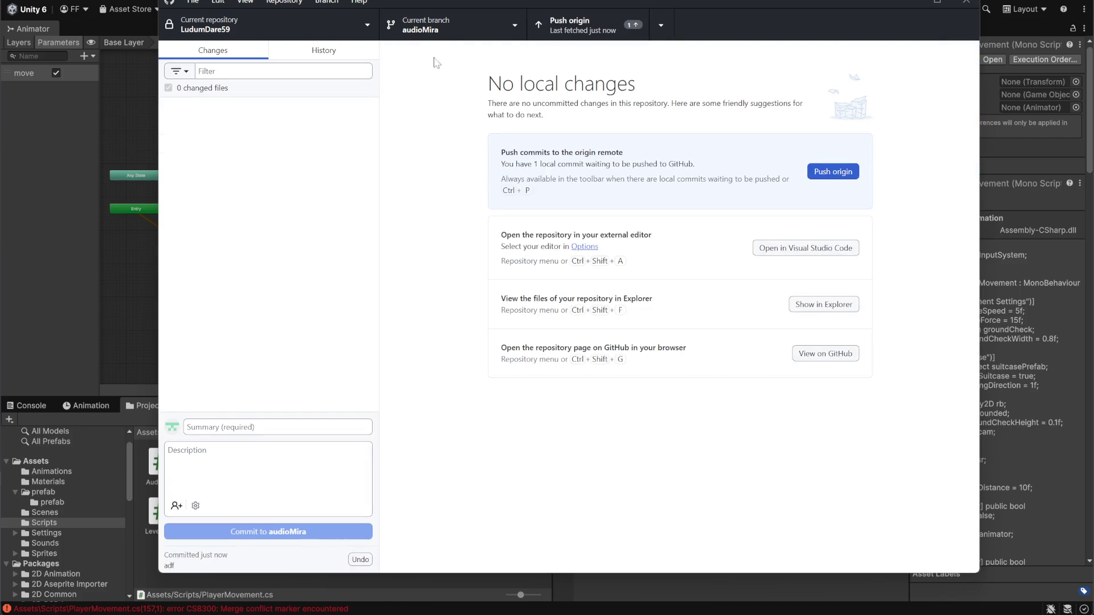
pyautogui.click(433, 26)
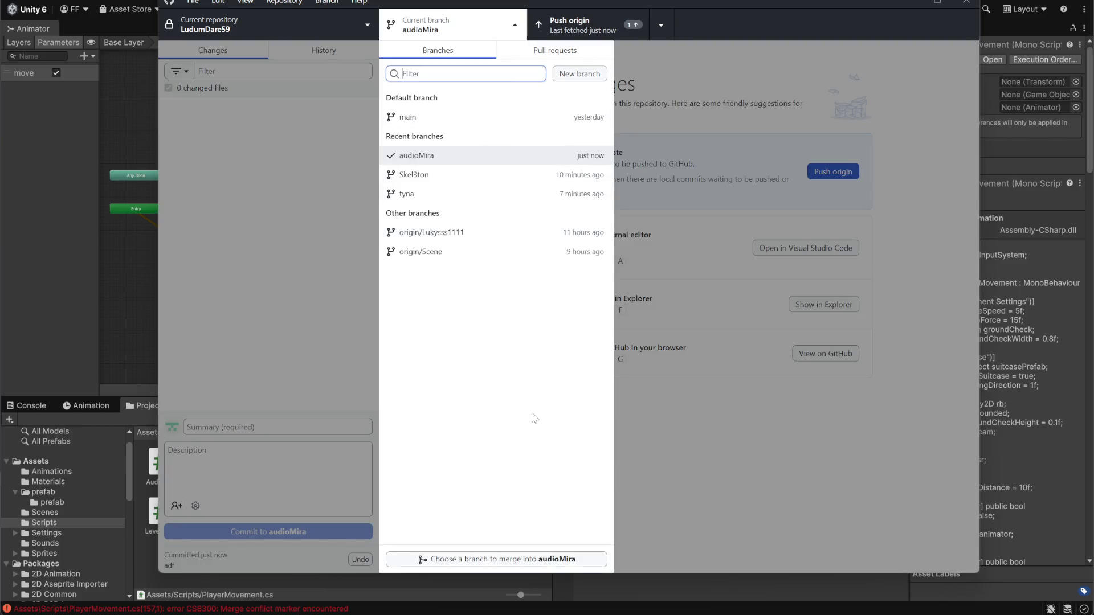
# Preview merging tyna into audioMira and view the available merge methods.
pyautogui.click(573, 561)
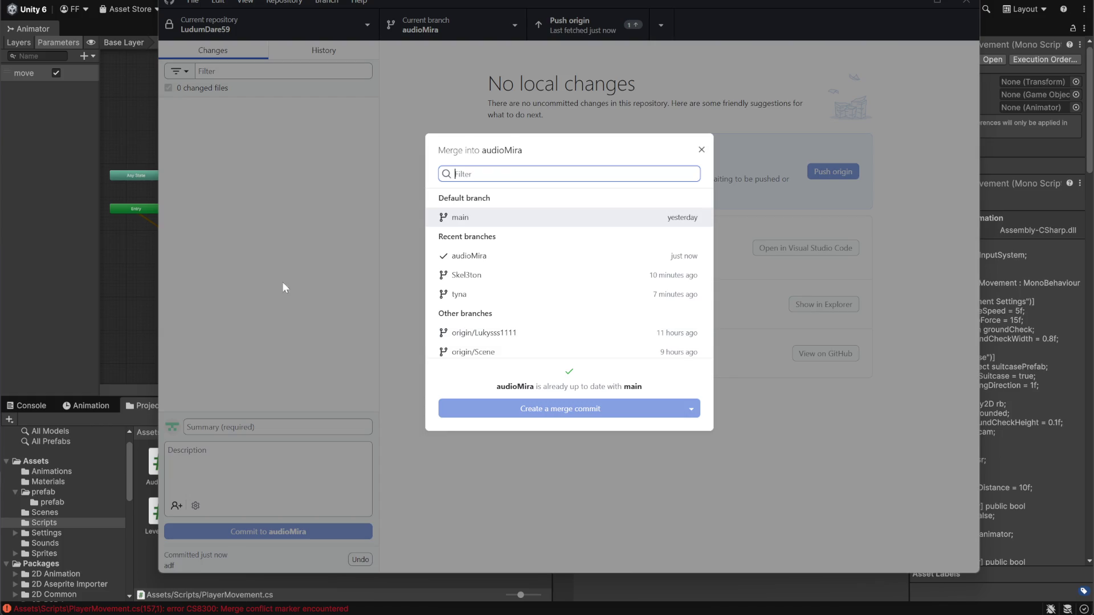
pyautogui.click(499, 295)
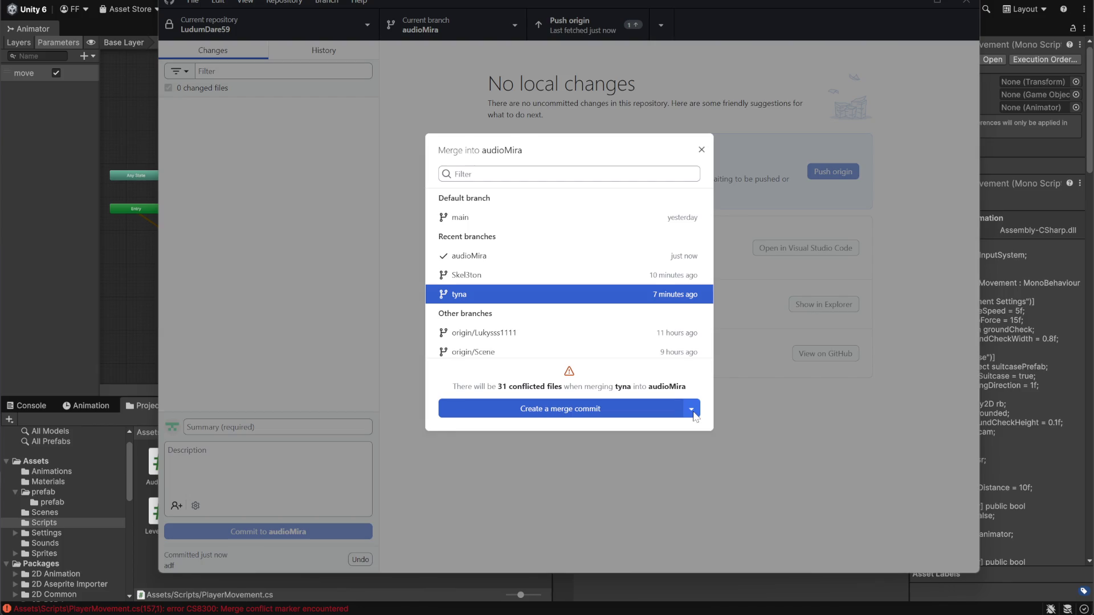
pyautogui.click(692, 410)
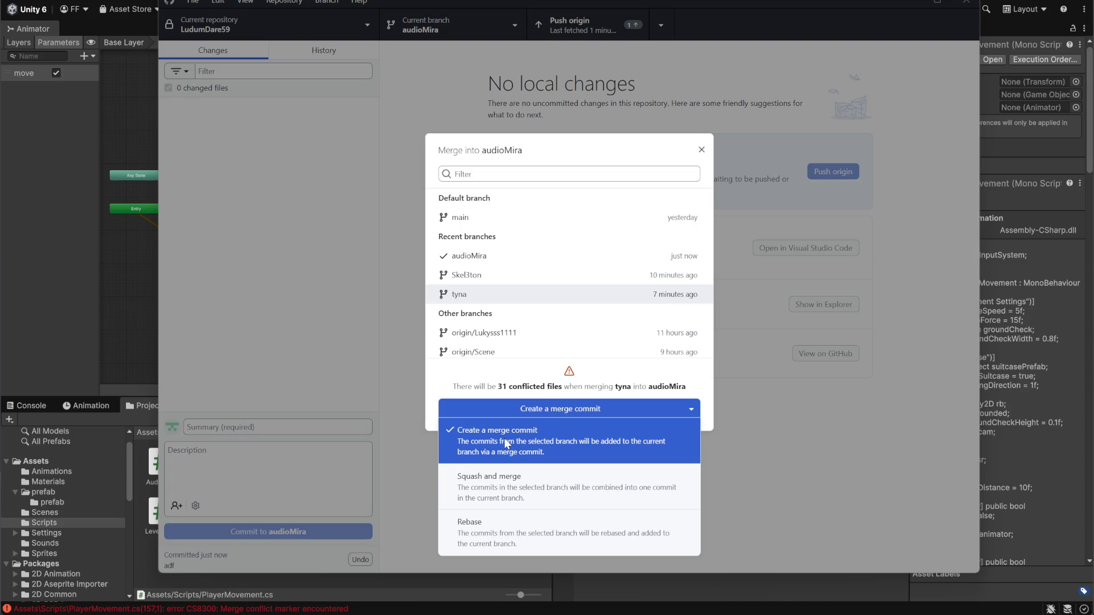
# Dismiss the leftover merge window and reopen the branch list.
pyautogui.press('Escape')
pyautogui.click(386, 89)
pyautogui.click(502, 26)
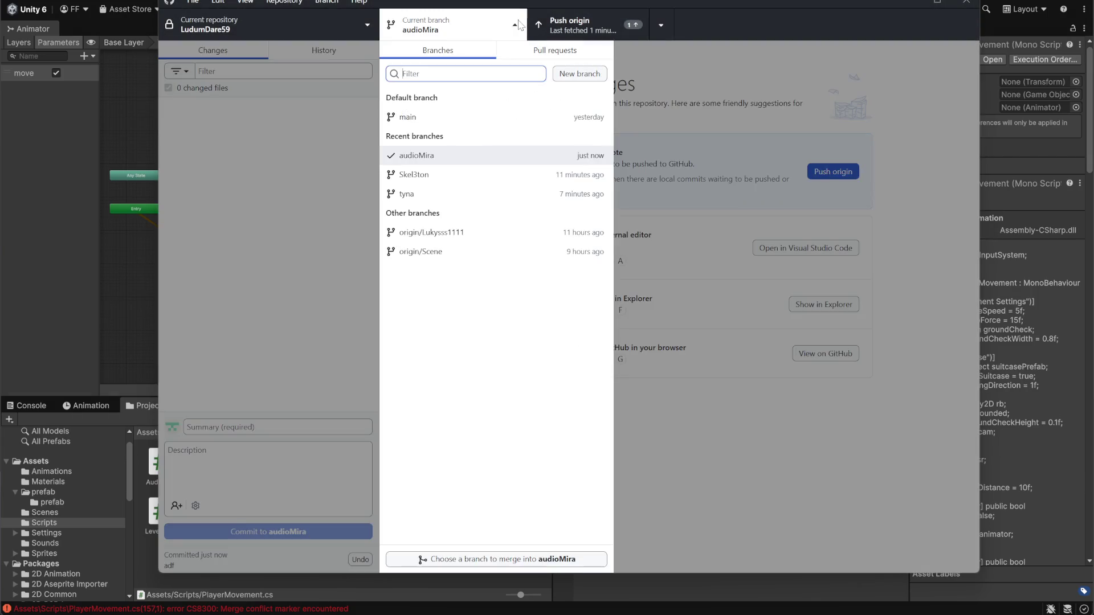
pyautogui.click(320, 244)
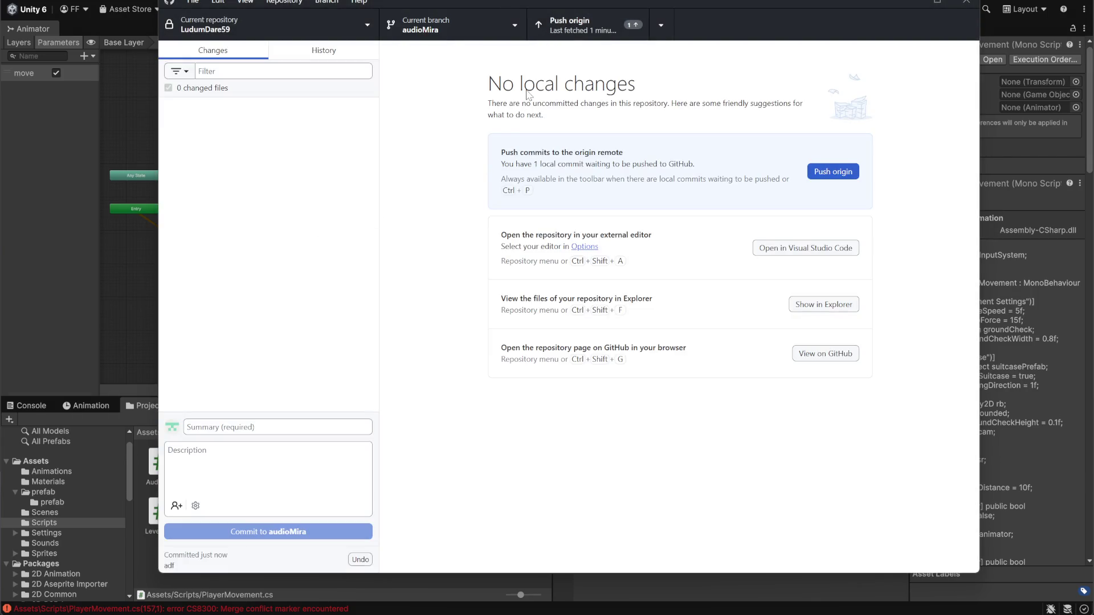
pyautogui.click(519, 23)
# Merge tyna into audioMira using the regular 'Create a merge commit' method.
pyautogui.click(485, 562)
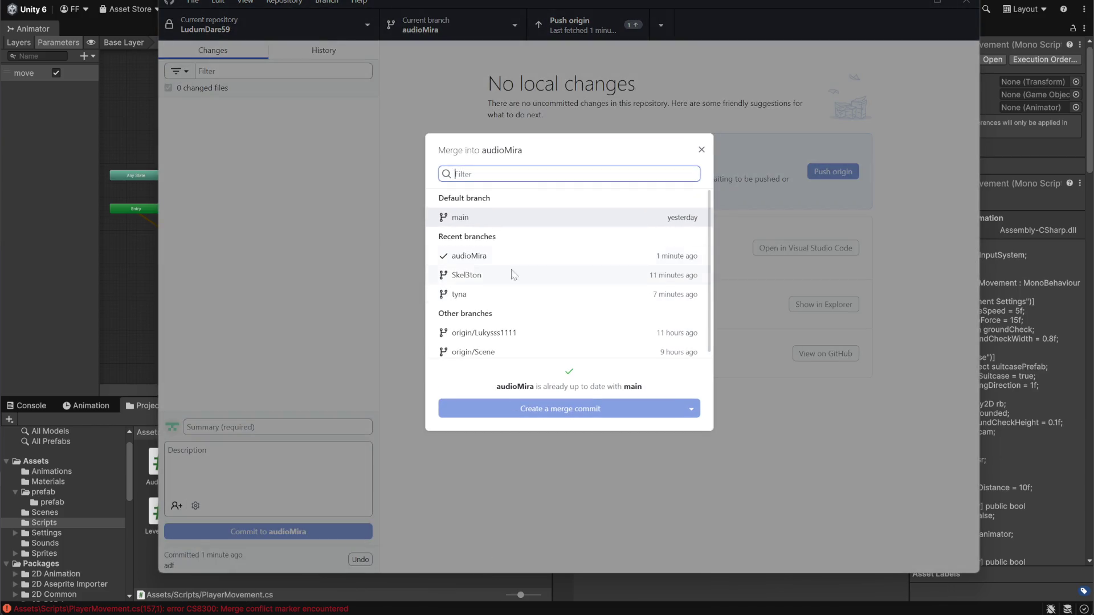
pyautogui.scroll(-1, 547, 336)
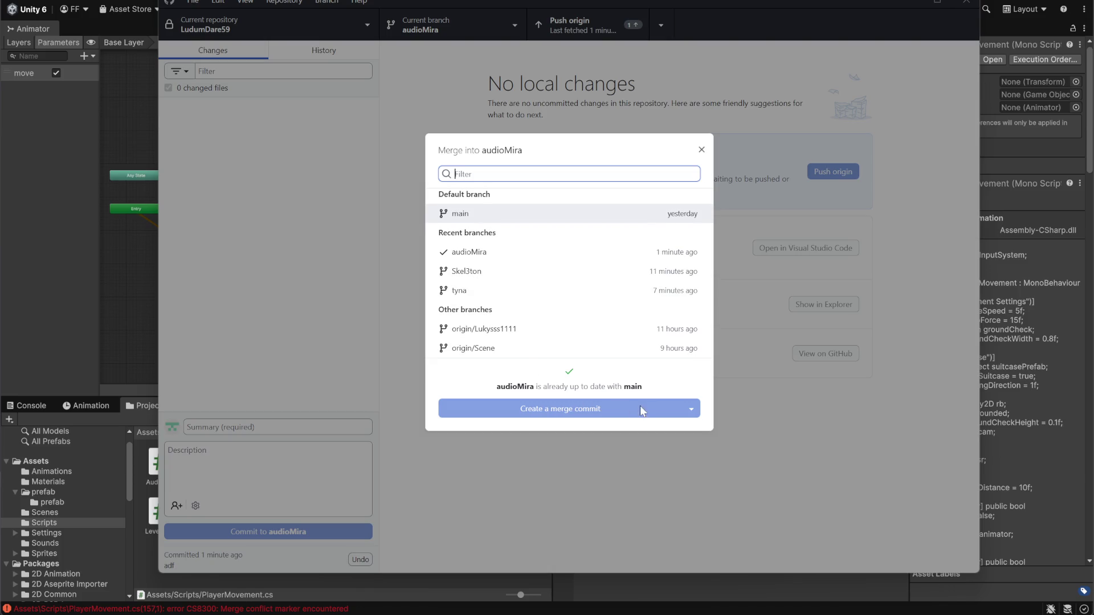
pyautogui.click(501, 292)
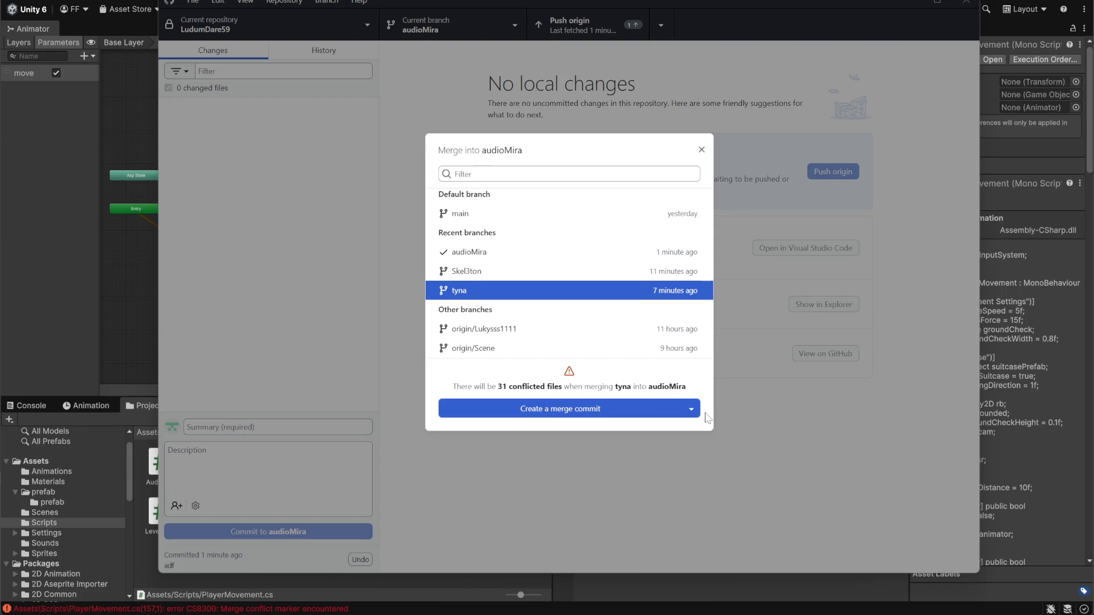
pyautogui.click(687, 412)
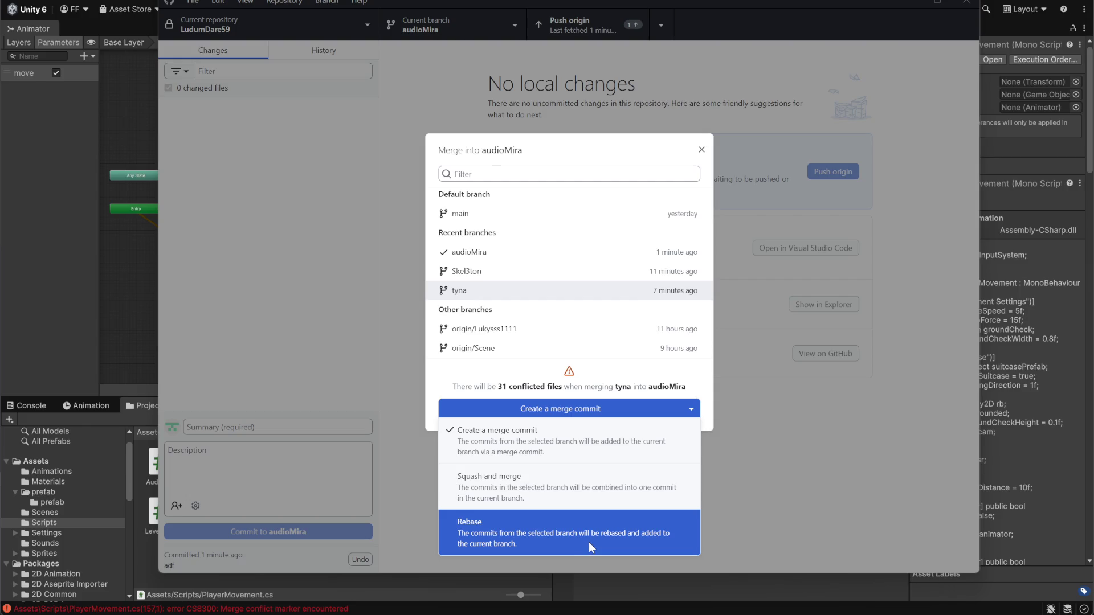
pyautogui.click(596, 446)
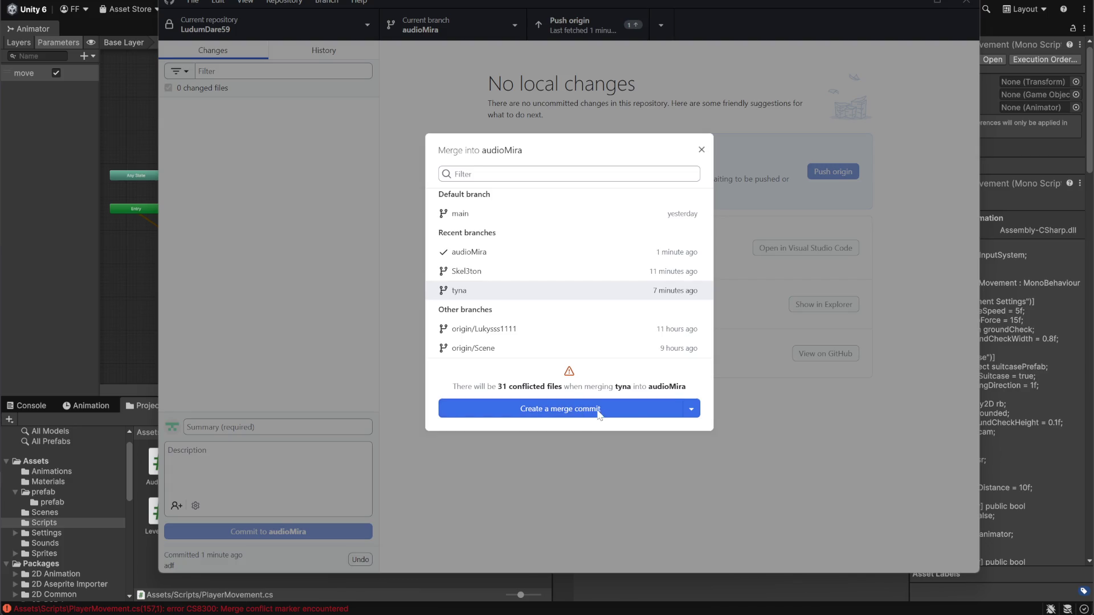
pyautogui.click(628, 417)
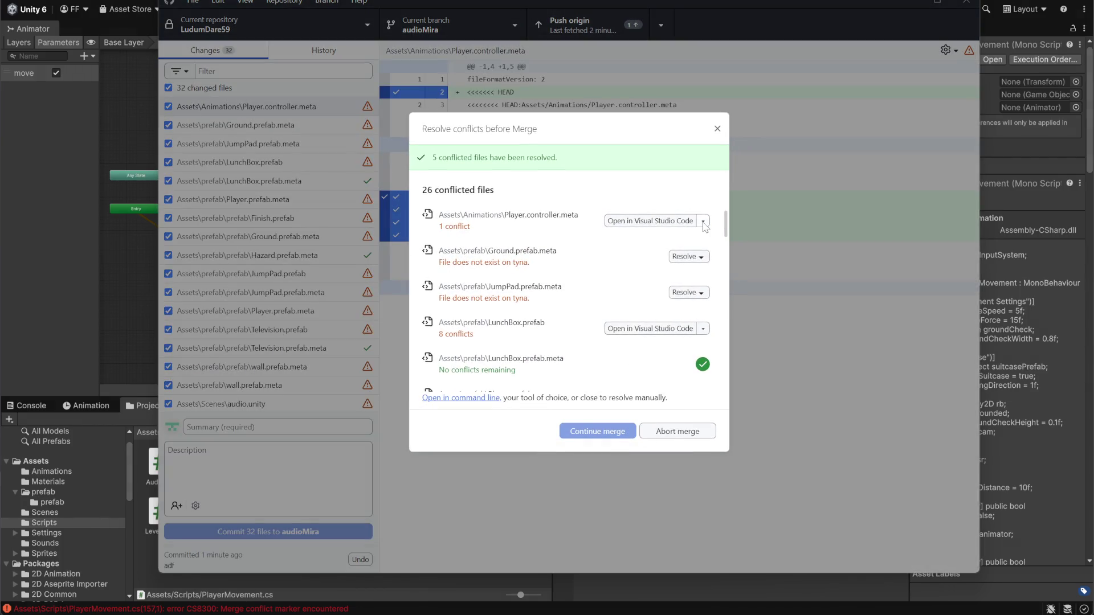
# Take tyna's Player.controller.meta and LunchBox.prefab, and keep audioMira's deletion of Ground and JumpPad prefab metas.
pyautogui.click(704, 222)
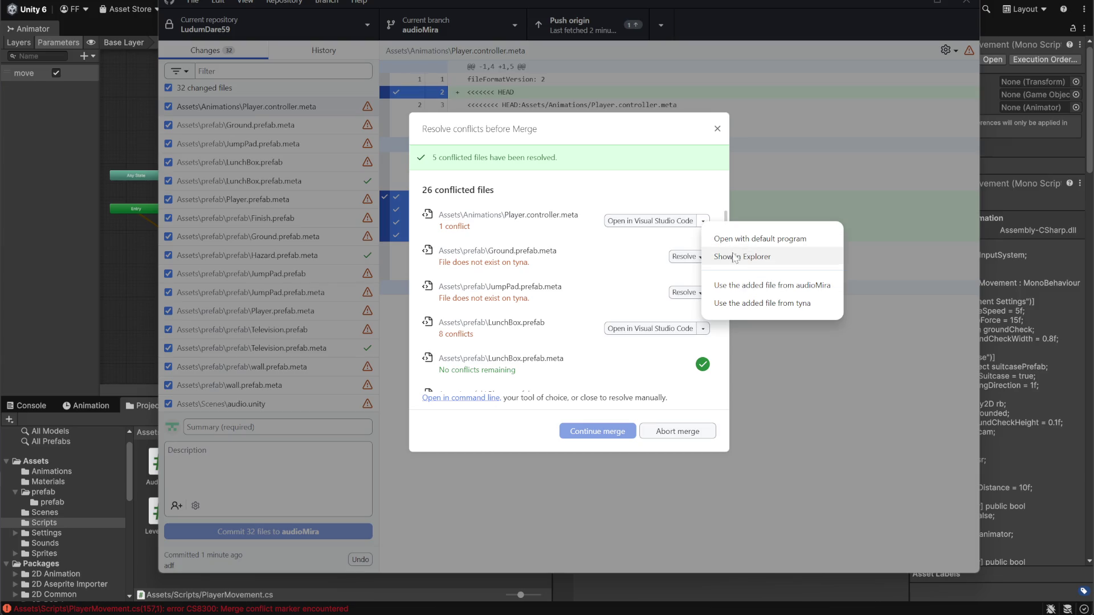
pyautogui.click(754, 311)
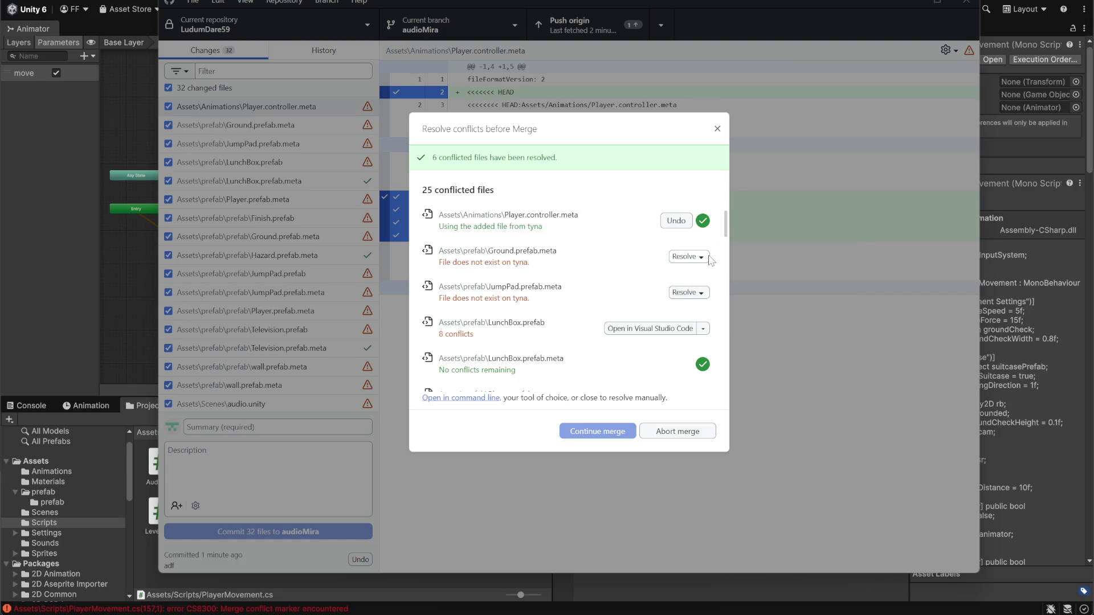
pyautogui.click(701, 258)
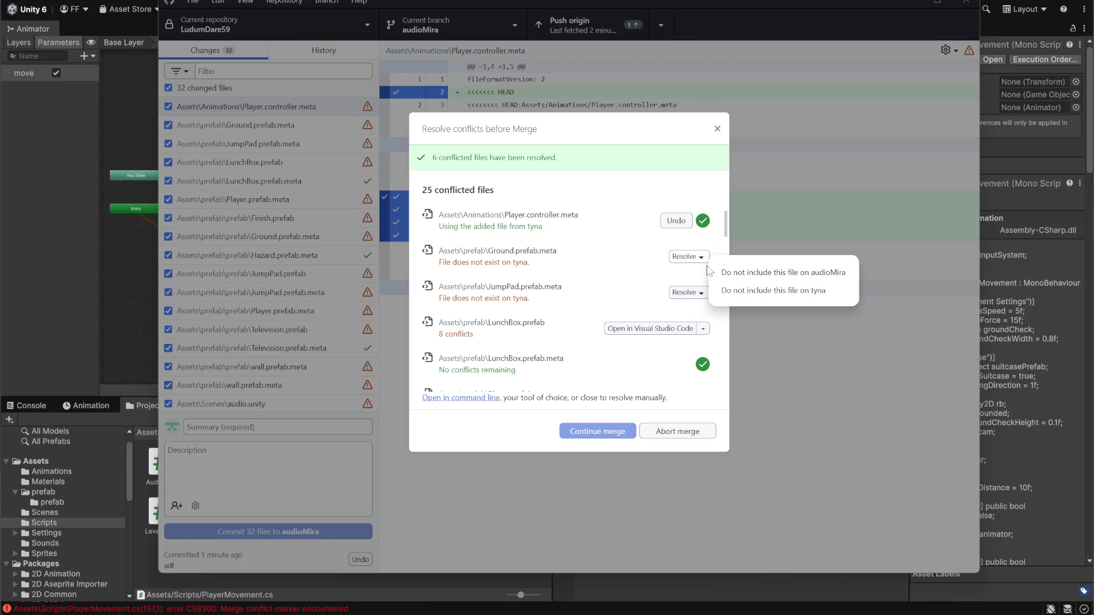
pyautogui.click(735, 274)
pyautogui.click(705, 293)
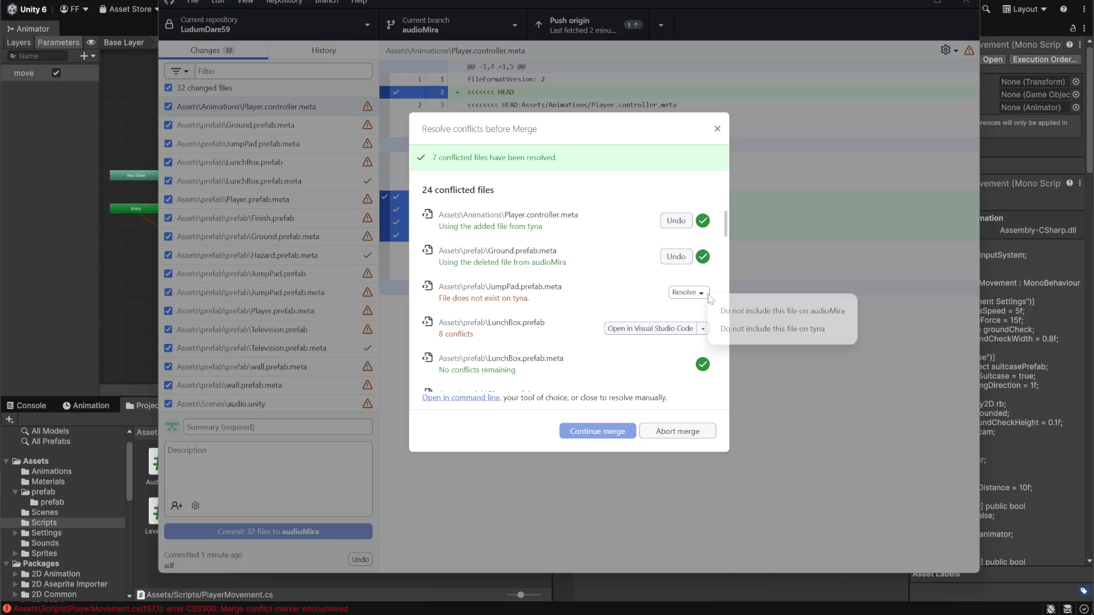
pyautogui.click(723, 311)
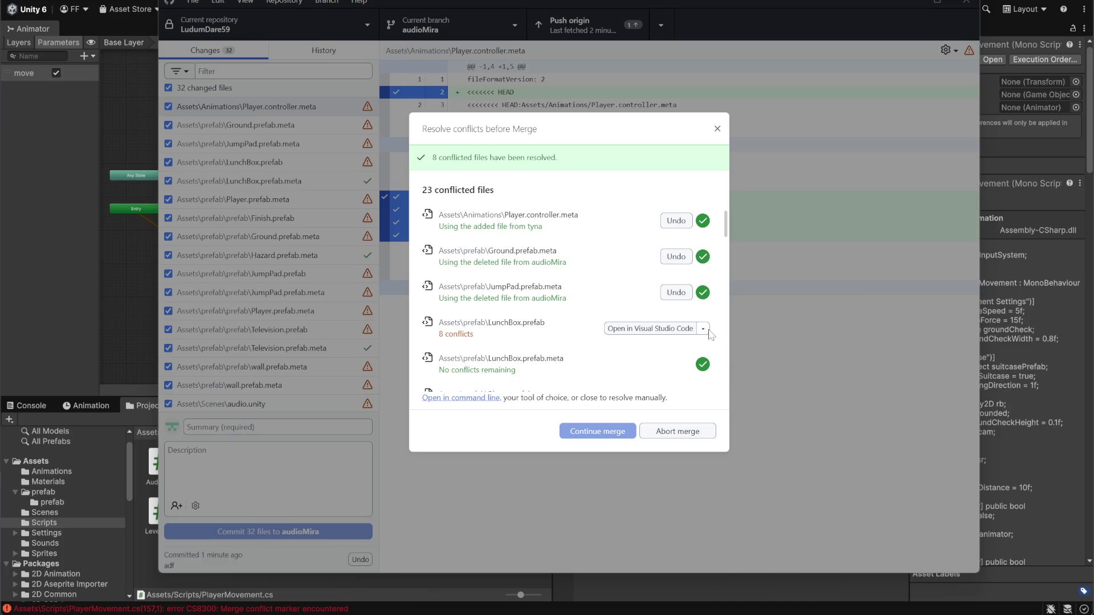
pyautogui.click(704, 329)
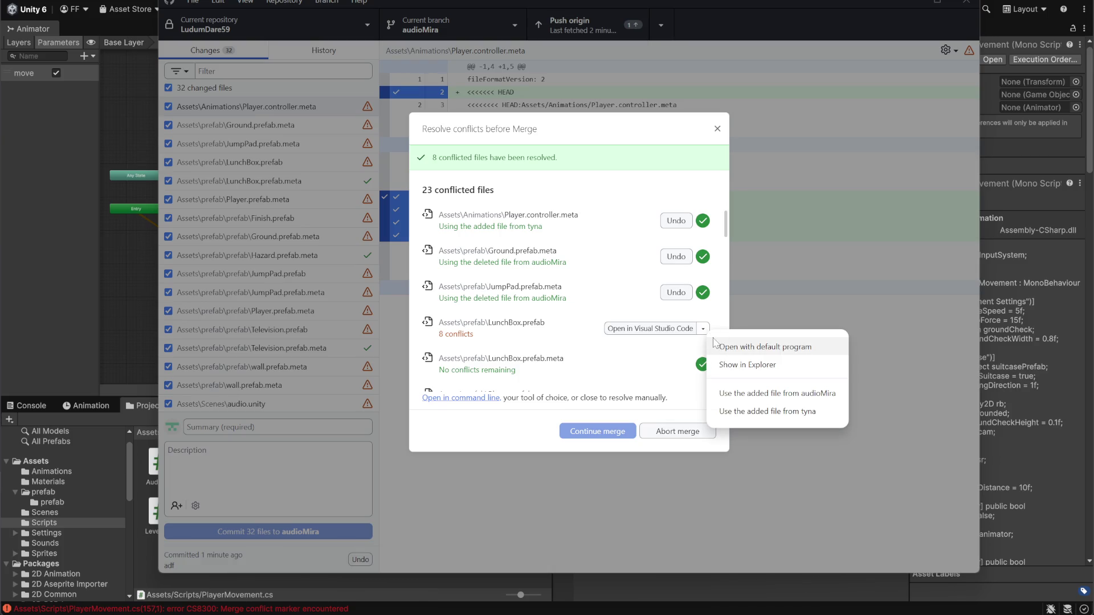
pyautogui.click(753, 418)
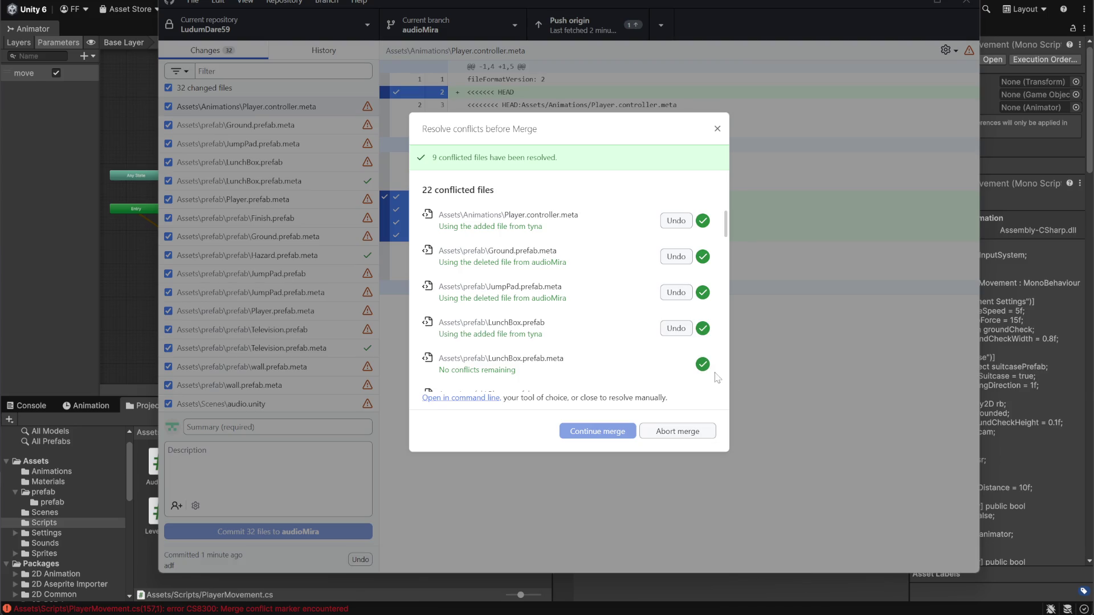
pyautogui.scroll(-4, 711, 378)
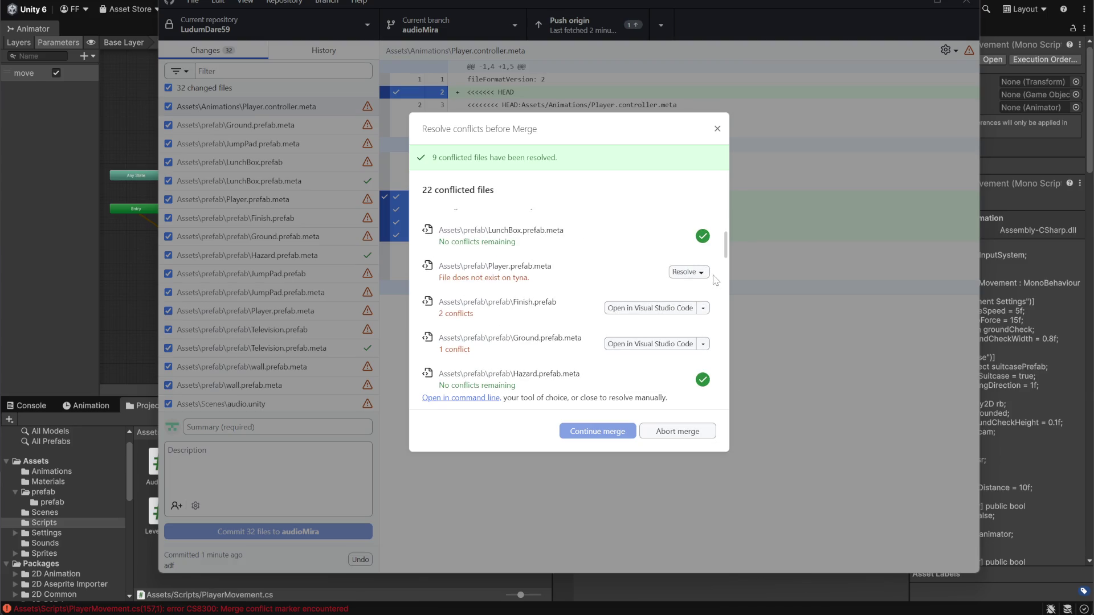
# Keep Player.prefab.meta deleted and take tyna's Finish.prefab and nested Ground.prefab.meta.
pyautogui.click(702, 273)
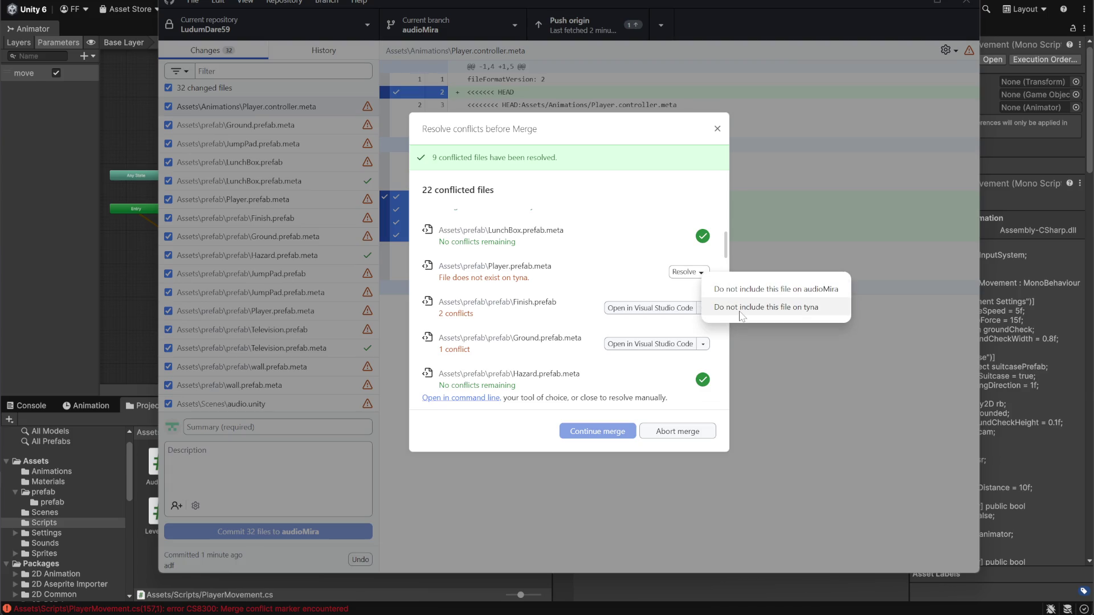
pyautogui.click(741, 293)
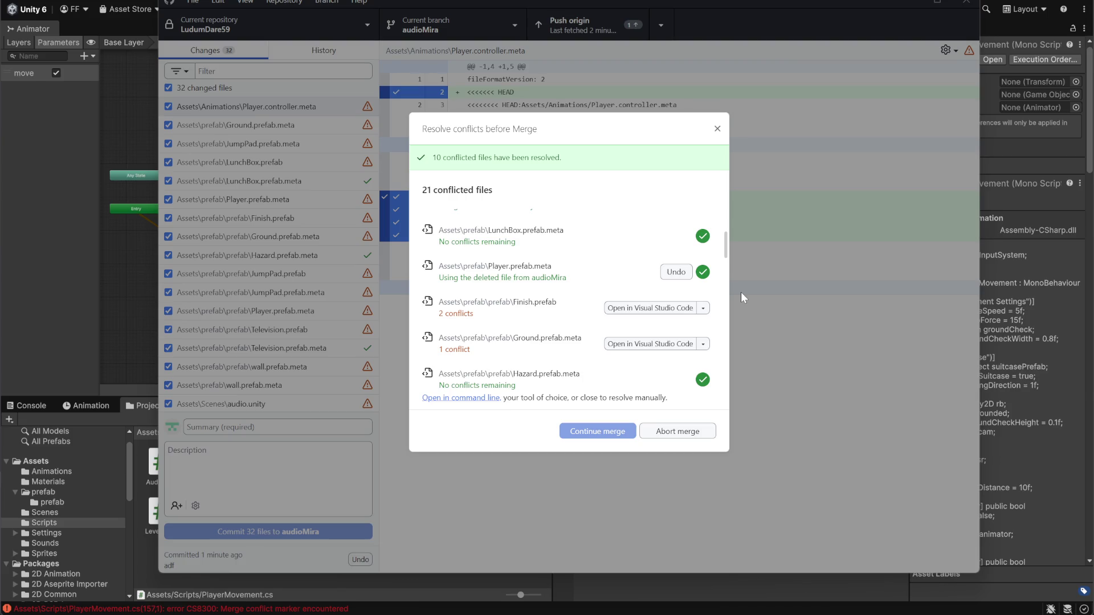
pyautogui.click(703, 308)
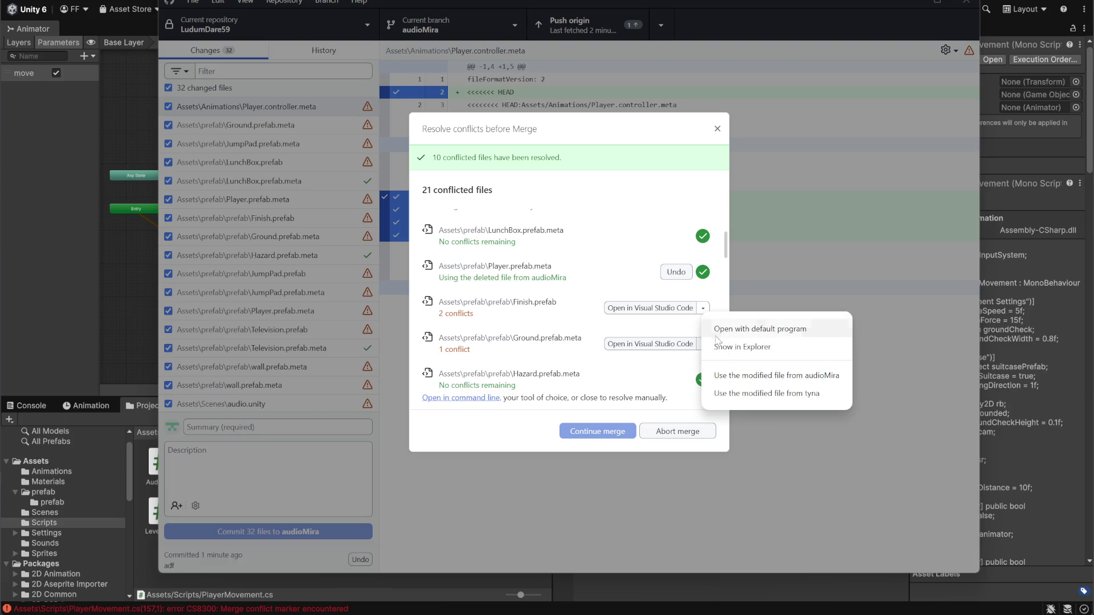
pyautogui.click(758, 394)
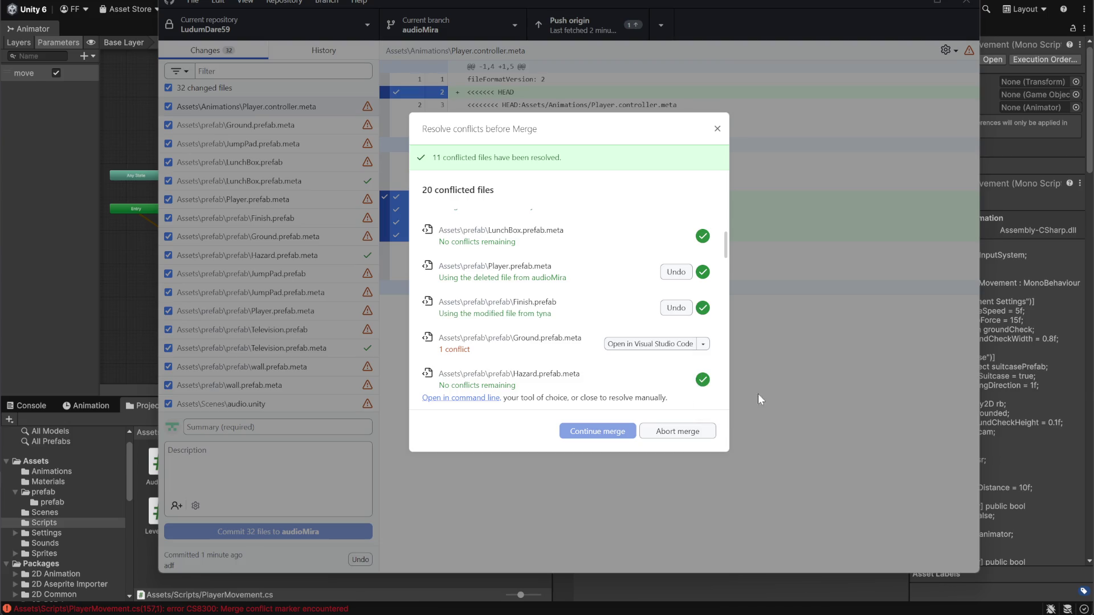
pyautogui.click(703, 344)
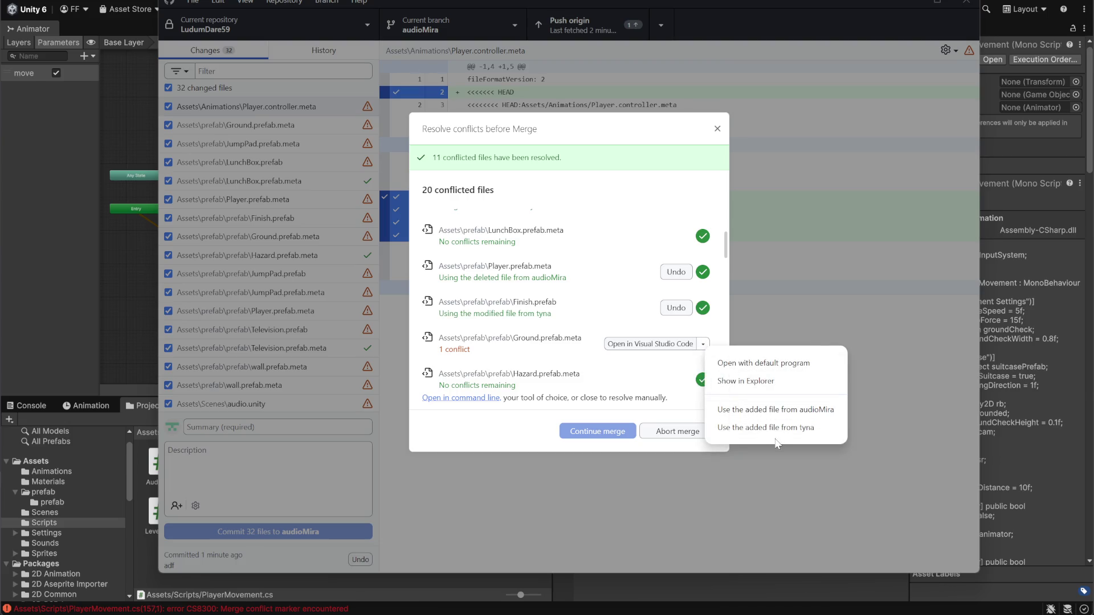
pyautogui.click(741, 428)
pyautogui.scroll(-3, 697, 376)
pyautogui.scroll(1, 697, 376)
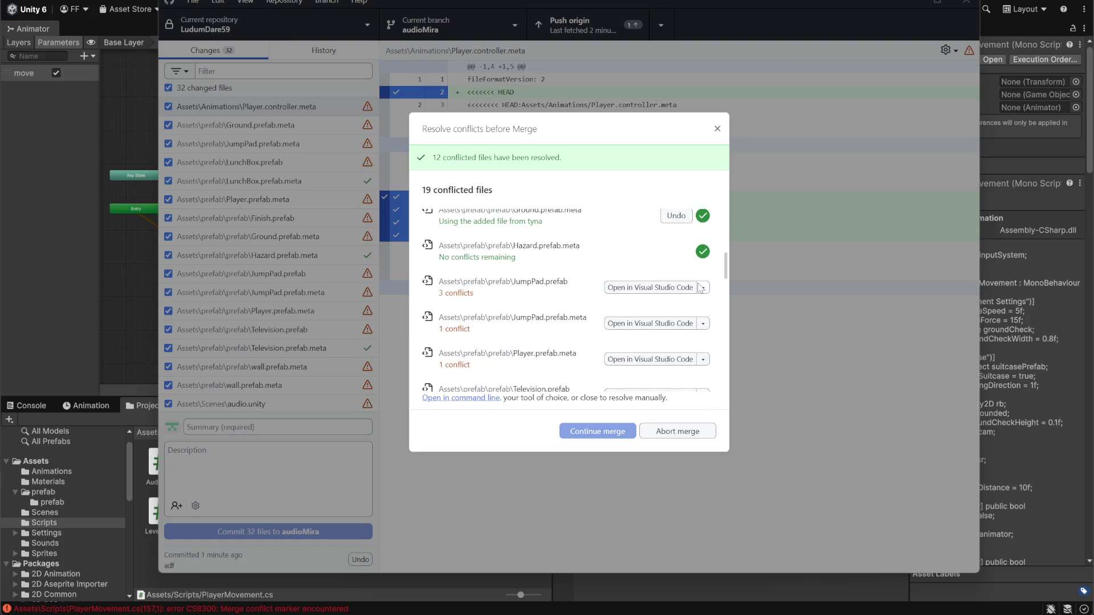
# Take tyna's versions of JumpPad.prefab, JumpPad.prefab.meta and the nested Player.prefab.meta.
pyautogui.click(704, 288)
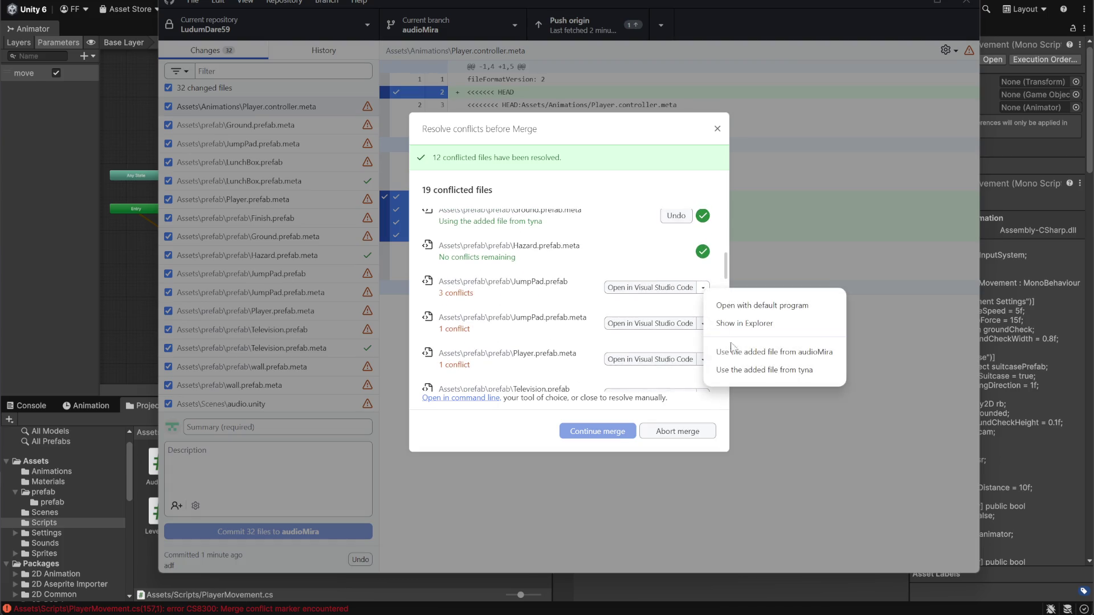
pyautogui.click(755, 369)
pyautogui.click(704, 323)
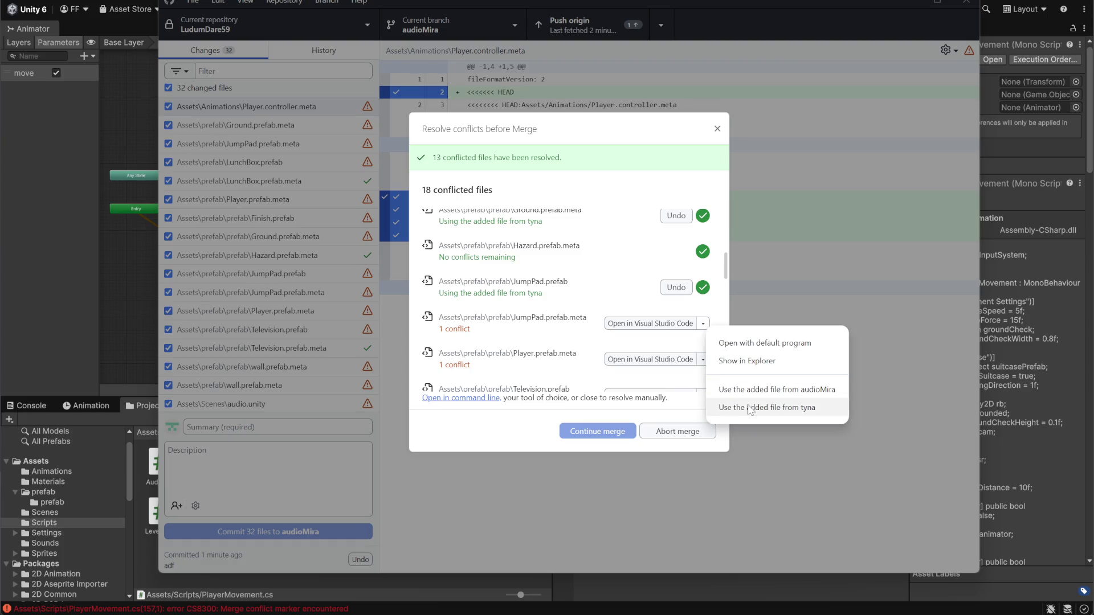
pyautogui.click(753, 404)
pyautogui.click(703, 360)
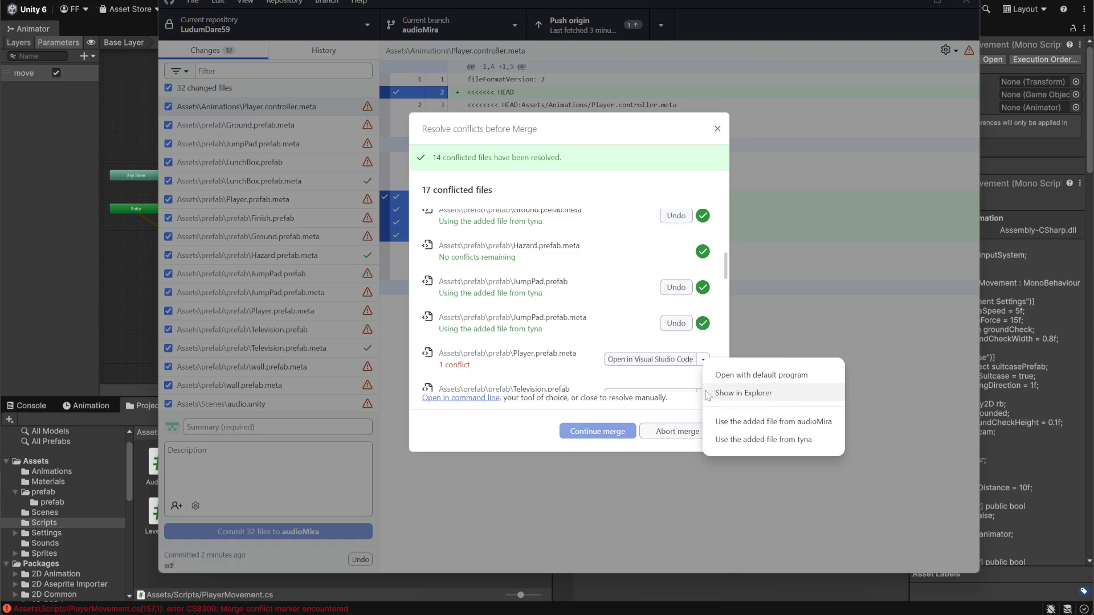
pyautogui.click(763, 439)
pyautogui.scroll(-3, 700, 308)
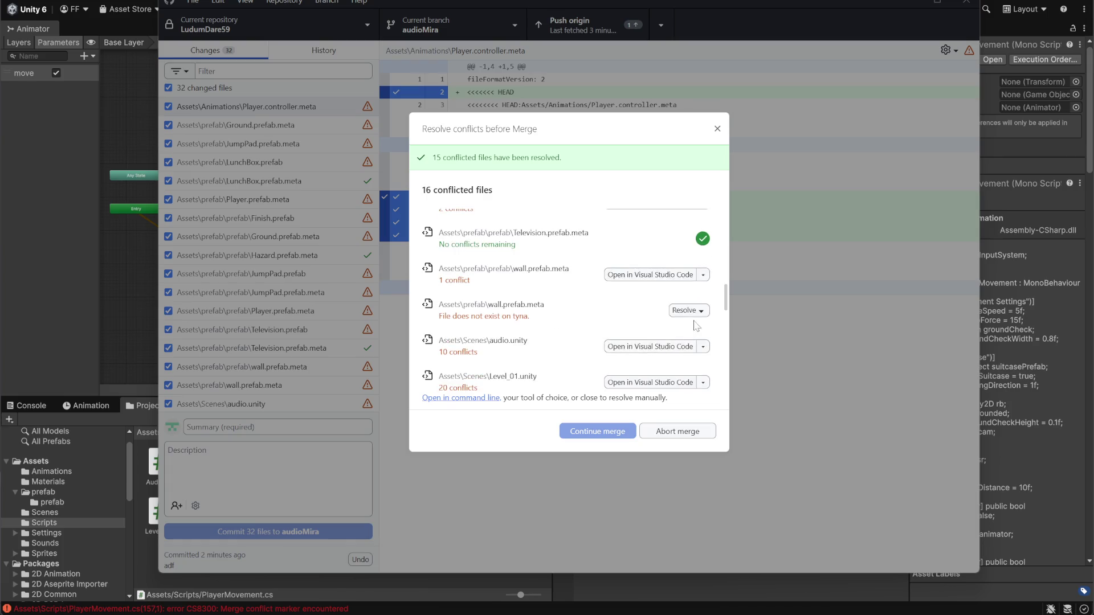
# Take tyna's Television.prefab, wall.prefab.meta and audio.unity, and drop the other wall.prefab.meta.
pyautogui.click(704, 266)
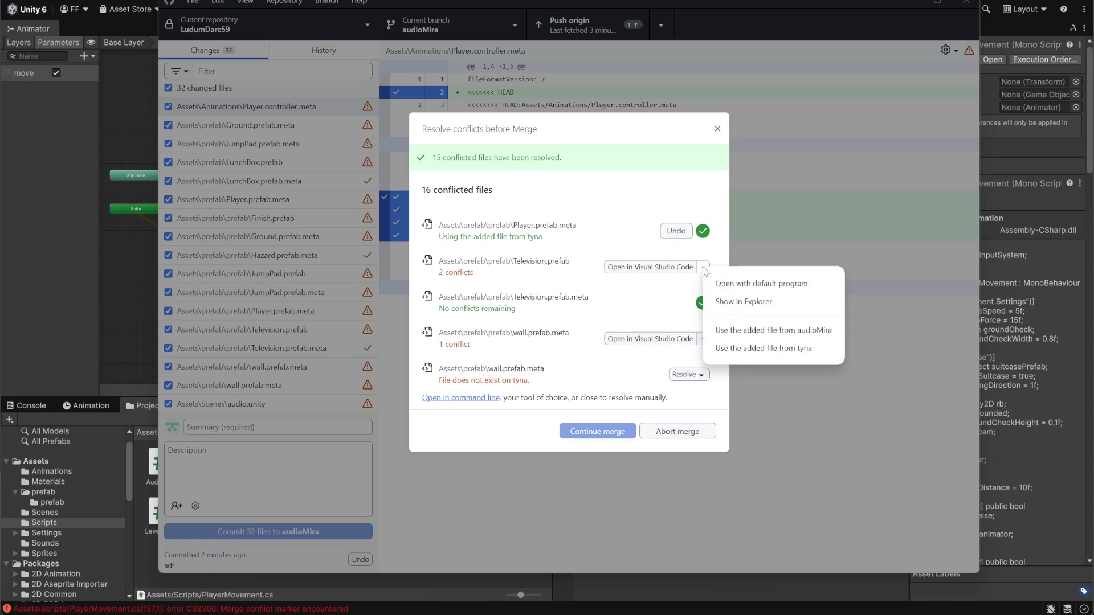
pyautogui.click(758, 349)
pyautogui.click(705, 339)
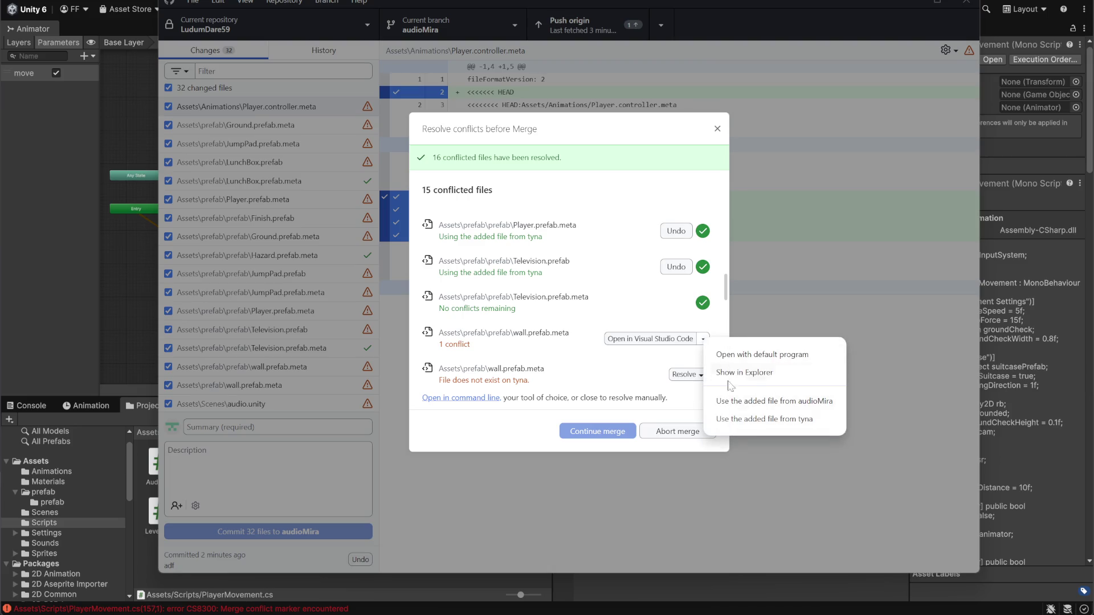
pyautogui.click(766, 420)
pyautogui.scroll(-2, 708, 274)
pyautogui.click(701, 248)
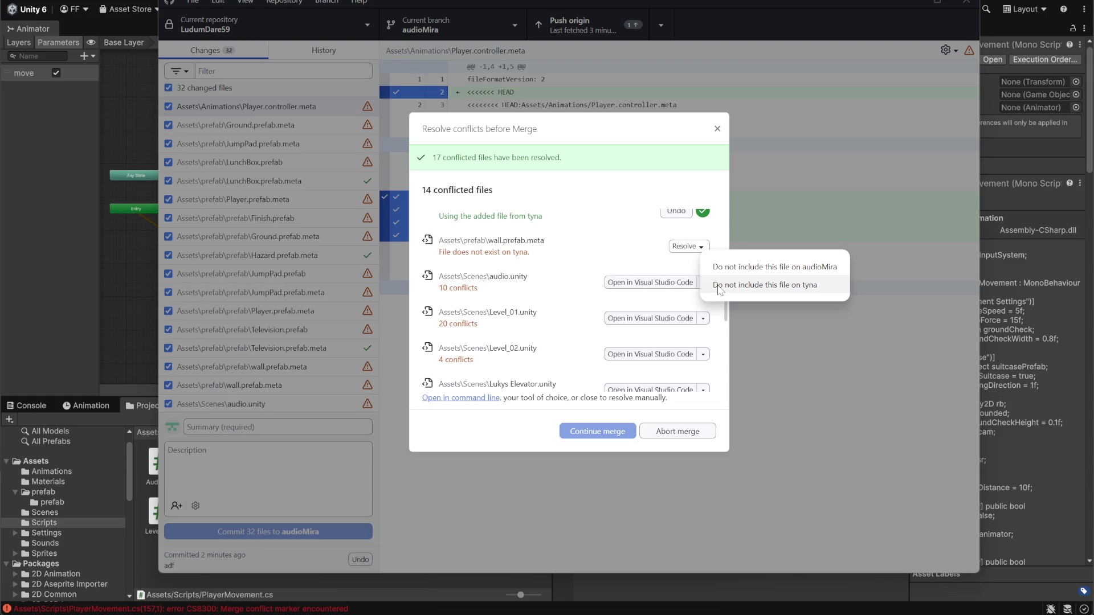
pyautogui.click(719, 291)
pyautogui.click(704, 282)
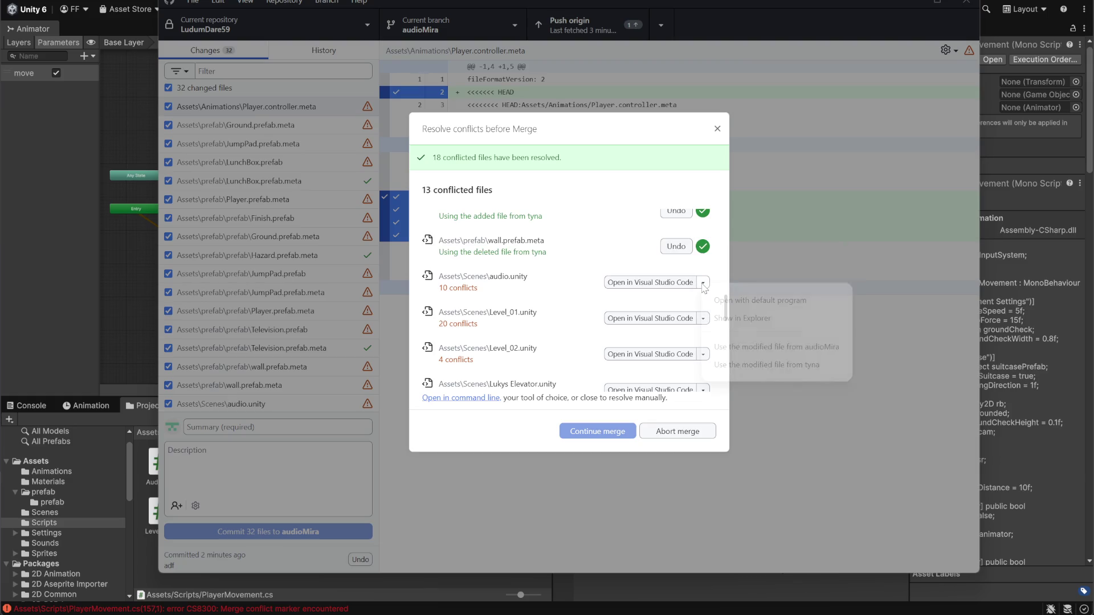
pyautogui.click(752, 365)
# Take tyna's Level_01, Level_02, Lukys Elevator and PlayerMovement Unity scenes.
pyautogui.click(704, 319)
pyautogui.click(715, 400)
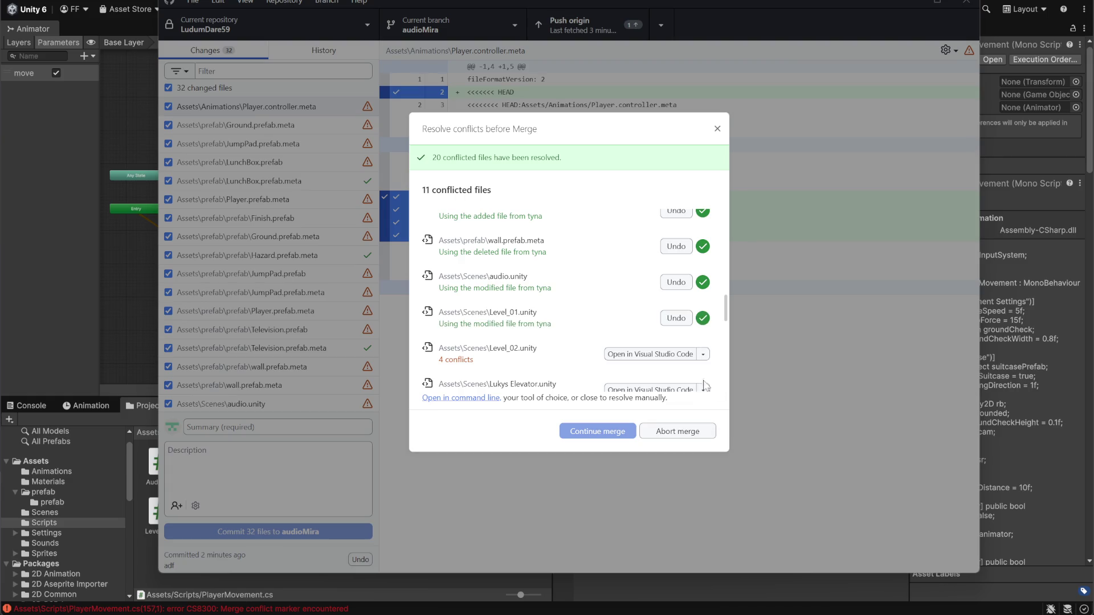
pyautogui.click(703, 355)
pyautogui.click(755, 440)
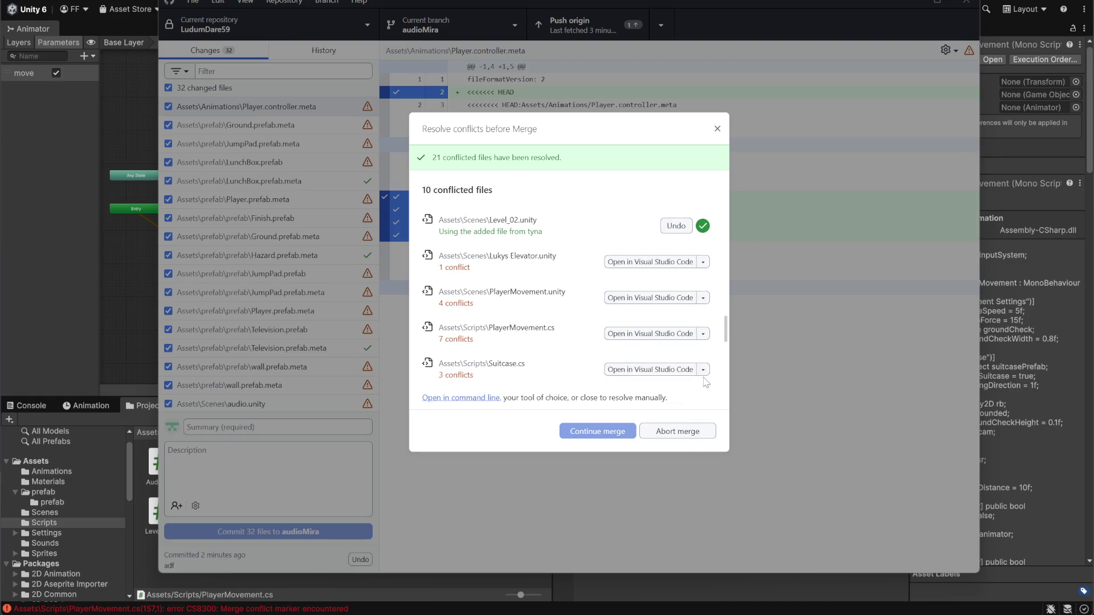
pyautogui.click(704, 263)
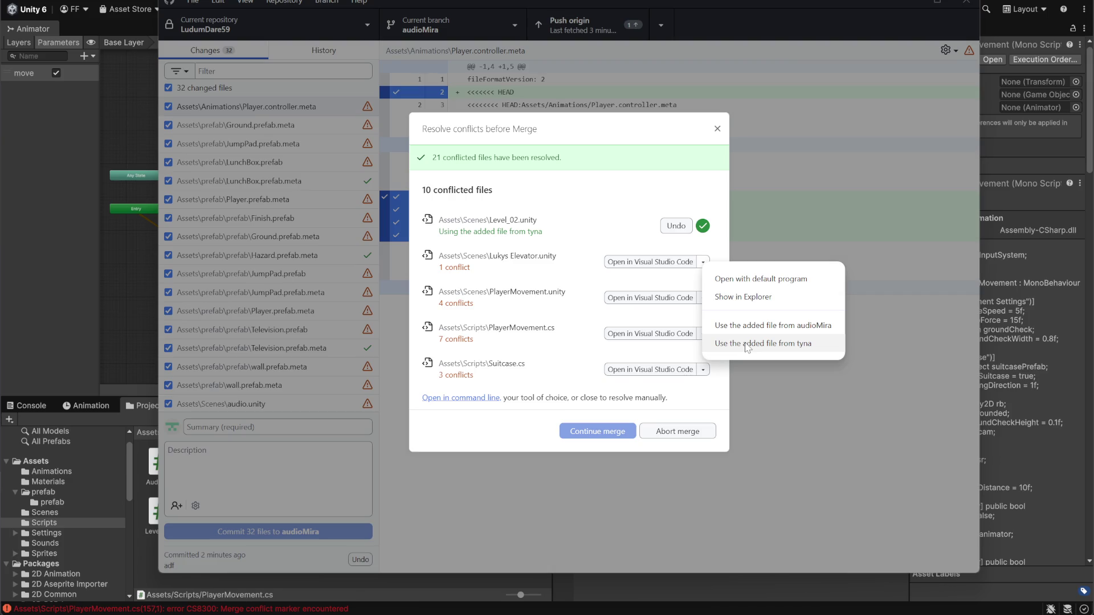
pyautogui.click(719, 251)
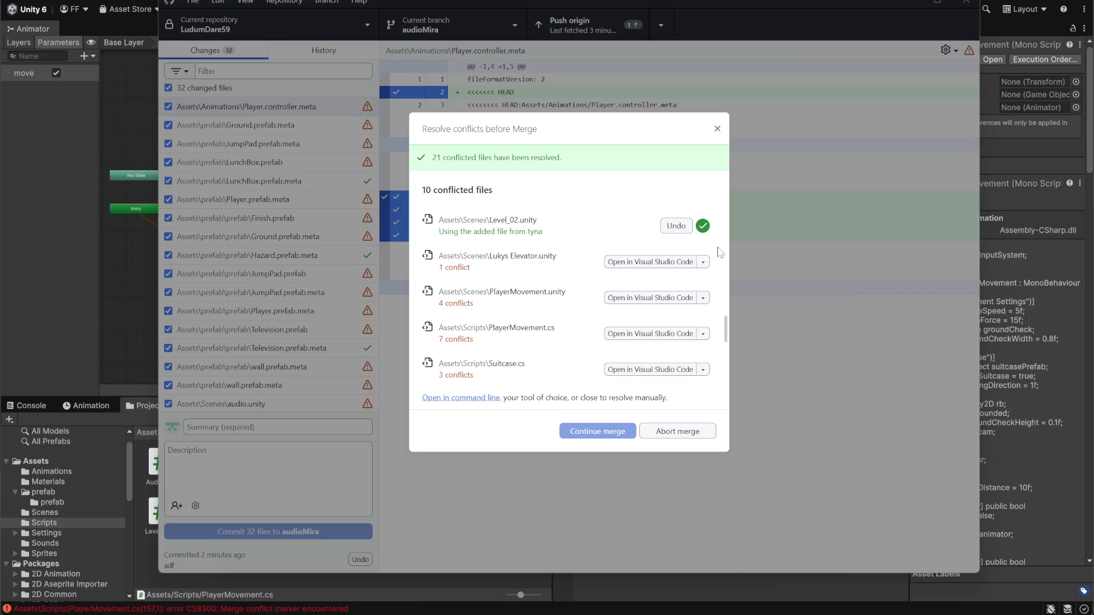
pyautogui.click(705, 264)
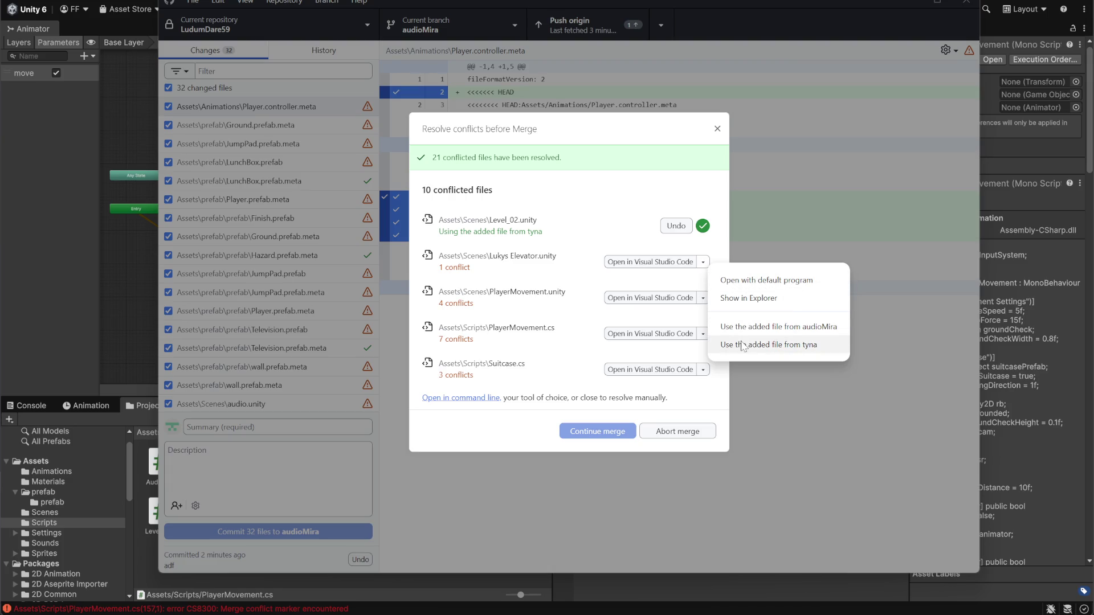
pyautogui.click(742, 346)
pyautogui.click(704, 298)
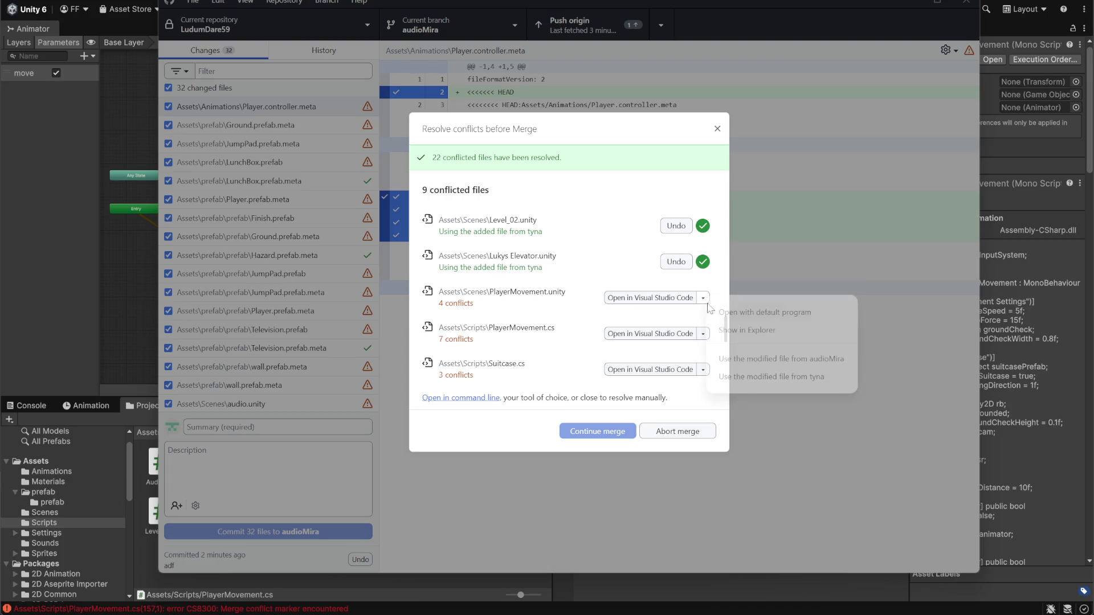
pyautogui.click(741, 377)
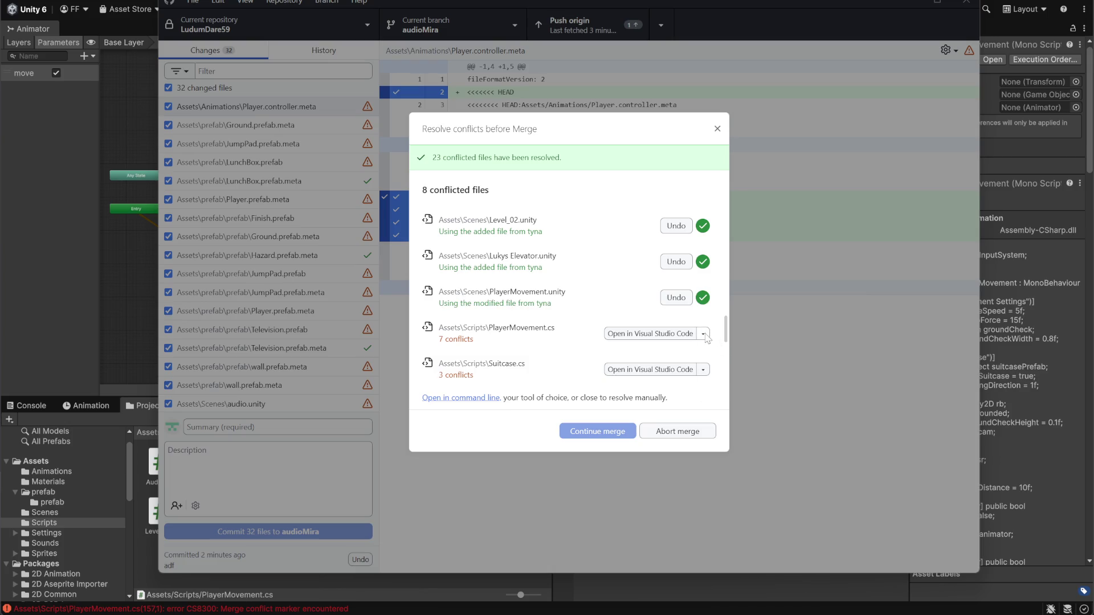
# Take tyna's PlayerMovement.cs, Suitcase.cs, TelevisionCollectible.cs and Animation_Lever.meta.
pyautogui.click(704, 334)
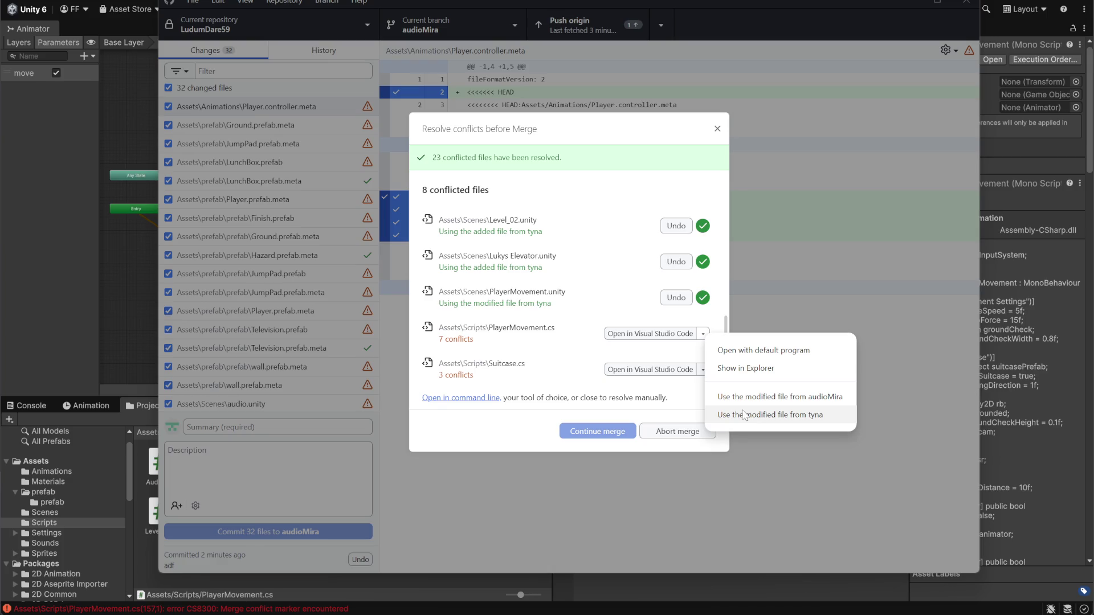
pyautogui.click(744, 416)
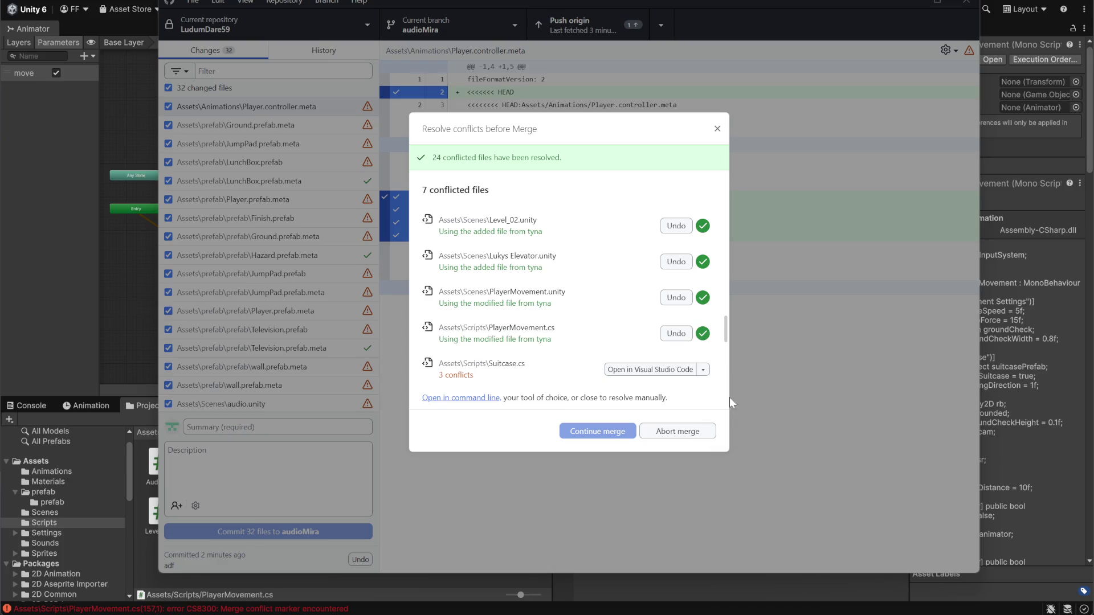
pyautogui.click(703, 370)
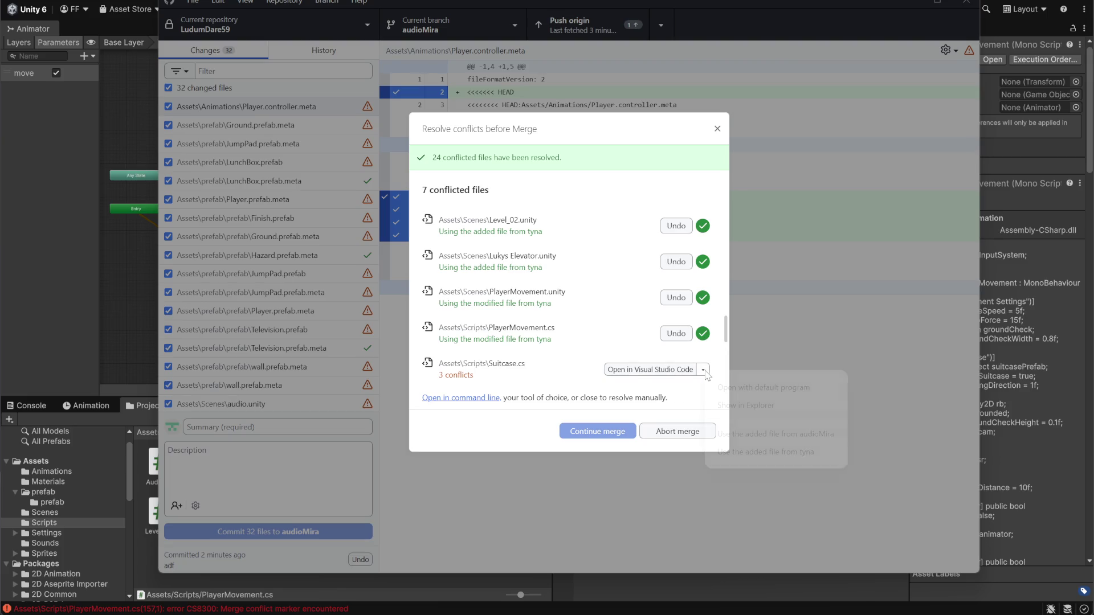
pyautogui.click(747, 451)
pyautogui.click(703, 342)
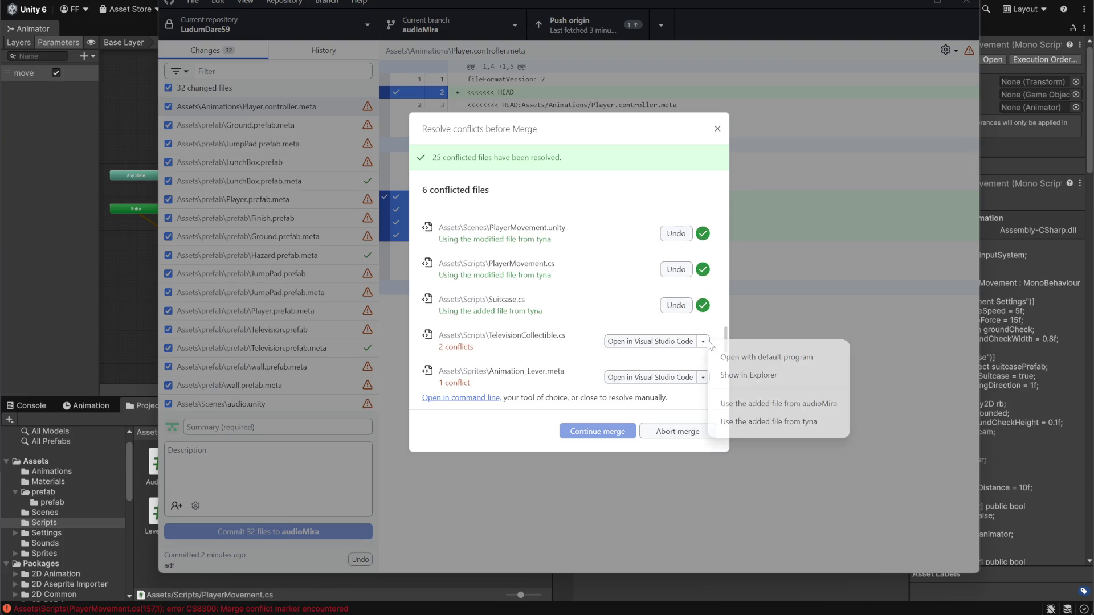
pyautogui.click(741, 424)
pyautogui.click(705, 378)
pyautogui.click(749, 452)
pyautogui.scroll(-2, 691, 368)
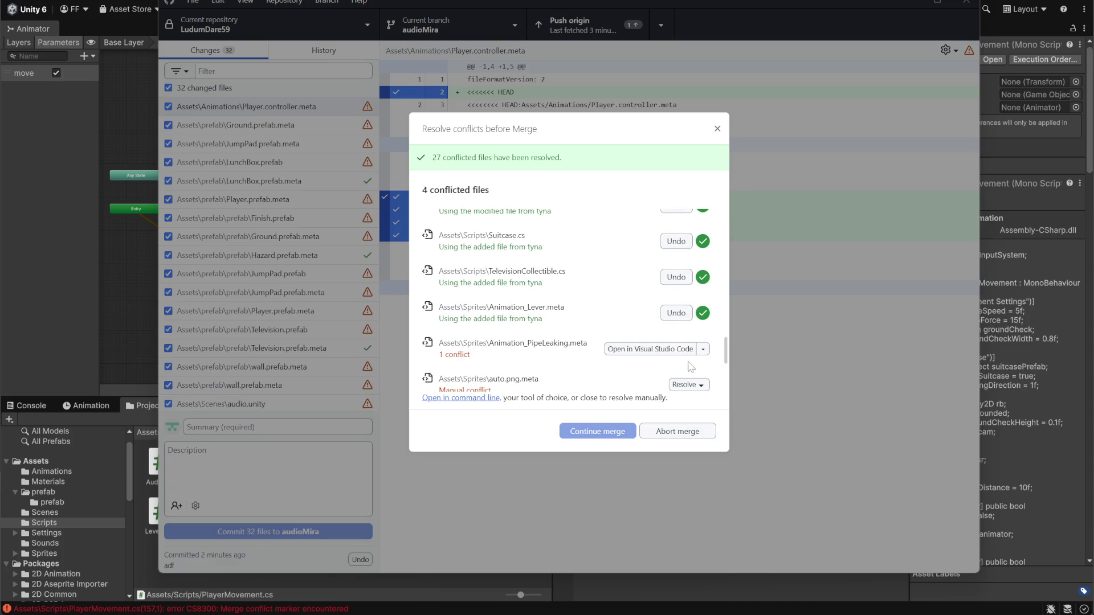
# Take tyna's Animation_PipeLeaking.meta and auto.png.meta, and drop Nebe.png.meta.
pyautogui.click(704, 287)
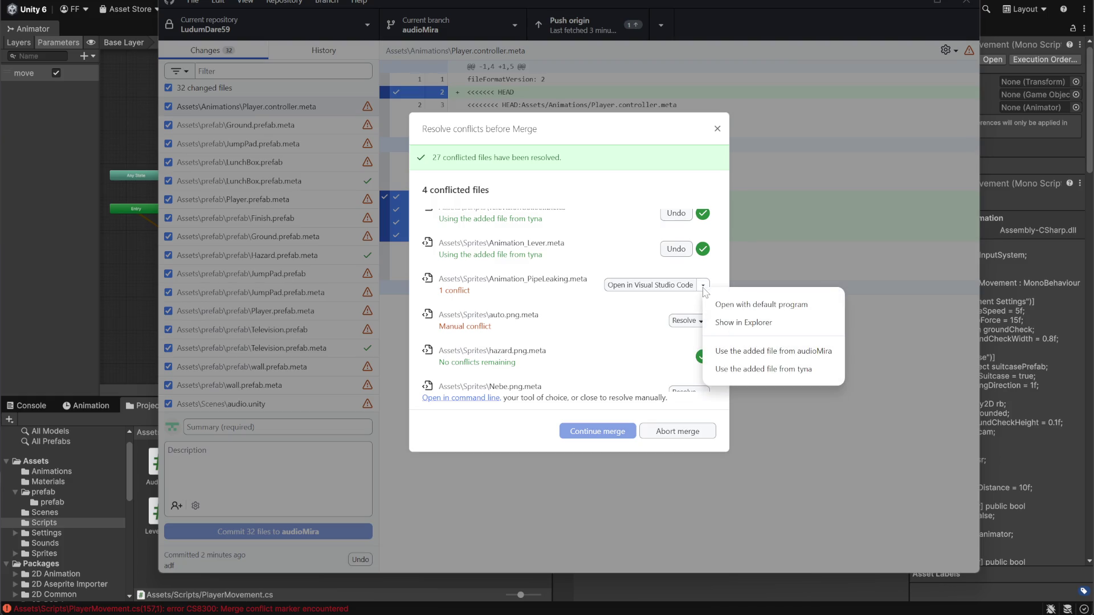
pyautogui.click(717, 368)
pyautogui.click(704, 321)
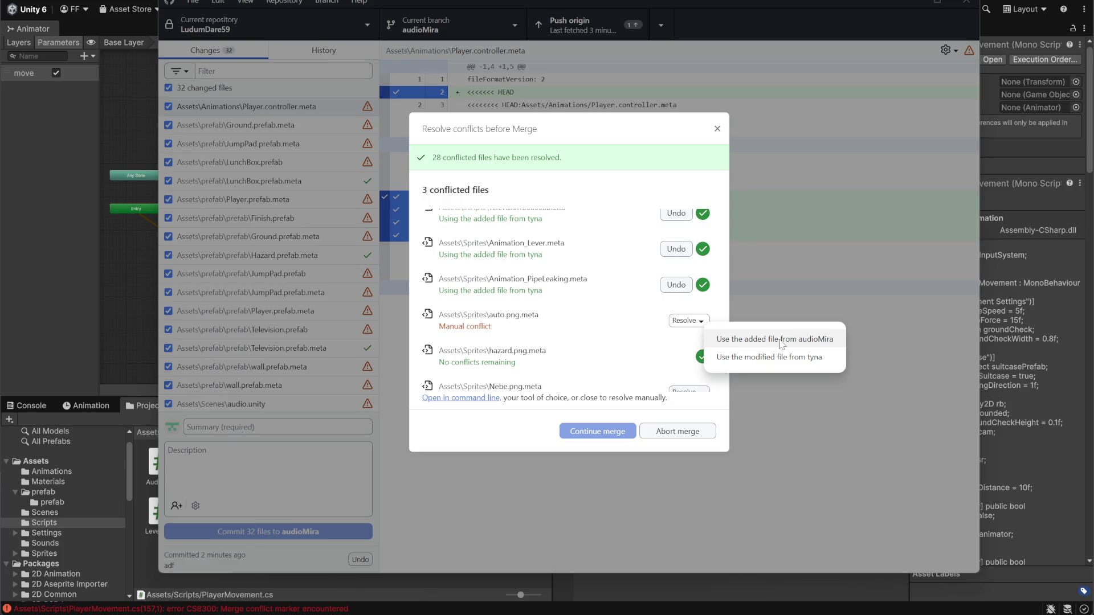
pyautogui.click(770, 358)
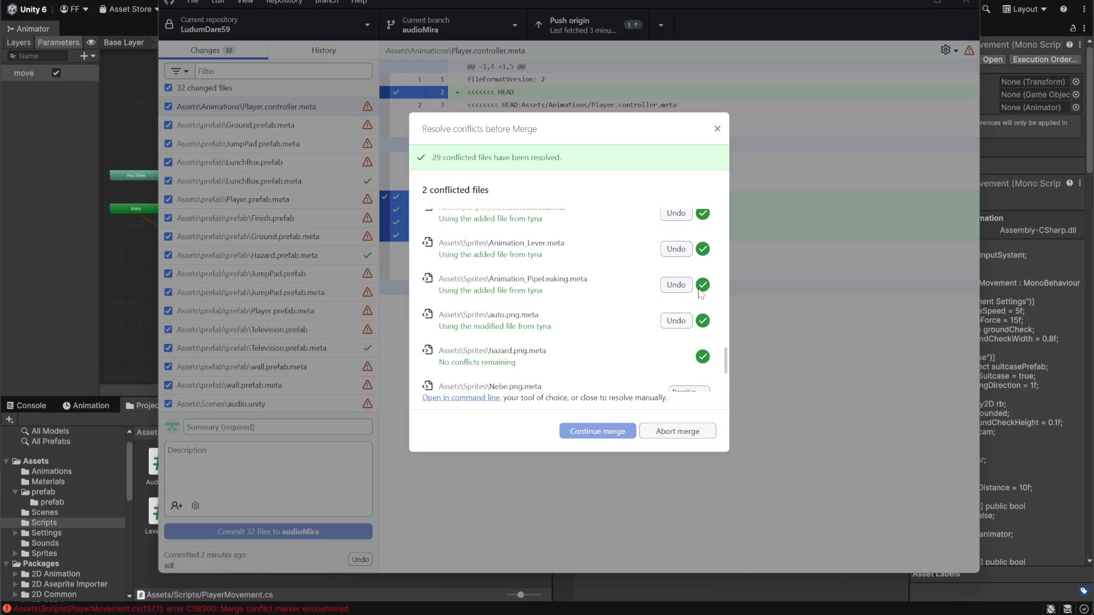
pyautogui.scroll(-2, 707, 308)
pyautogui.click(706, 333)
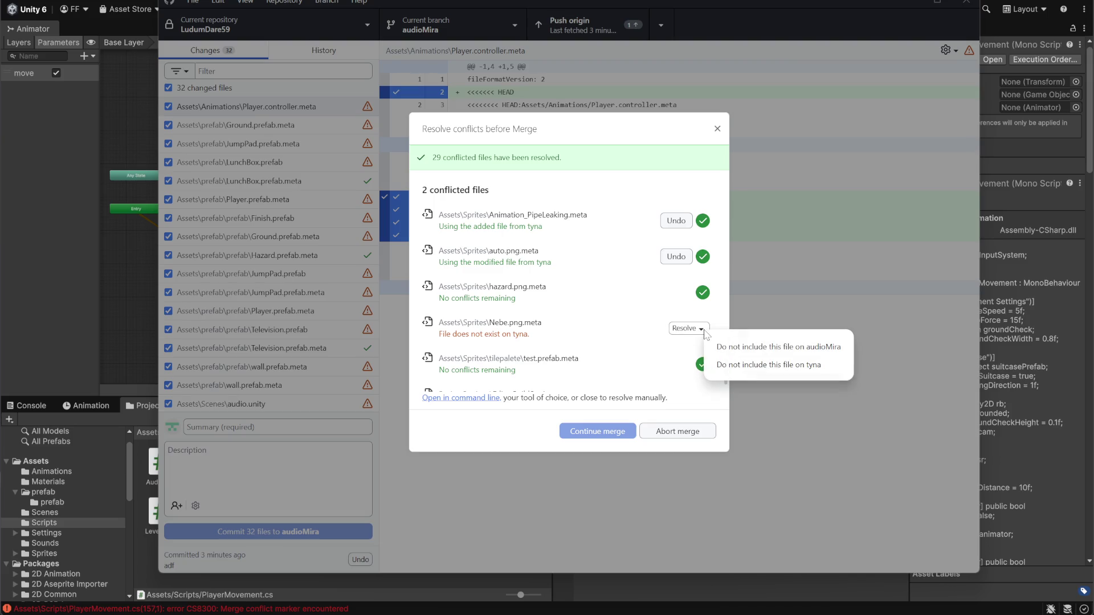
pyautogui.click(771, 347)
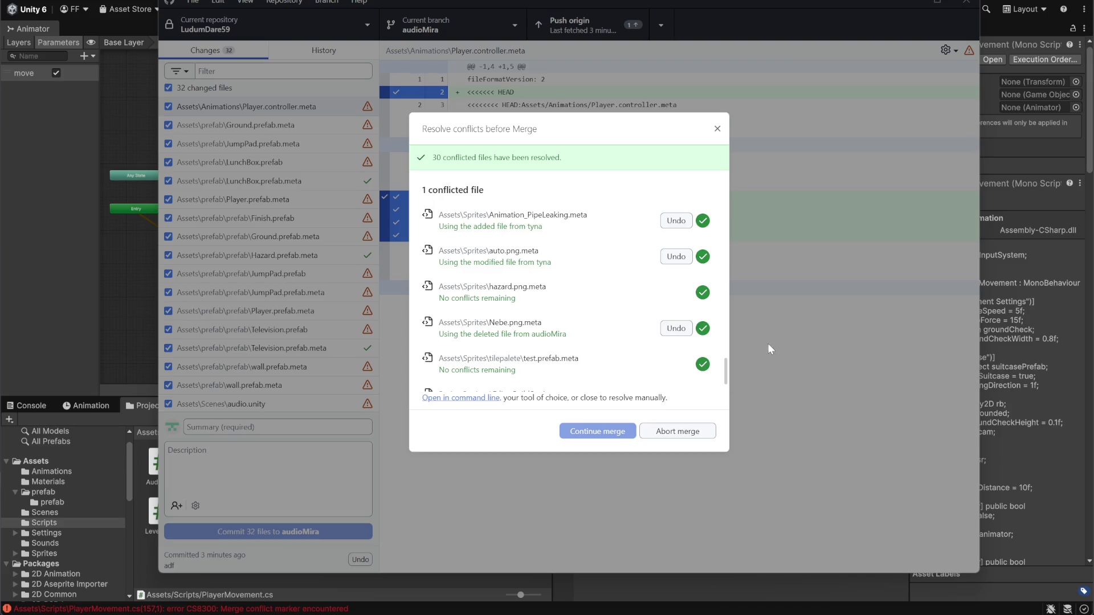
pyautogui.scroll(-1, 652, 332)
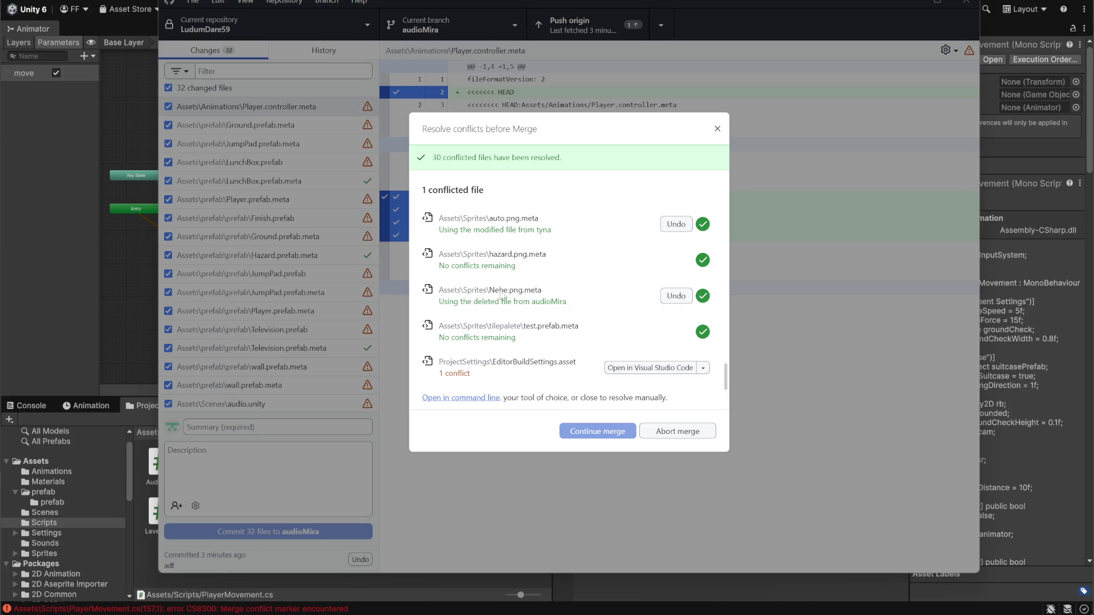
# Take tyna's EditorBuildSettings.asset and attempt to complete the merge.
pyautogui.click(703, 368)
pyautogui.click(703, 368)
pyautogui.click(704, 369)
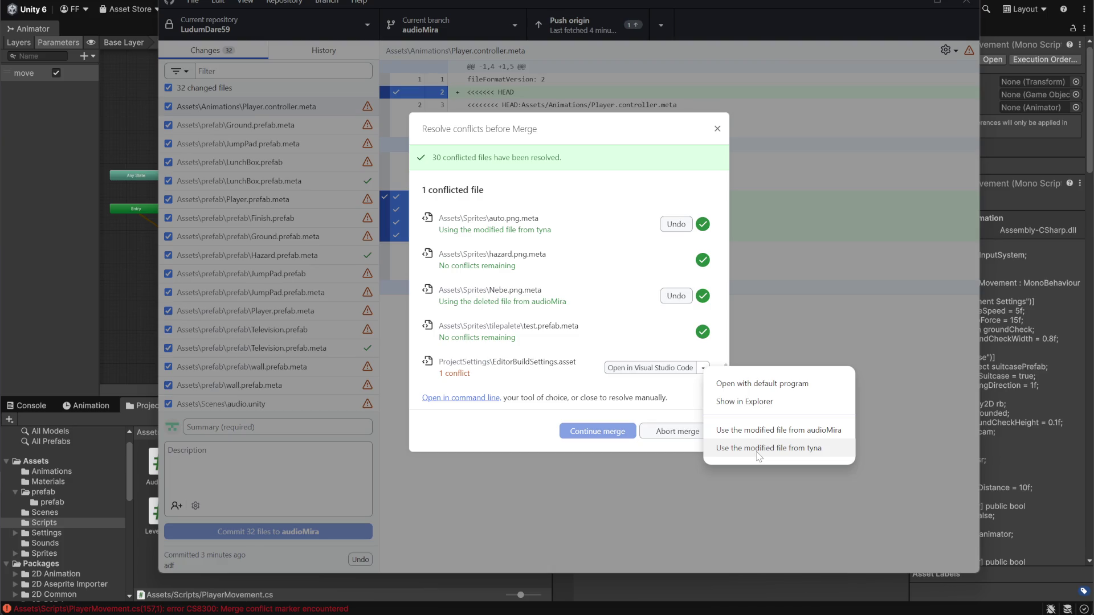
pyautogui.click(758, 449)
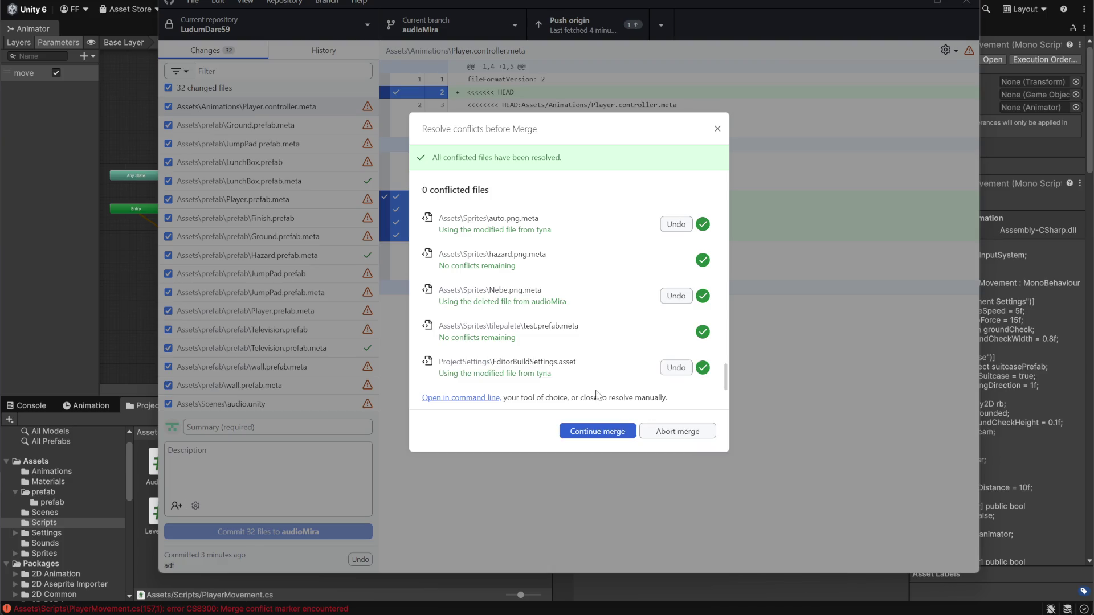
pyautogui.click(605, 436)
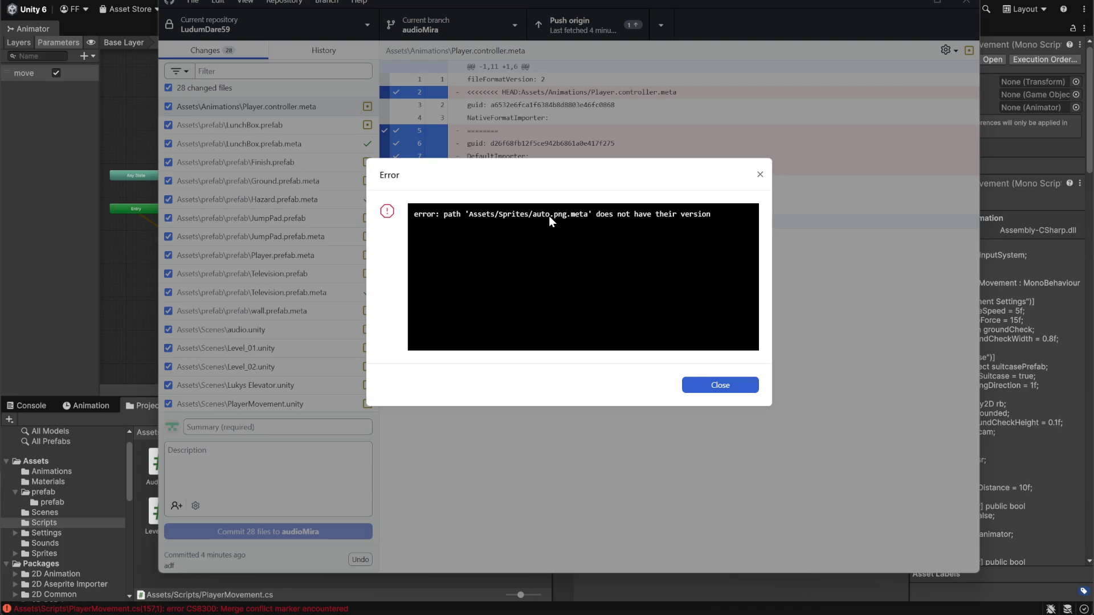
# Dismiss the merge error, then preview merging tyna and cancel without merging.
pyautogui.click(720, 390)
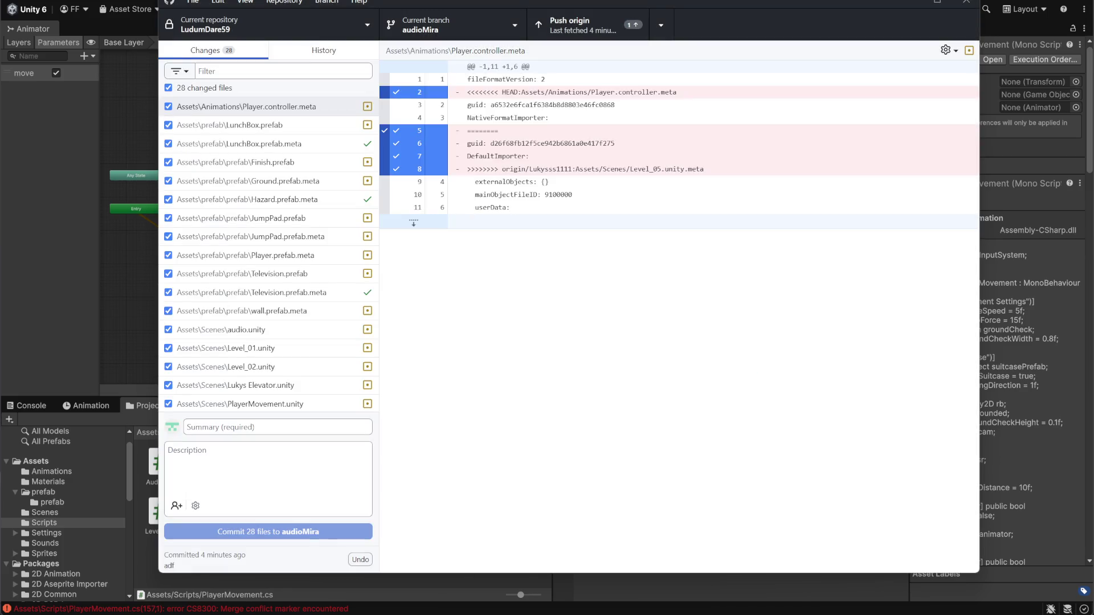
pyautogui.scroll(-5, 269, 255)
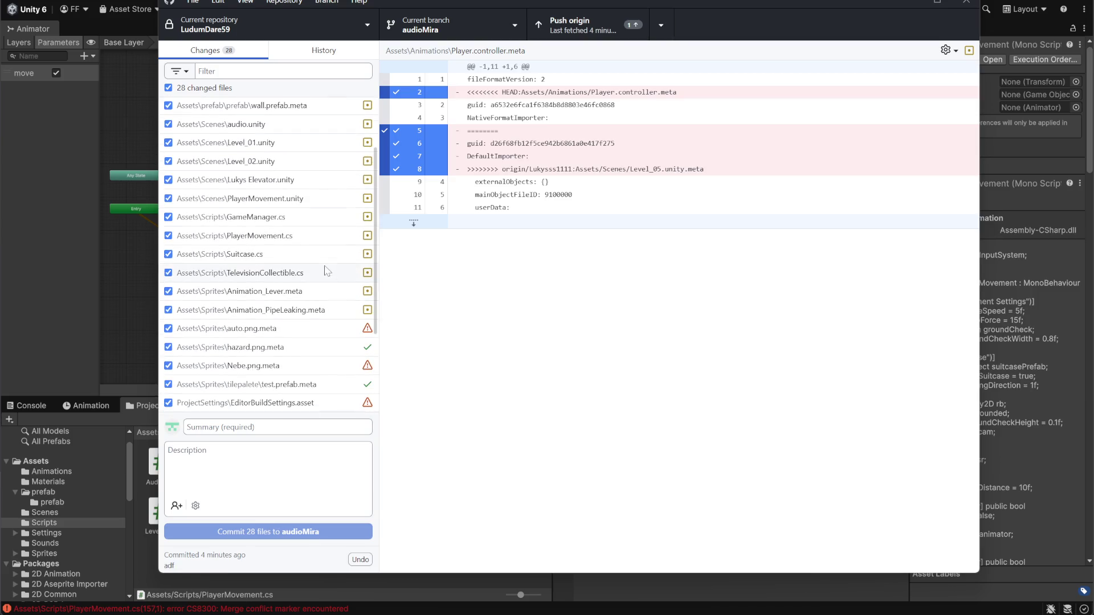
pyautogui.scroll(5, 269, 255)
pyautogui.click(515, 22)
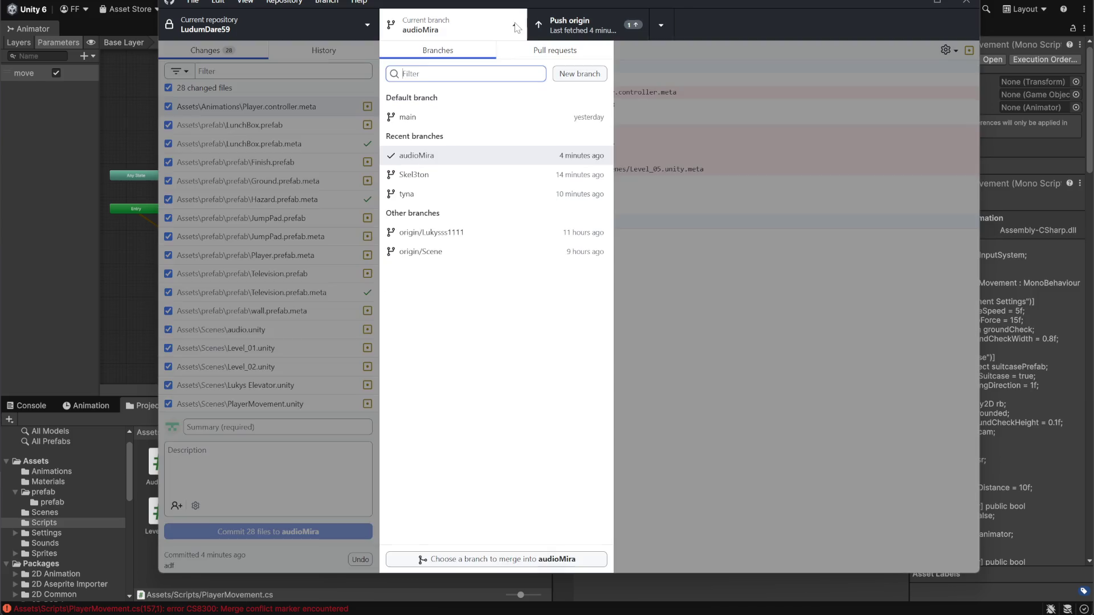
pyautogui.click(515, 28)
pyautogui.scroll(-5, 269, 255)
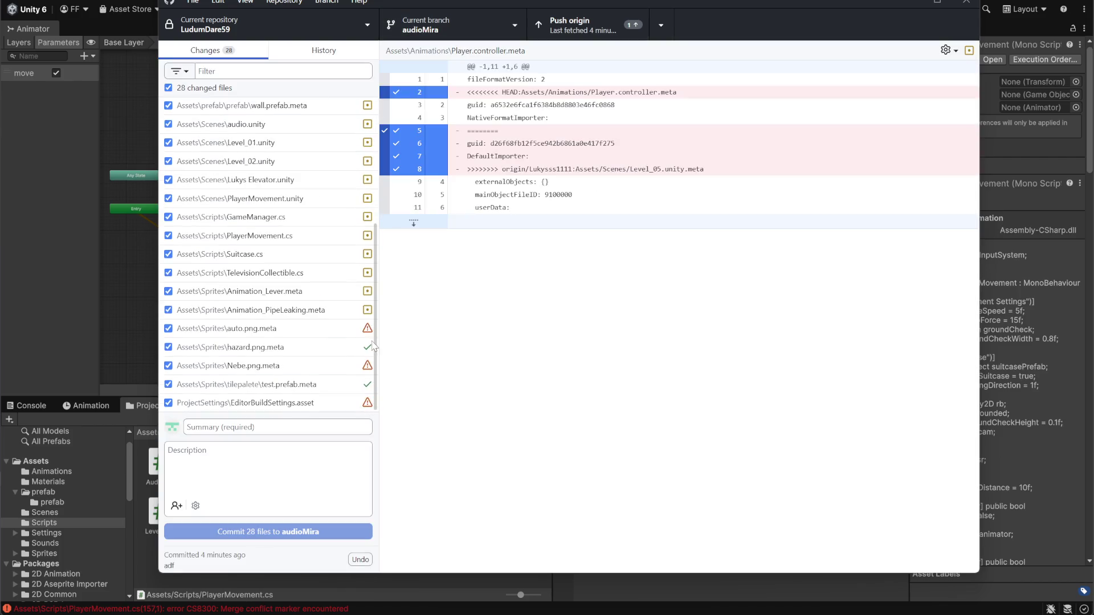
pyautogui.click(516, 26)
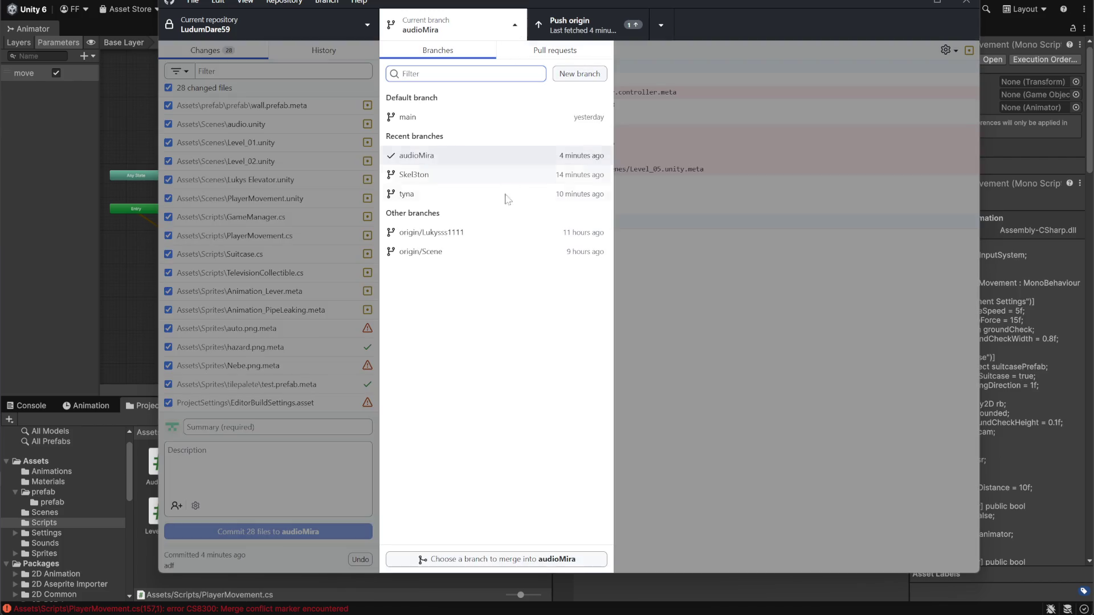
pyautogui.click(522, 561)
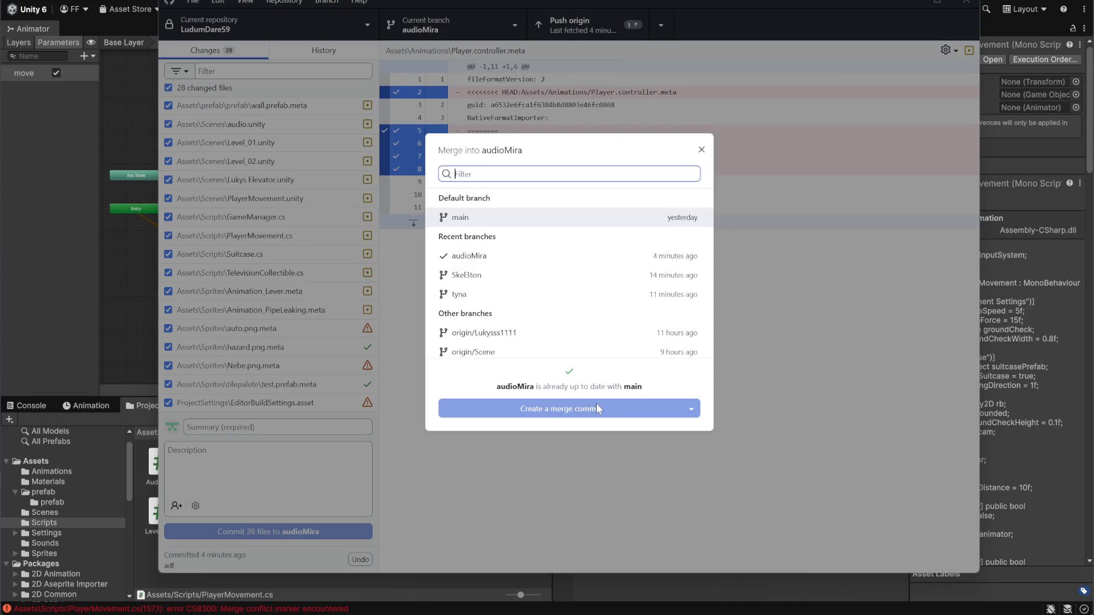
pyautogui.click(475, 297)
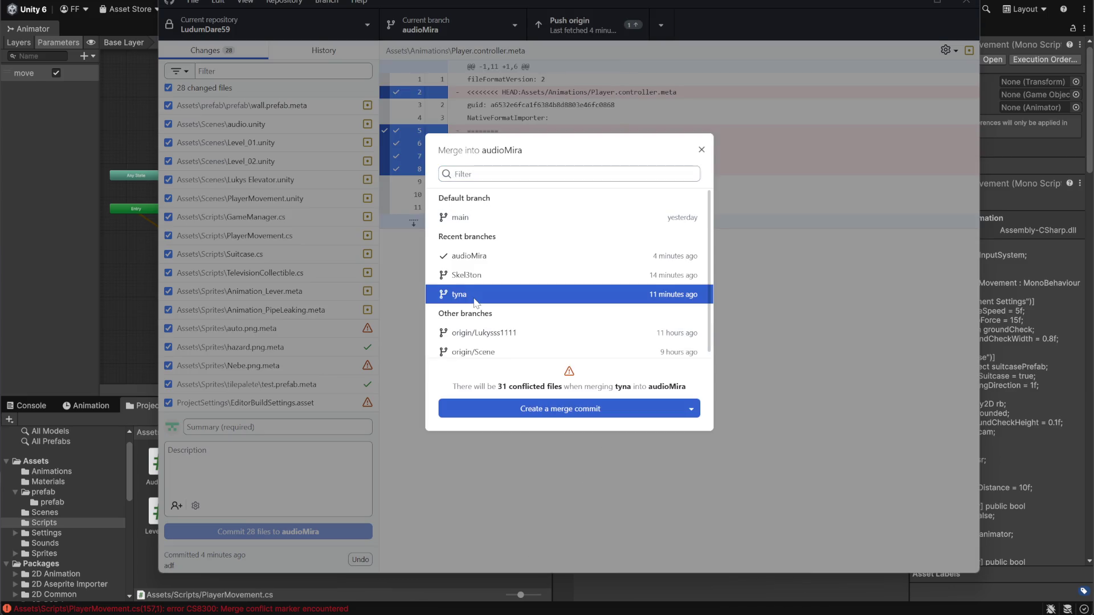
pyautogui.click(701, 150)
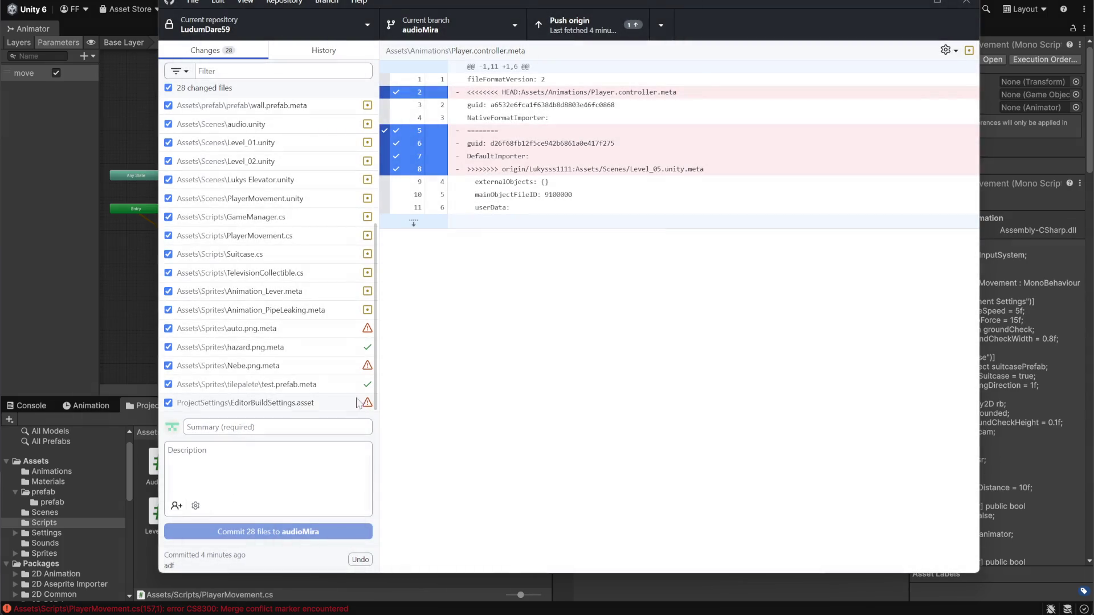
# Commit the 28 files to audioMira as 'fhdgh', confirming the conflicted files.
pyautogui.write('fhdgh')
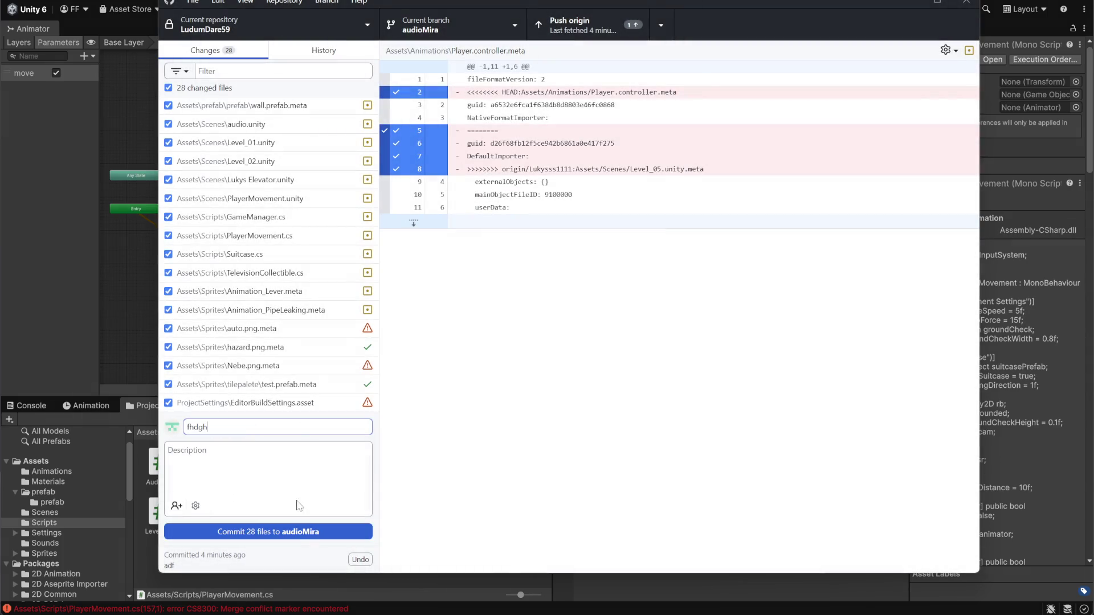
pyautogui.click(294, 533)
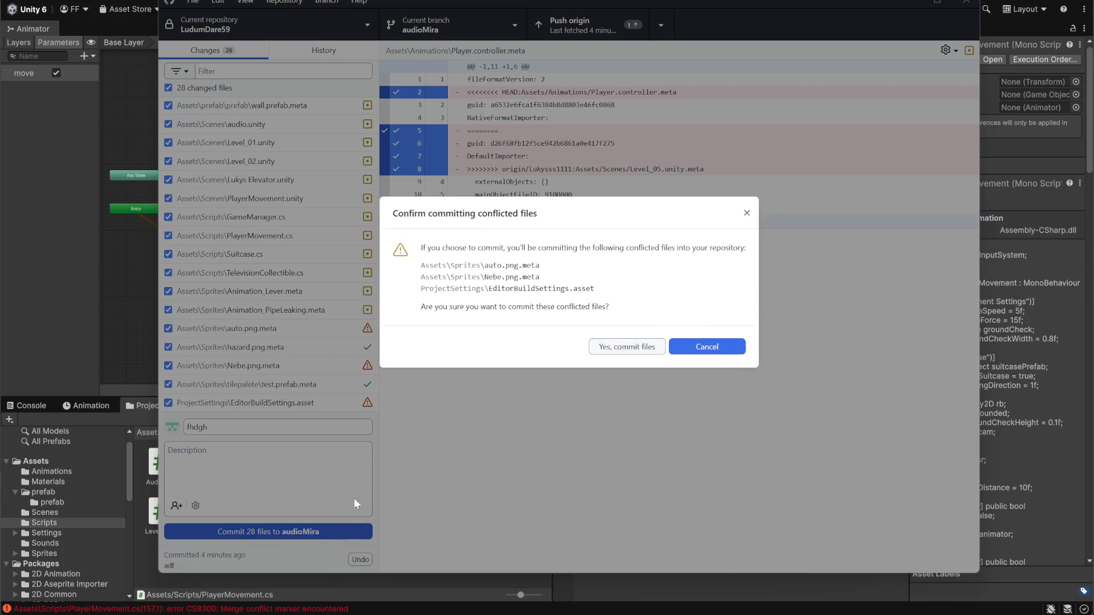
pyautogui.click(621, 347)
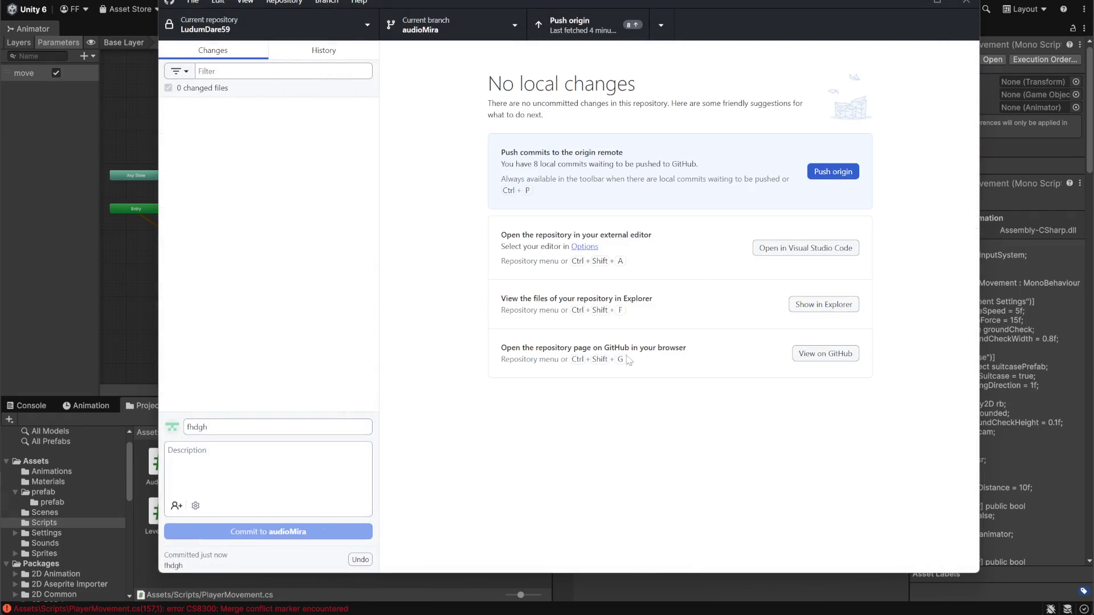
# Check the merge chooser for tyna and close it without merging.
pyautogui.click(500, 17)
pyautogui.click(487, 559)
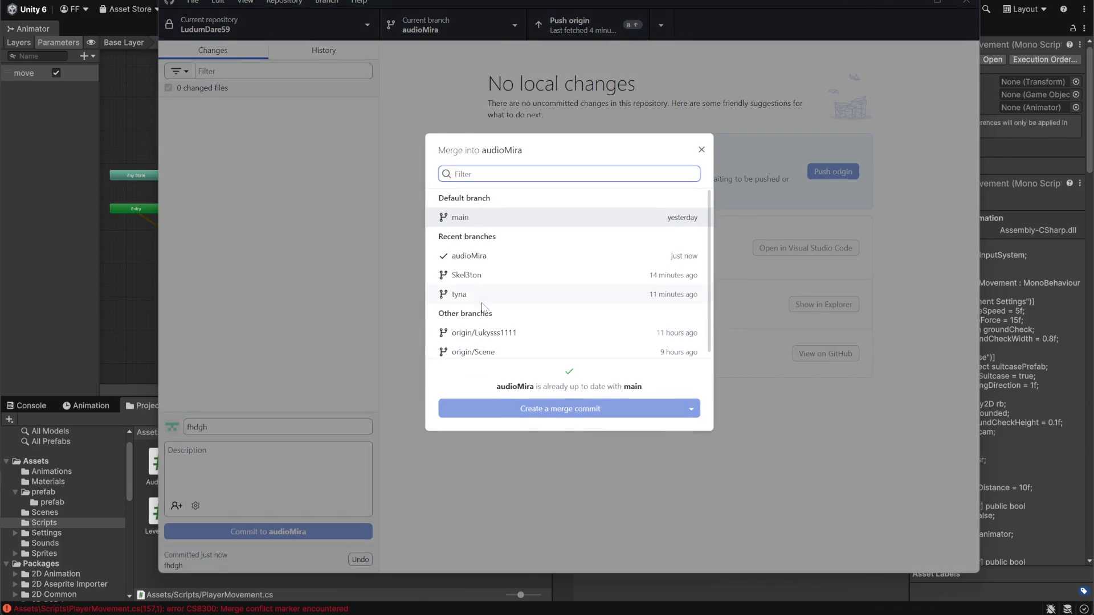
pyautogui.click(504, 295)
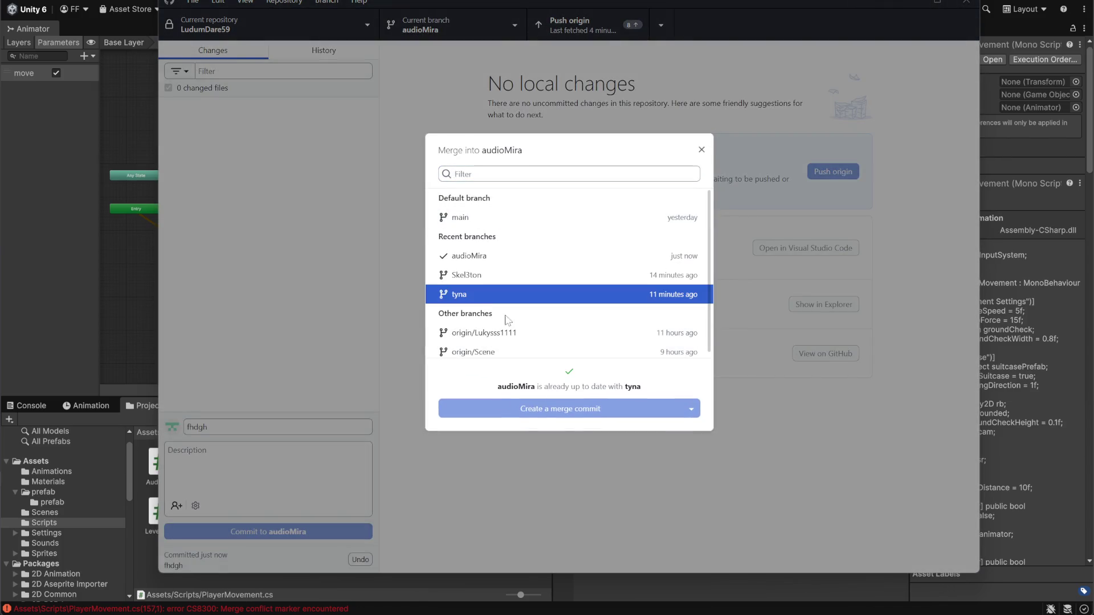
pyautogui.click(598, 411)
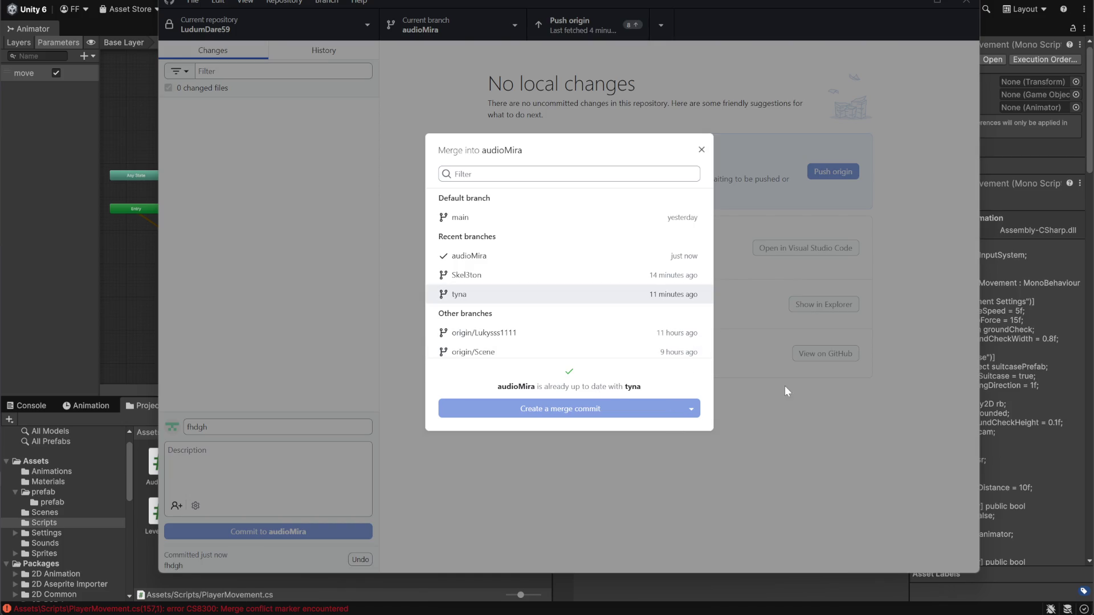
pyautogui.click(767, 390)
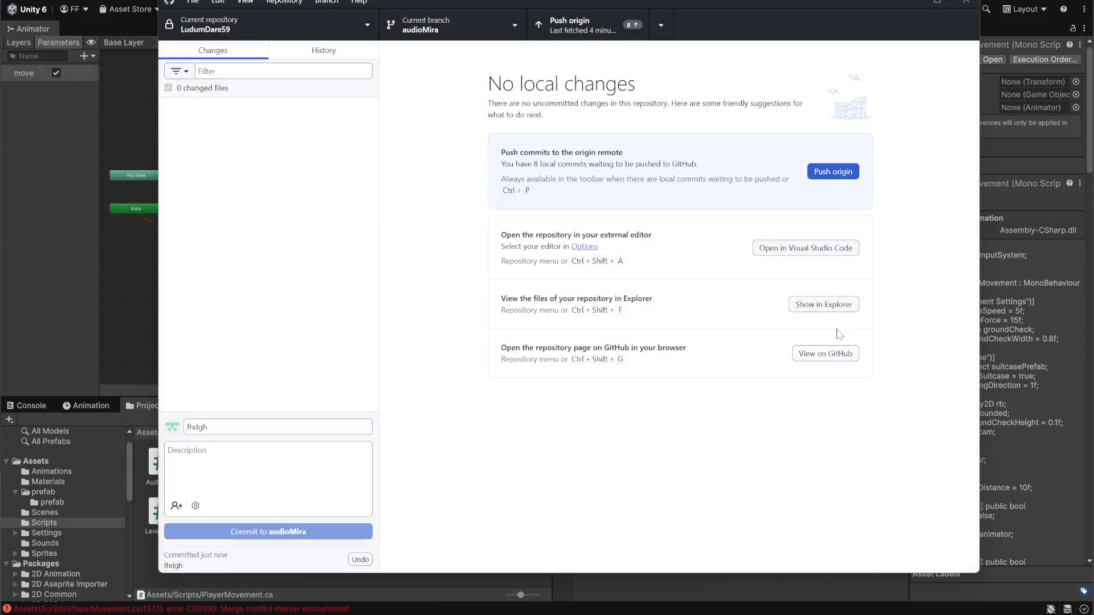
# Push the 8 local commits to origin and switch to Unity.
pyautogui.click(575, 21)
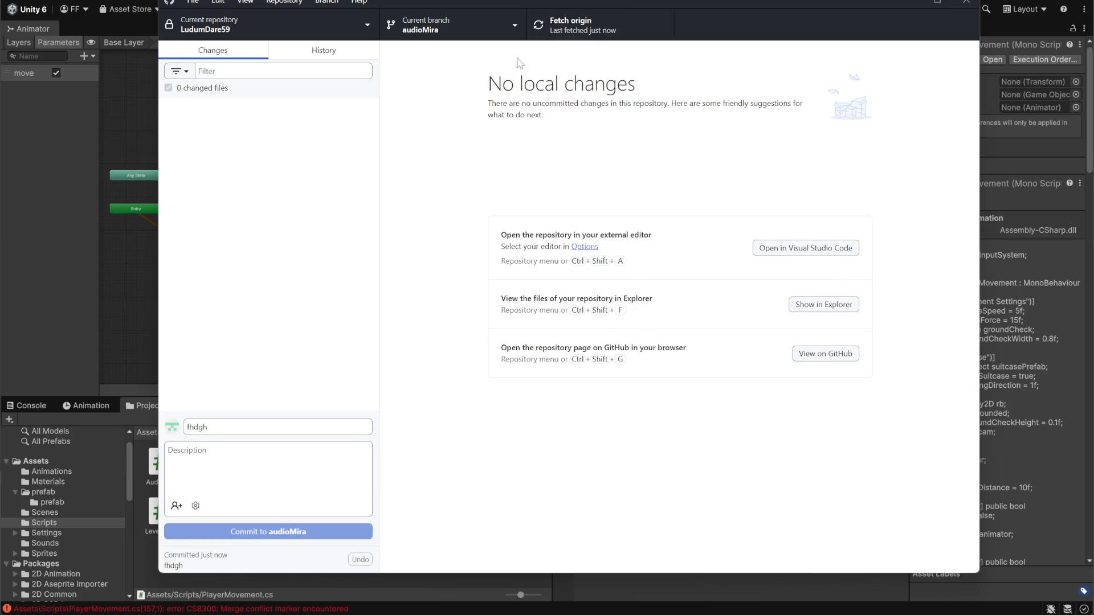
pyautogui.click(512, 24)
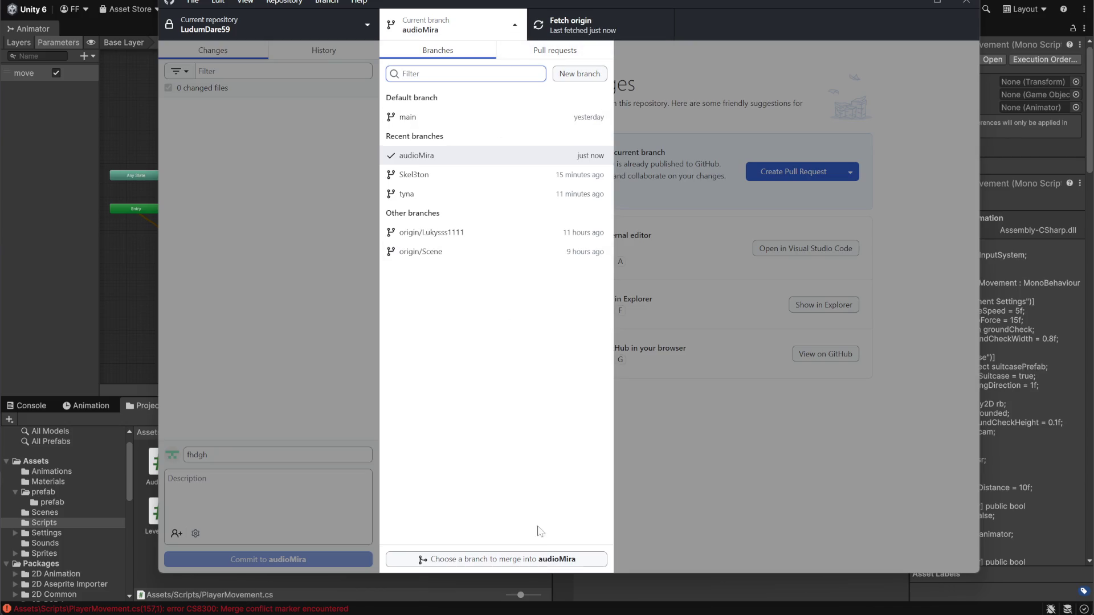
pyautogui.click(495, 556)
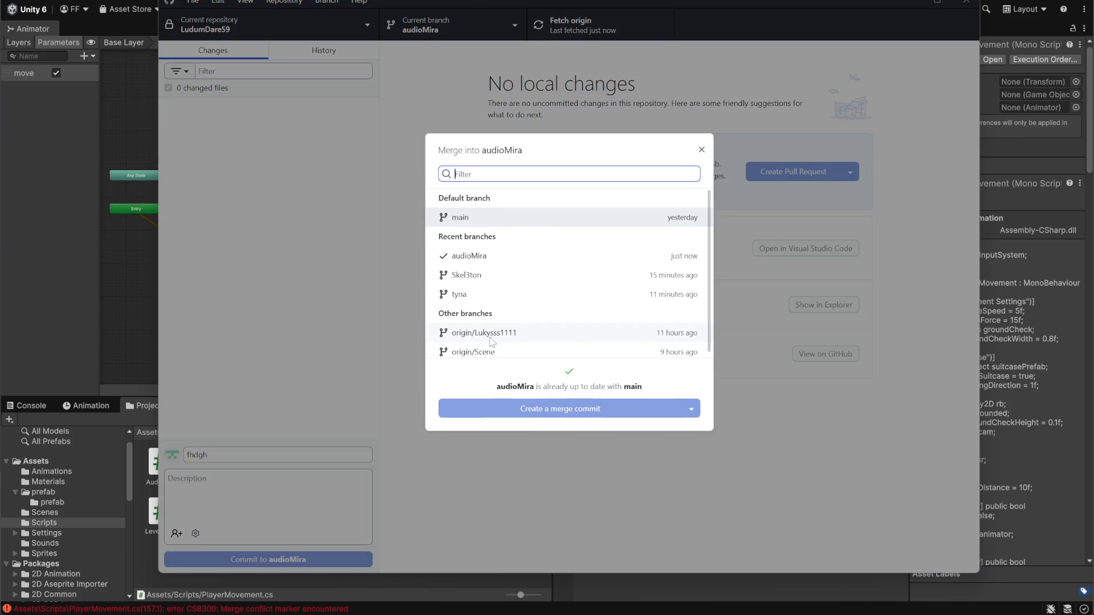
pyautogui.click(385, 332)
pyautogui.hotkey('alt', 'Tab')
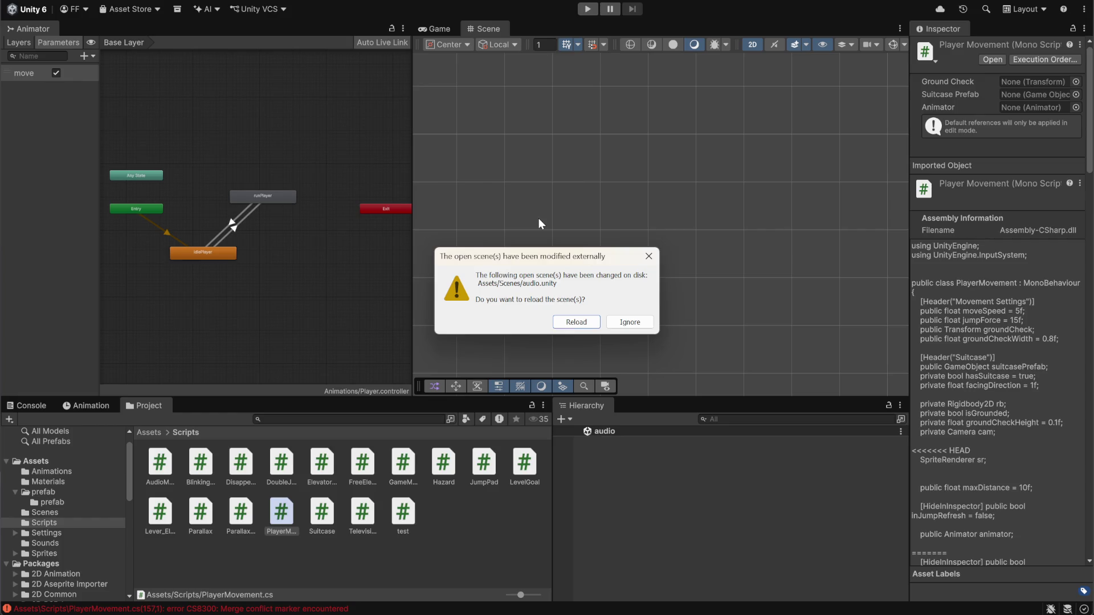
# Reload the externally modified audio scene and review its Hierarchy.
pyautogui.click(578, 320)
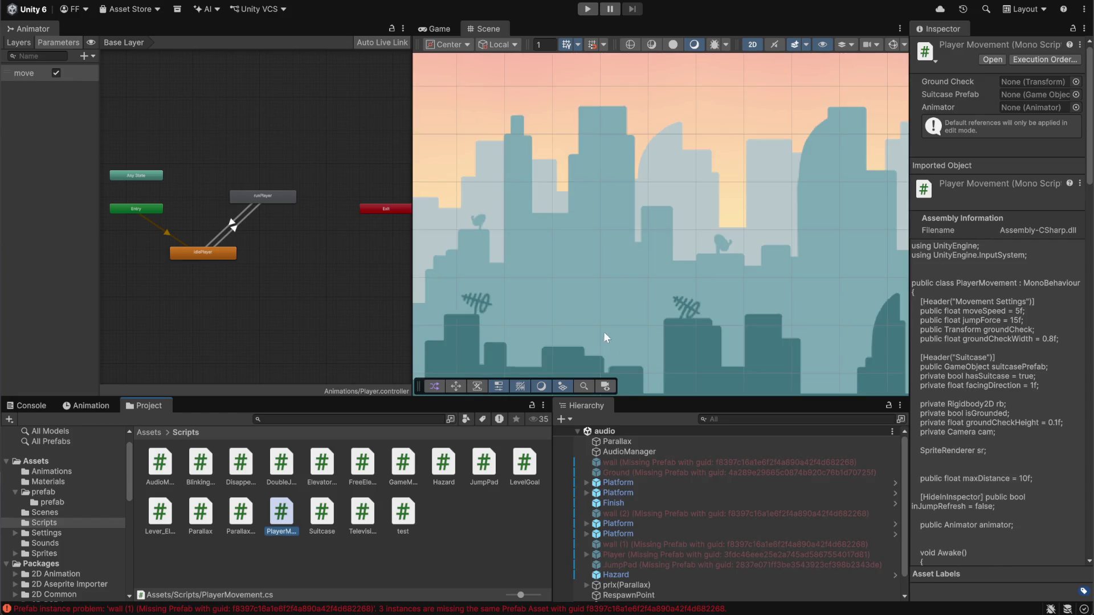
pyautogui.scroll(-2, 703, 513)
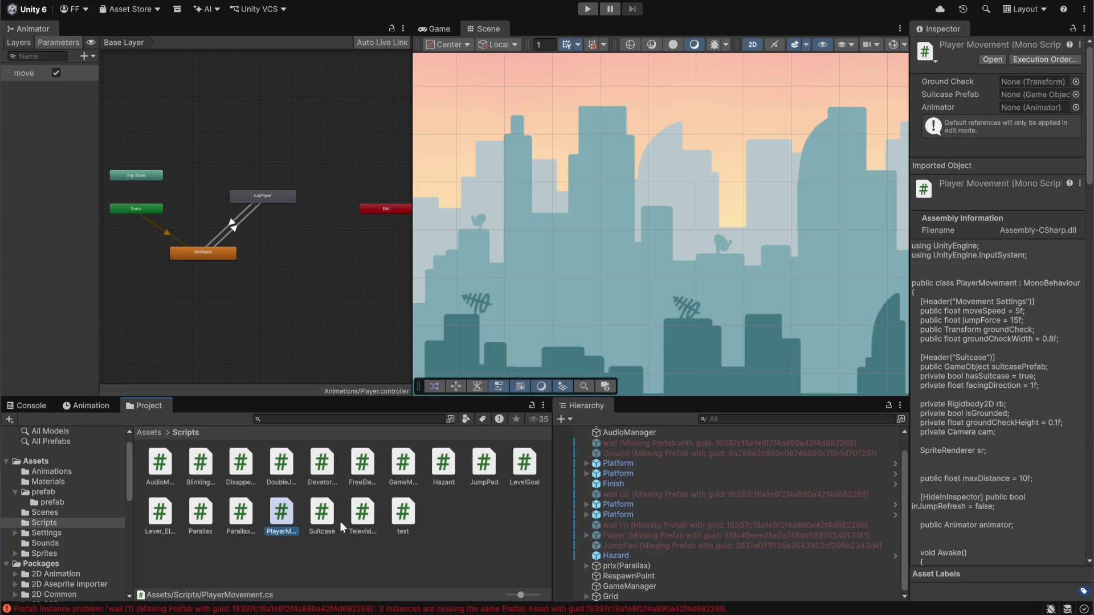
pyautogui.click(452, 534)
pyautogui.scroll(2, 628, 513)
pyautogui.scroll(-2, 622, 488)
pyautogui.scroll(2, 607, 440)
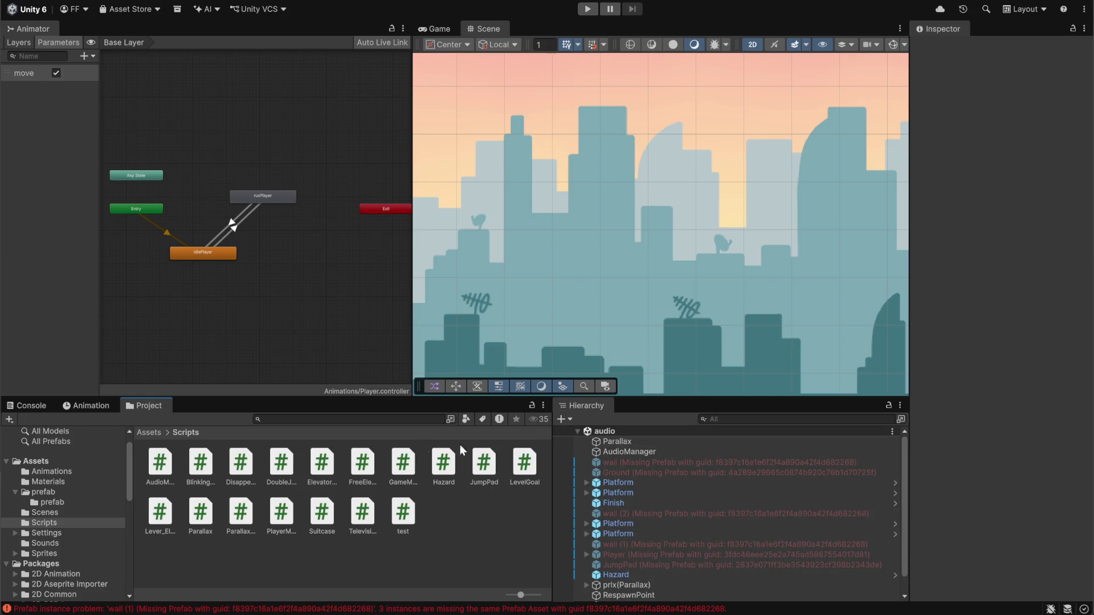
# Review the Console's missing-prefab errors for wall, Ground, Player and JumpPad.
pyautogui.click(80, 405)
pyautogui.click(31, 405)
pyautogui.click(135, 403)
pyautogui.click(31, 405)
pyautogui.scroll(1, 172, 494)
pyautogui.scroll(-3, 172, 493)
pyautogui.scroll(3, 172, 488)
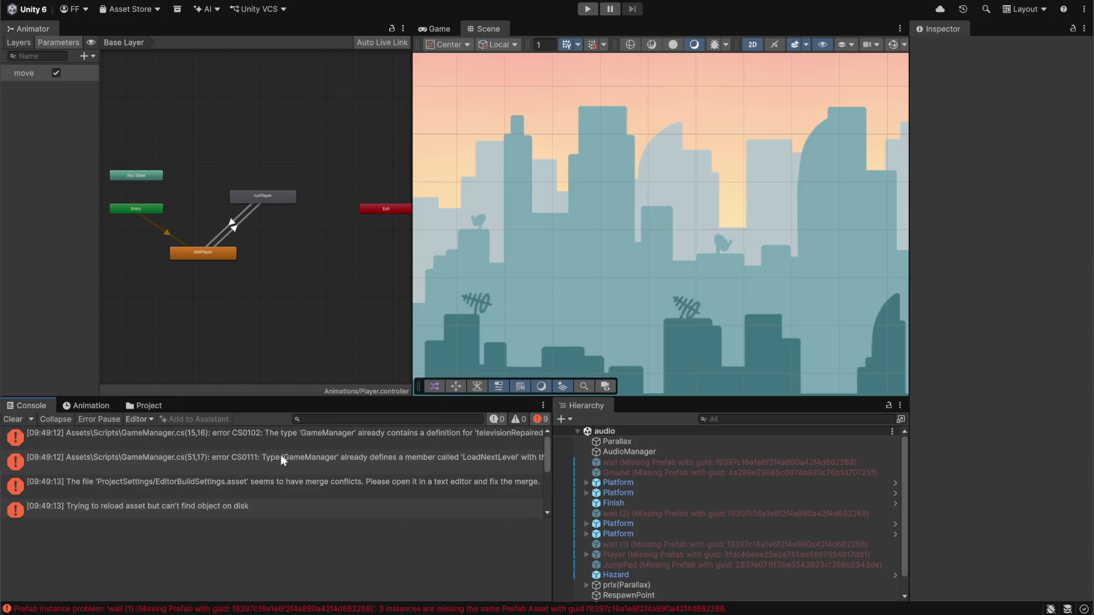
pyautogui.scroll(-2, 285, 470)
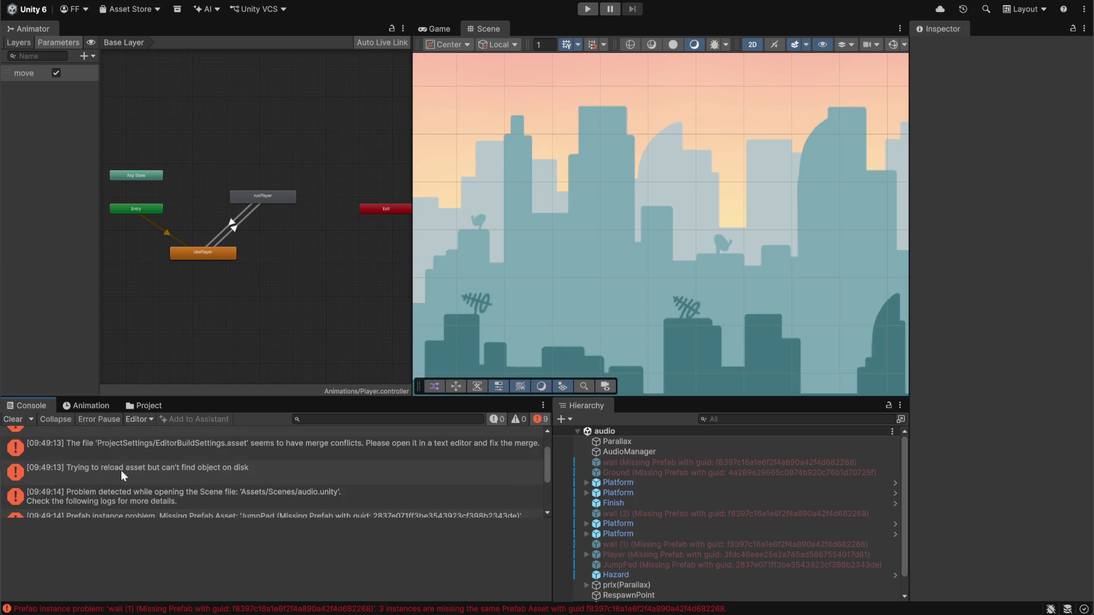
pyautogui.click(246, 474)
pyautogui.scroll(-2, 328, 481)
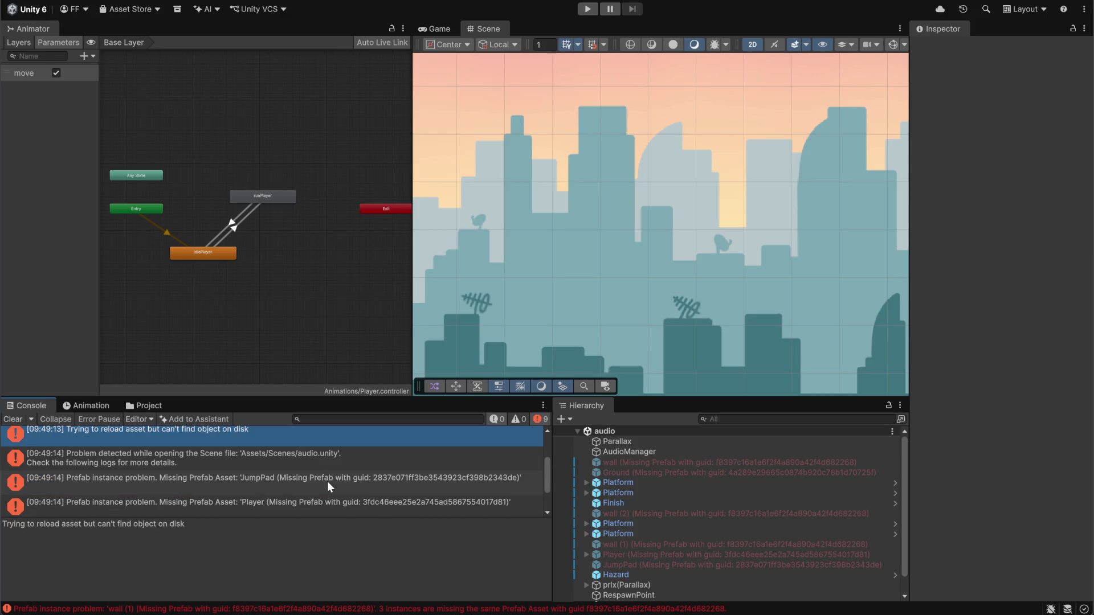
pyautogui.scroll(-2, 204, 462)
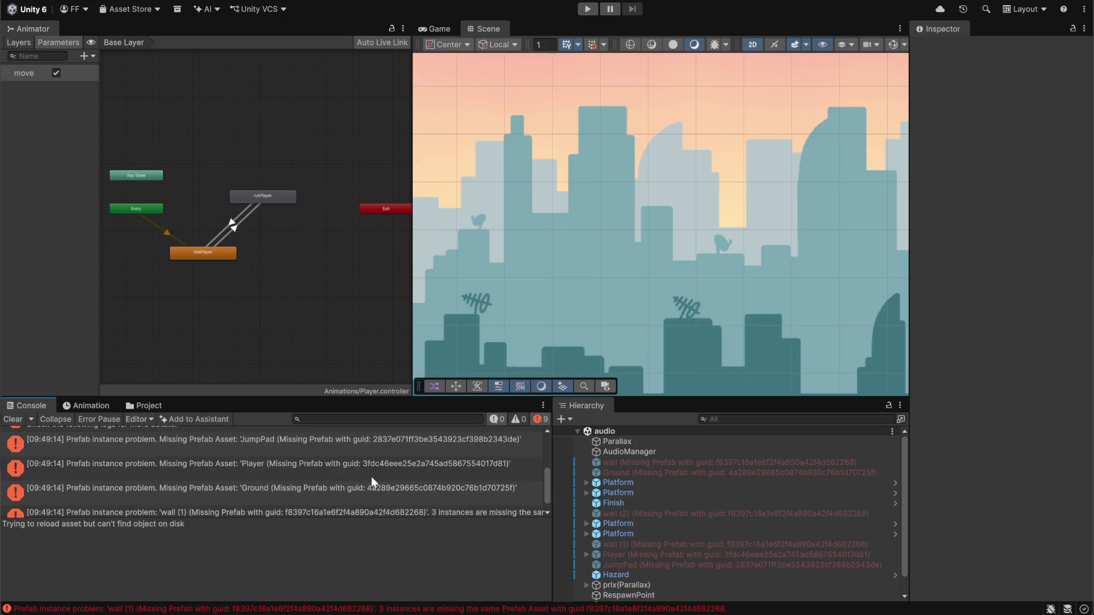
pyautogui.scroll(-1, 371, 474)
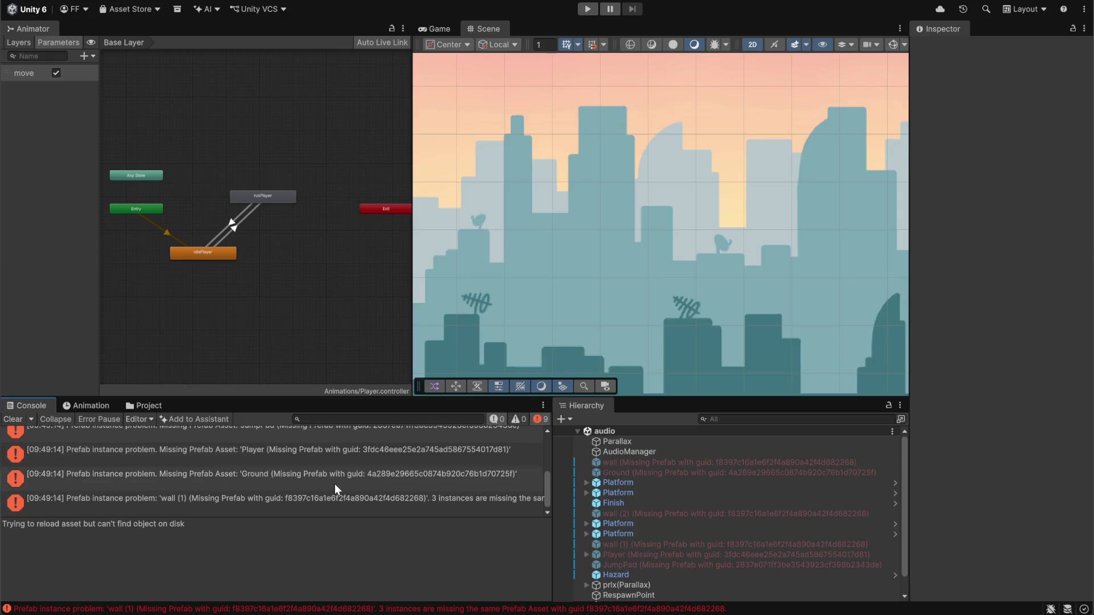
pyautogui.click(145, 406)
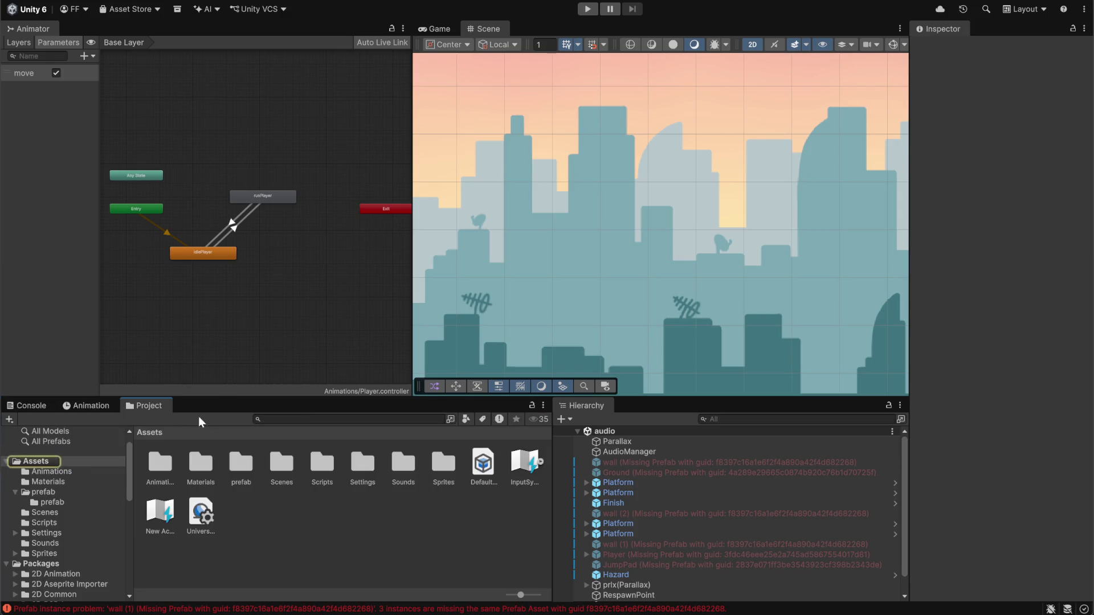
# Browse into the Assets/prefab/prefab folder in the Project window.
pyautogui.doubleClick(234, 470)
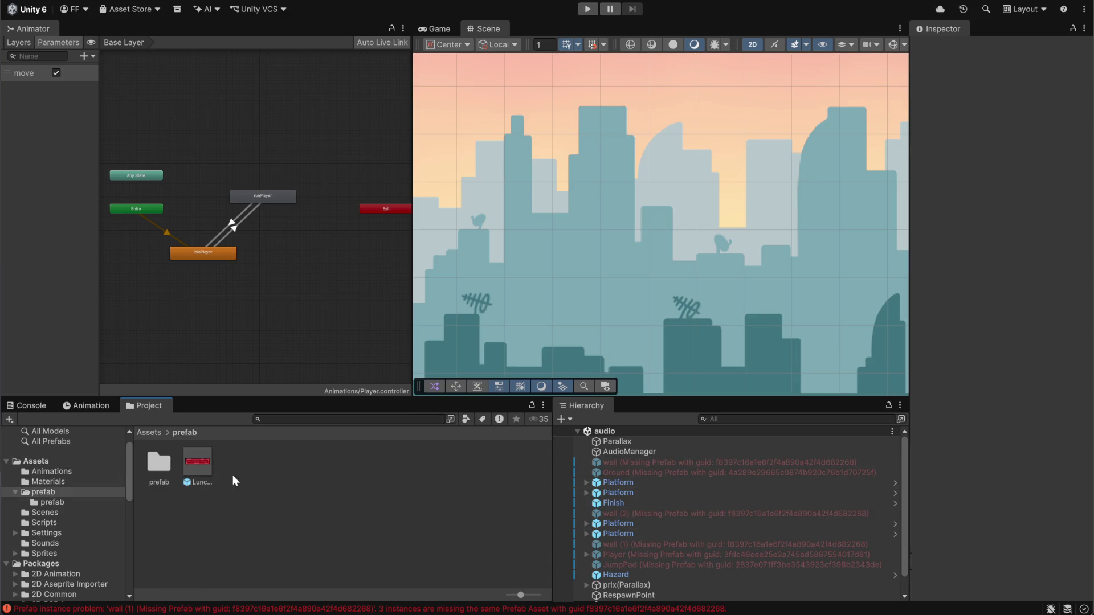
pyautogui.click(161, 465)
pyautogui.doubleClick(161, 464)
# Drag the wall prefab onto the wall object and check Ground's missing prefab.
pyautogui.click(644, 463)
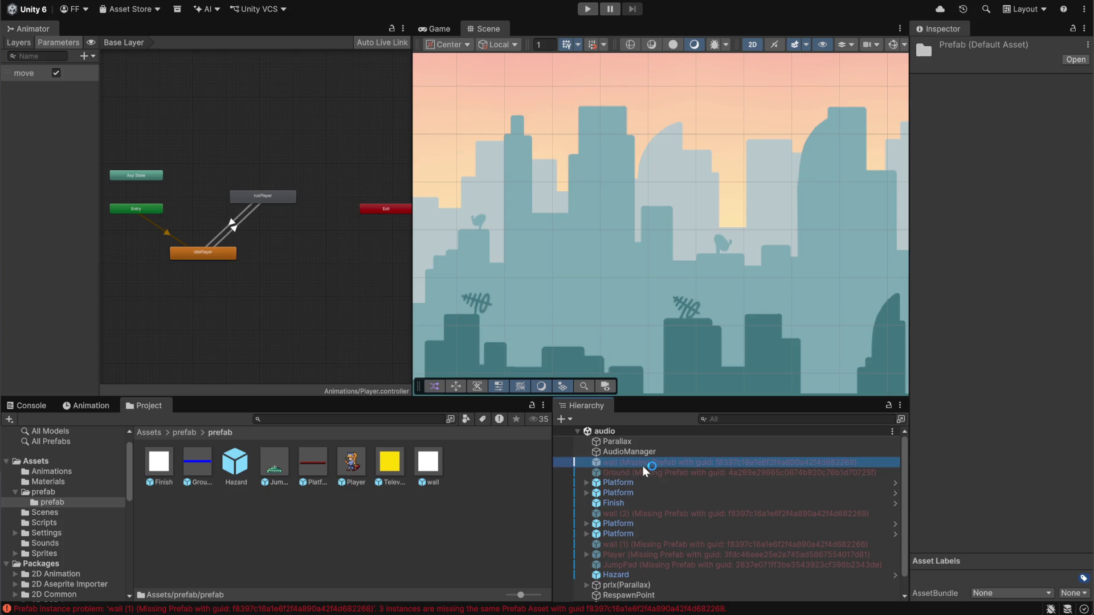
pyautogui.moveTo(442, 464)
pyautogui.mouseDown()
pyautogui.moveTo(1077, 202)
pyautogui.moveTo(1010, 92)
pyautogui.mouseUp()
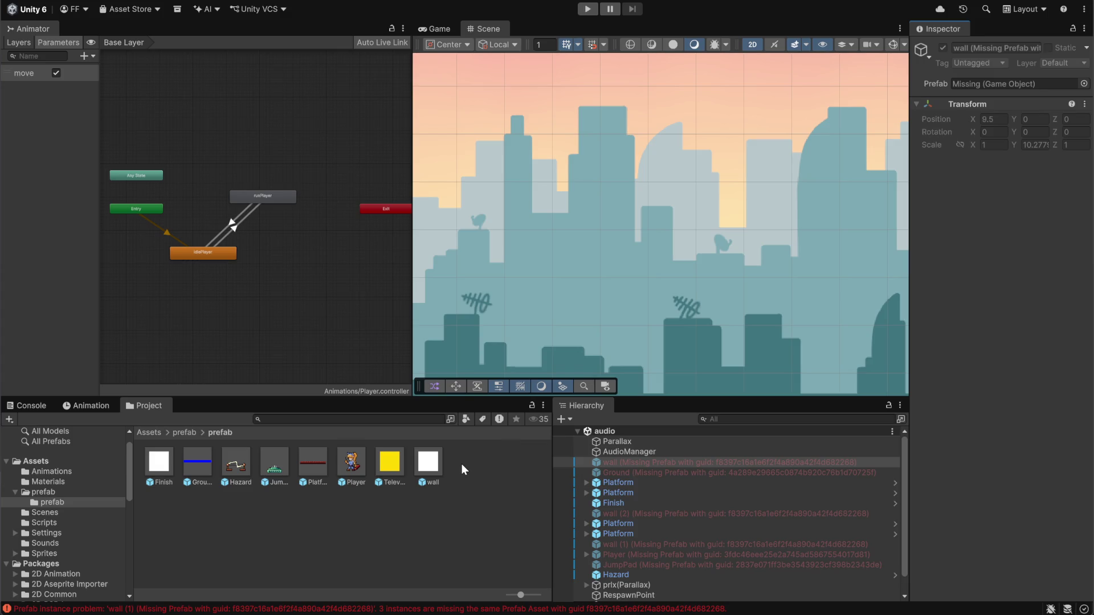
pyautogui.click(655, 474)
pyautogui.click(650, 460)
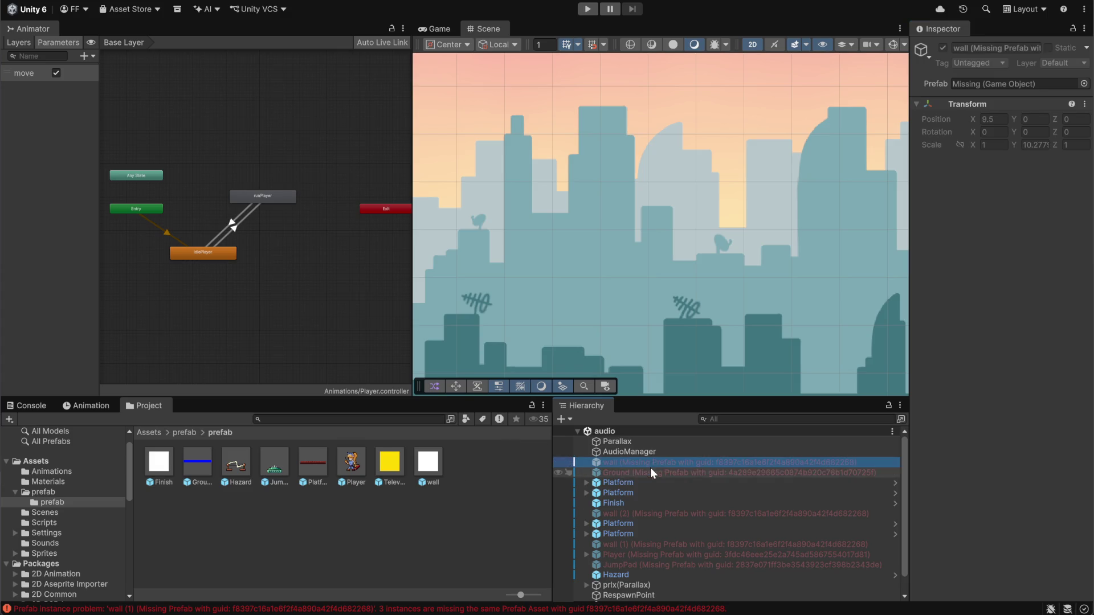
pyautogui.click(280, 499)
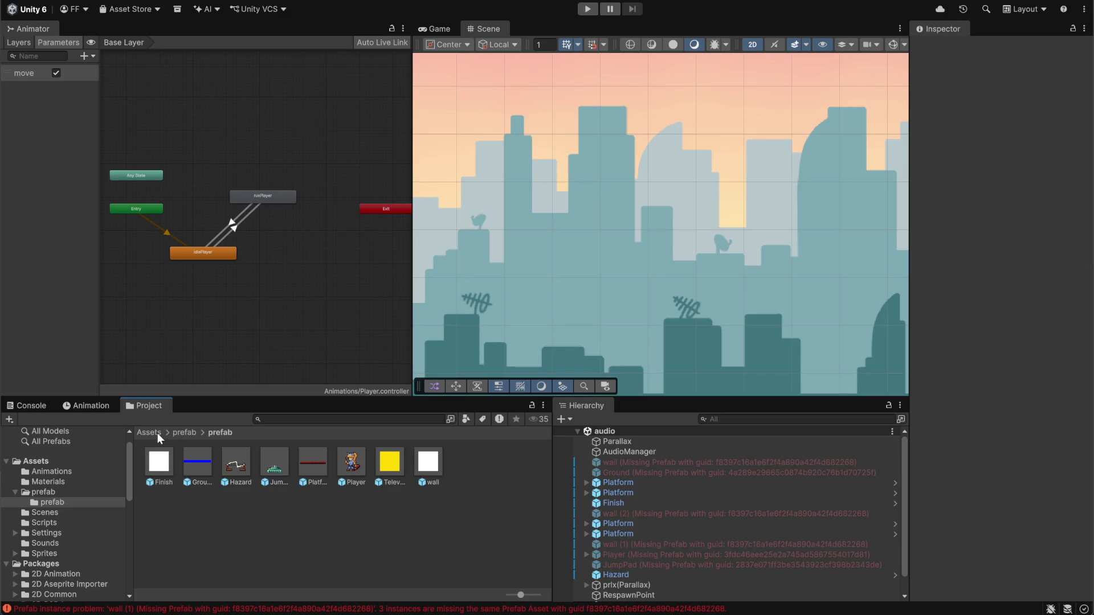
# Open the PlayerMovement scene from Assets/Scenes and show the Console.
pyautogui.click(155, 432)
pyautogui.doubleClick(283, 467)
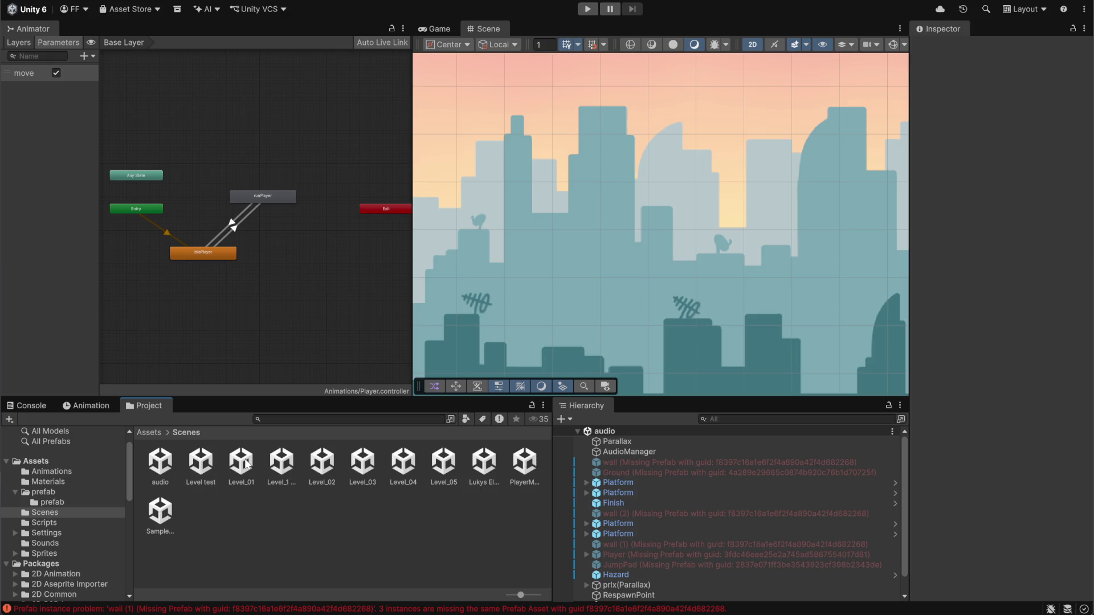
pyautogui.click(525, 464)
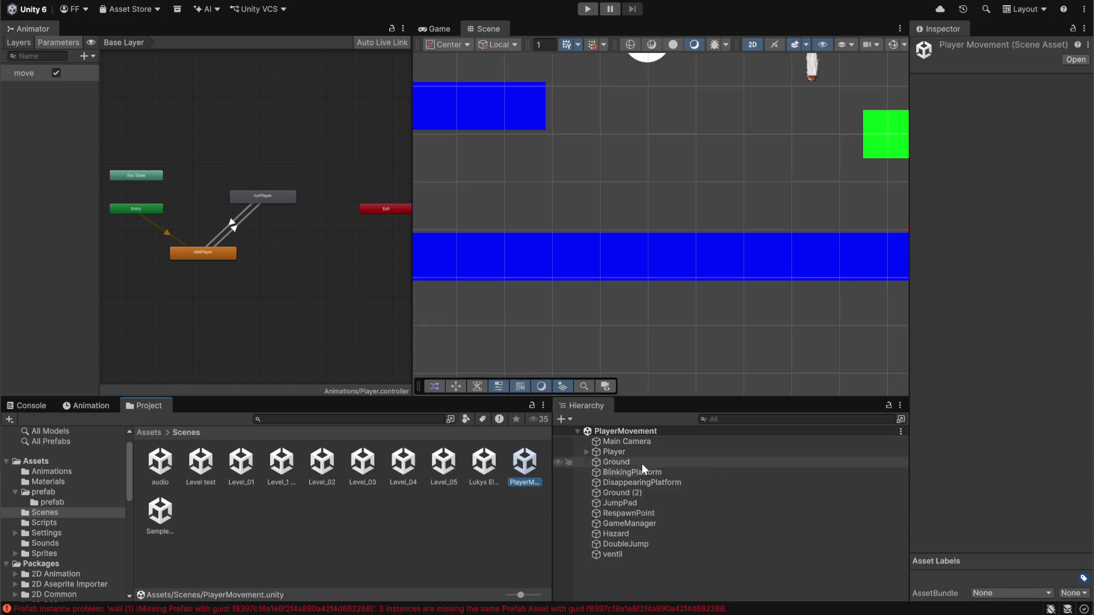
pyautogui.click(43, 409)
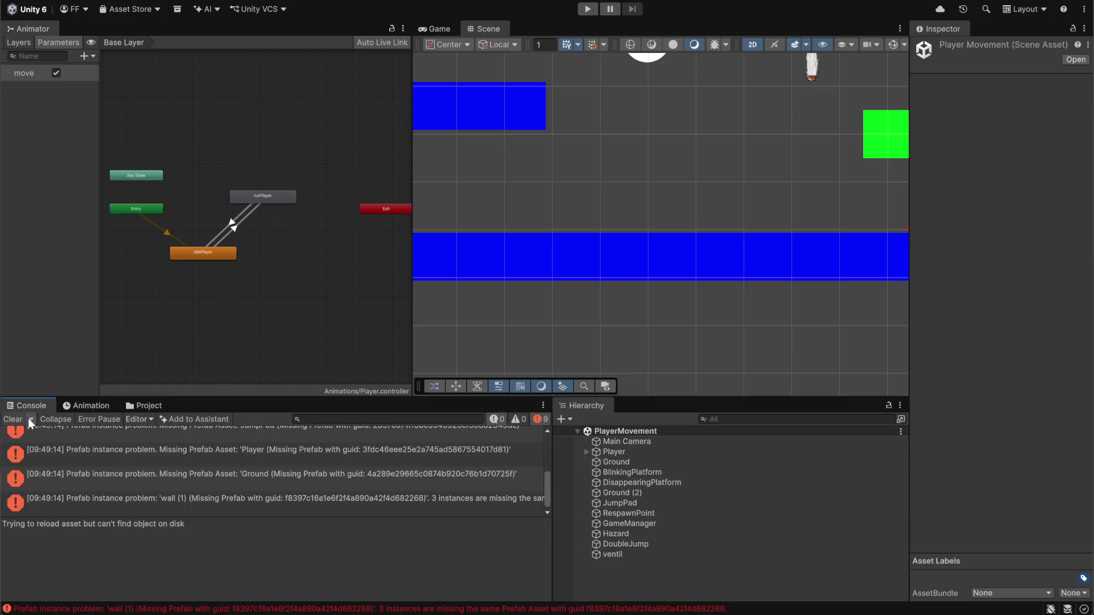
# Read the duplicate televisionRepaired and LoadNextLevel errors, then open GameManager.cs in the code editor.
pyautogui.click(16, 420)
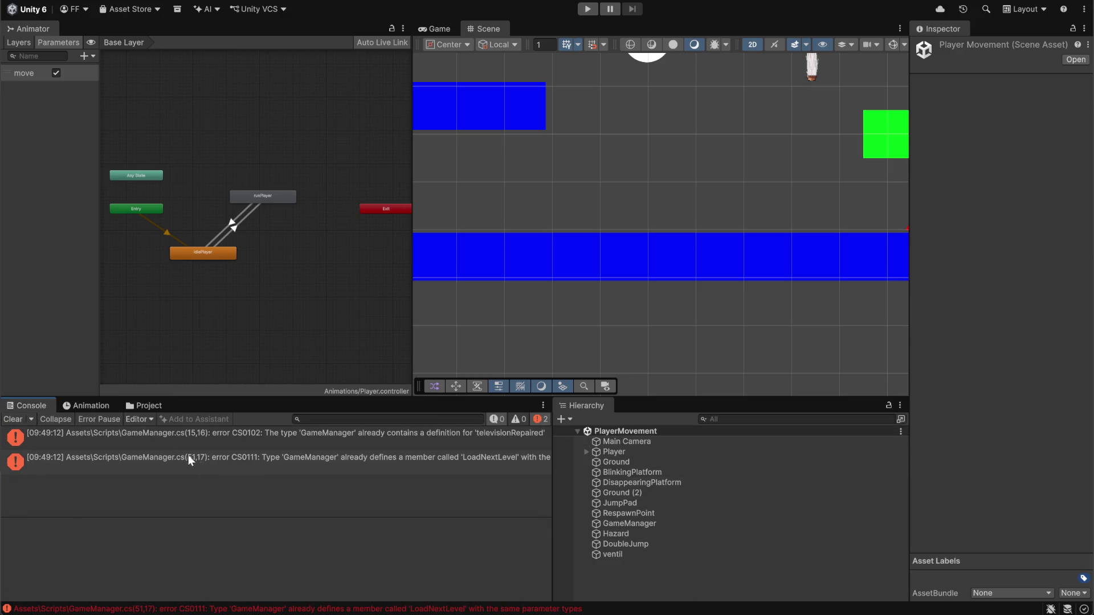
pyautogui.click(234, 437)
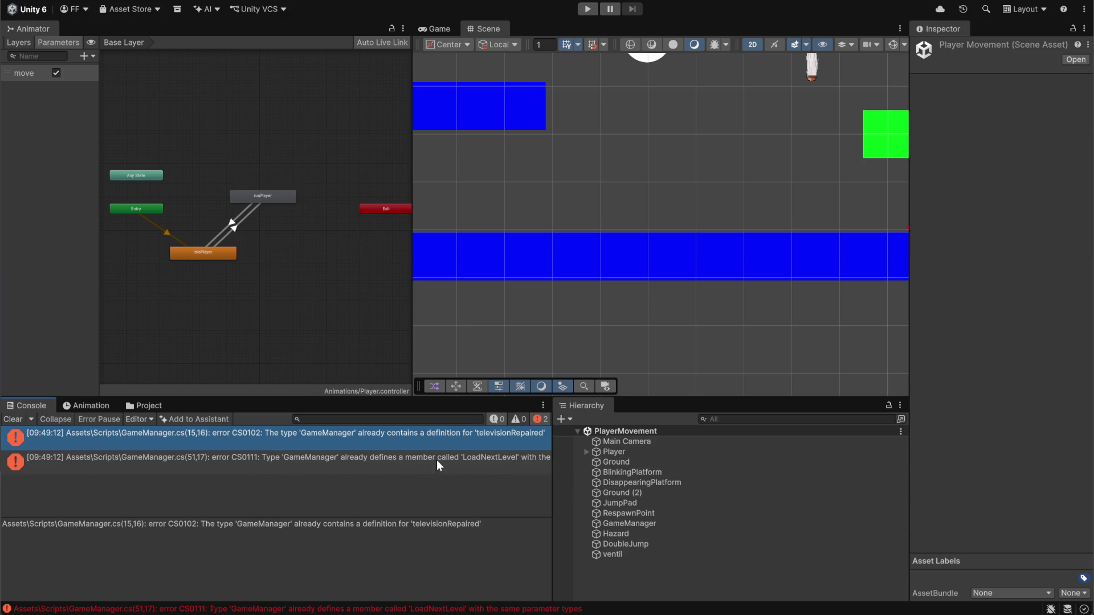
pyautogui.doubleClick(632, 526)
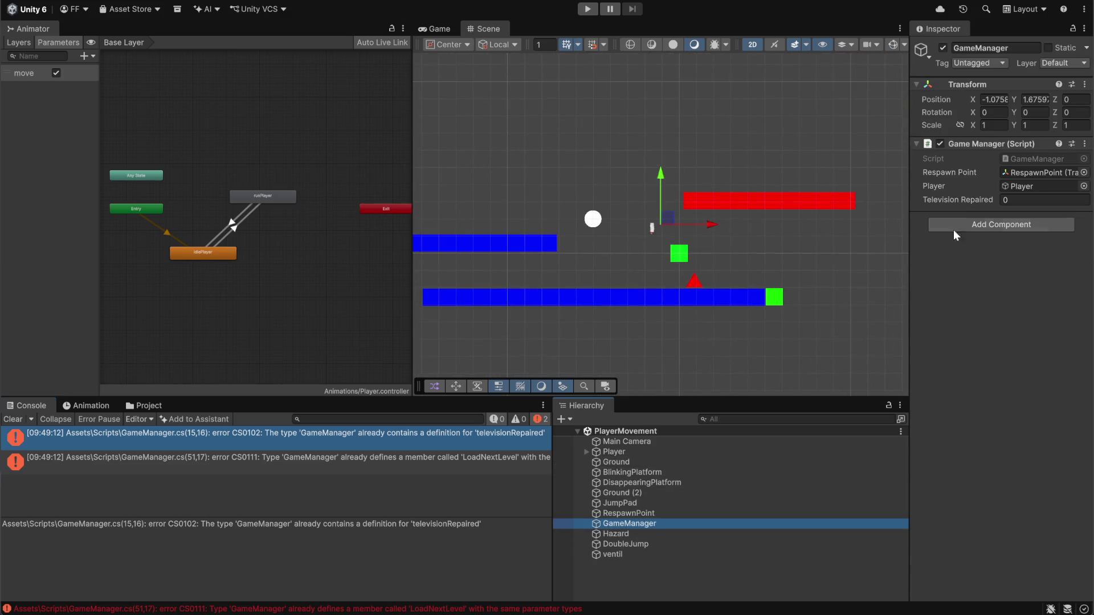
pyautogui.doubleClick(1022, 158)
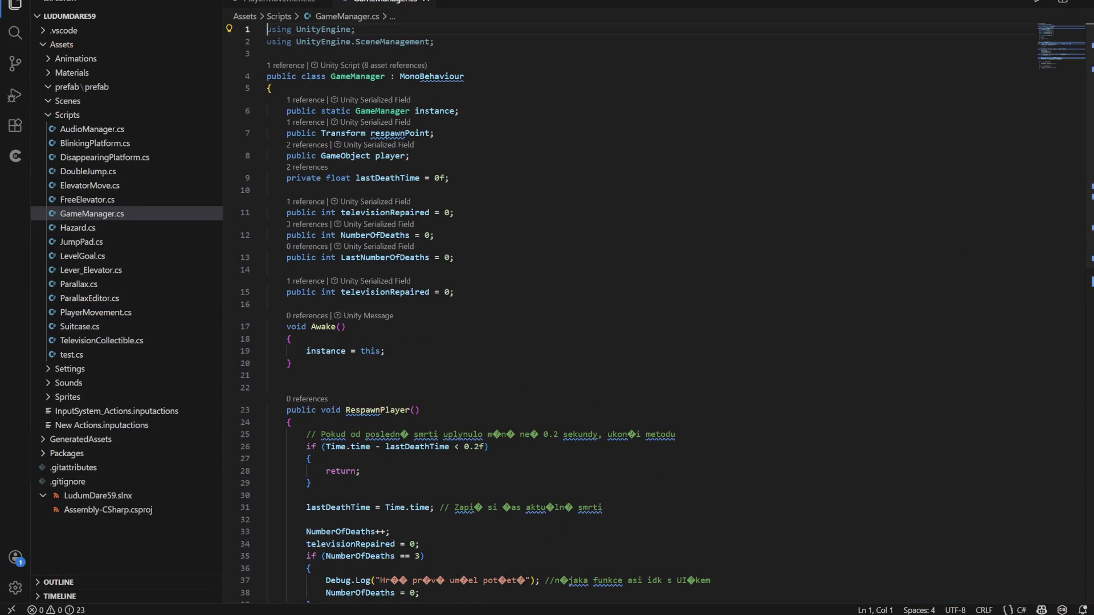
# Remove line 15's duplicate televisionRepaired declaration, including its indentation, from GameManager.cs, then return to Unity.
pyautogui.hotkey('alt', 'Tab')
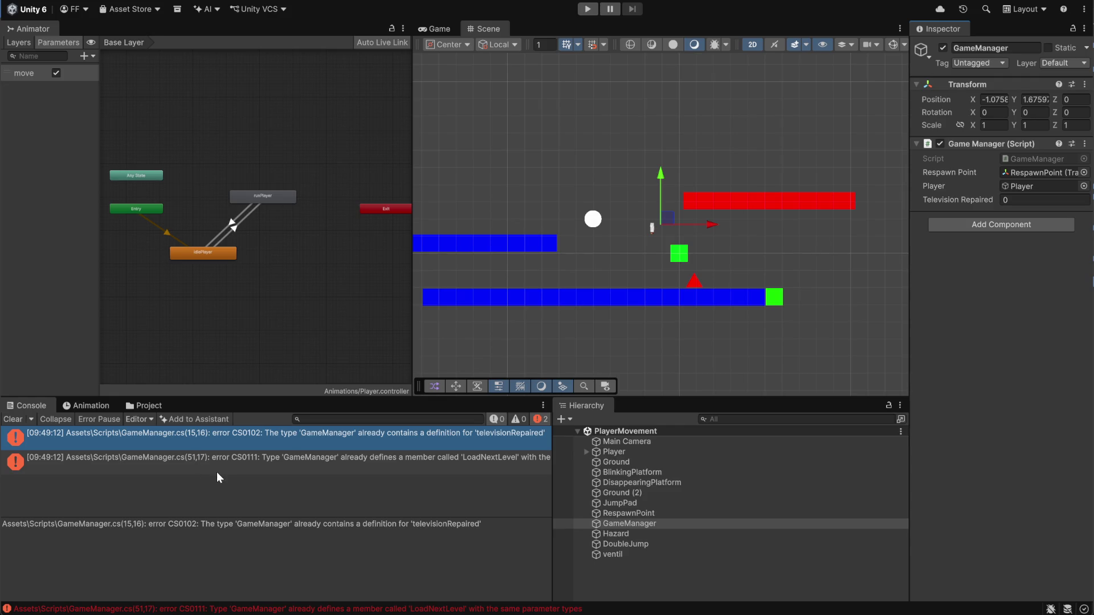
pyautogui.hotkey('alt', 'Tab')
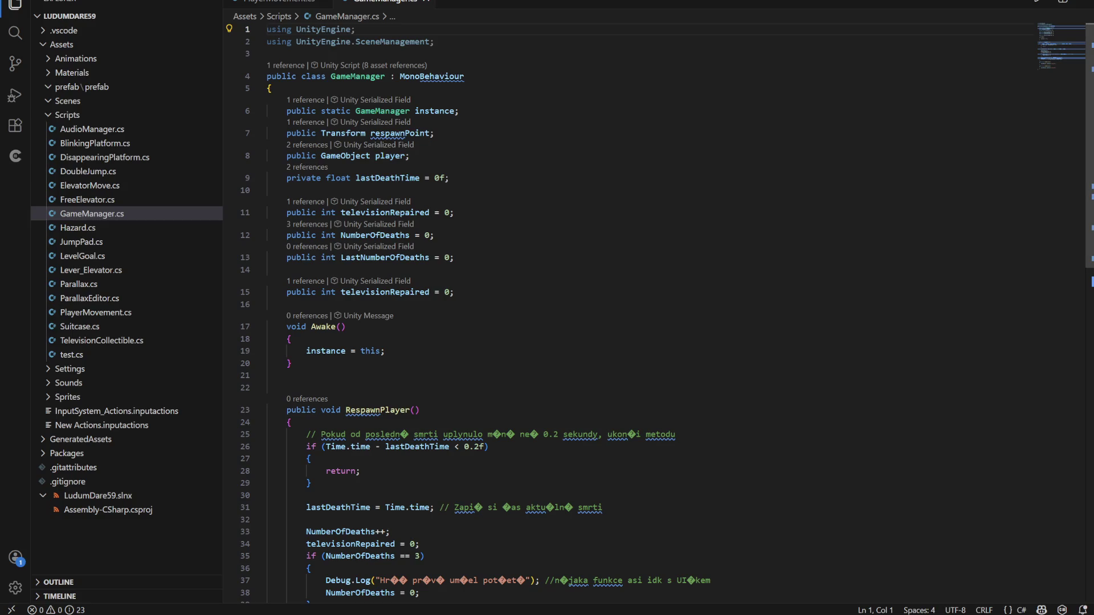
pyautogui.scroll(-3, 627, 313)
pyautogui.click(400, 164)
pyautogui.press('End')
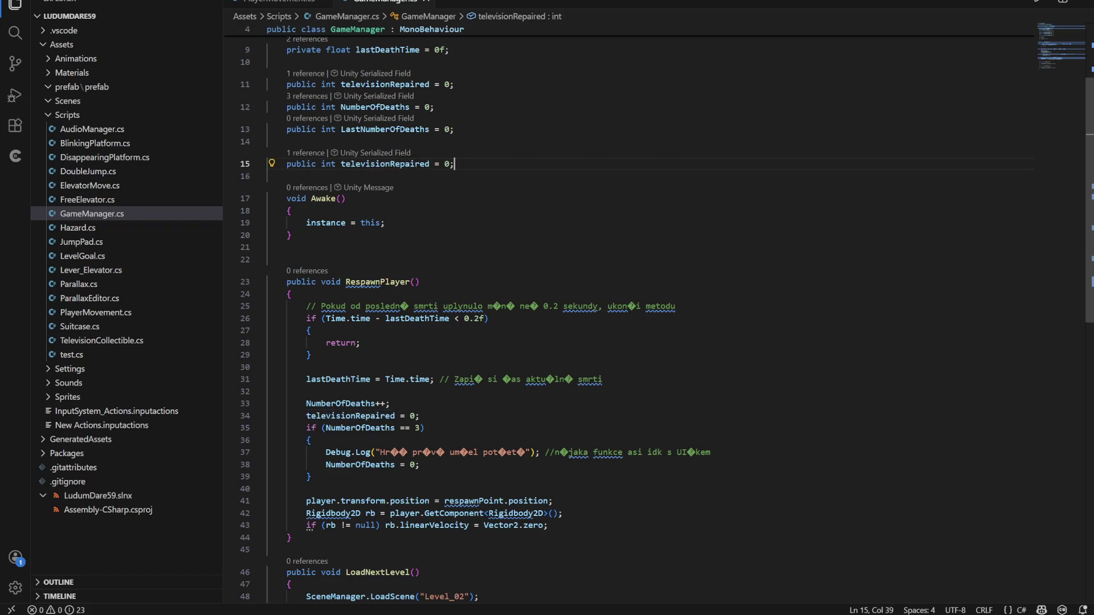
pyautogui.hotkey('shift', 'Home')
pyautogui.press('BackSpace')
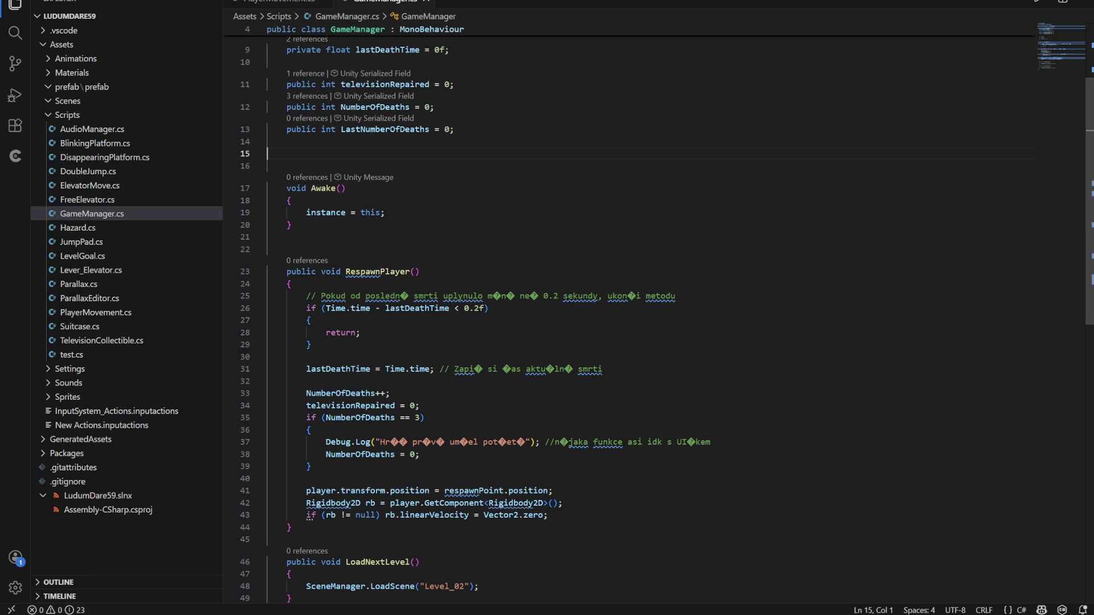
pyautogui.hotkey('ctrl', 'z')
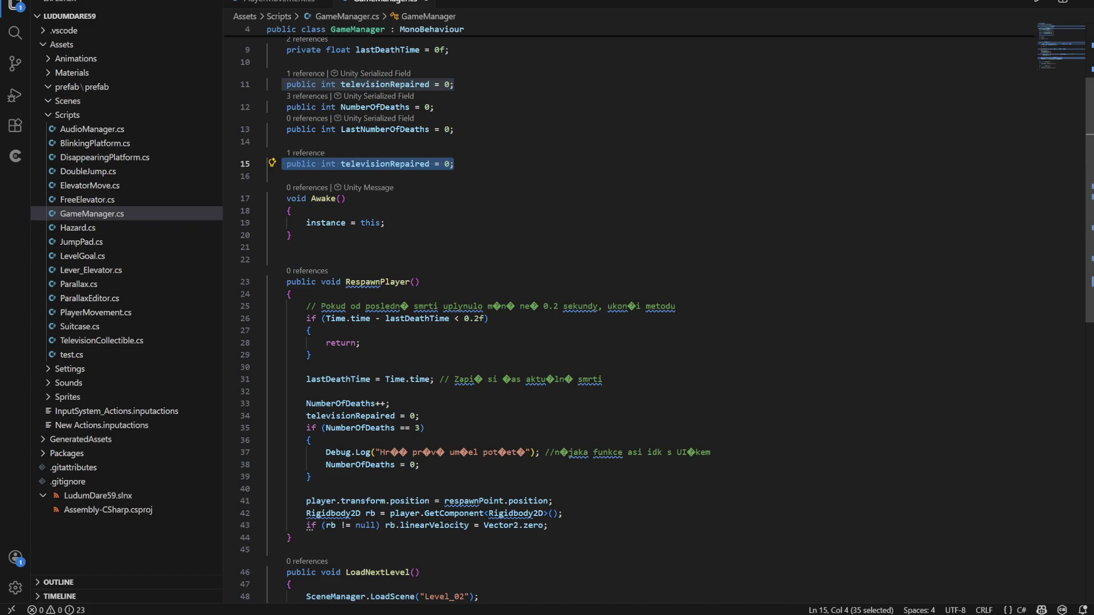
pyautogui.hotkey('shift', 'Home')
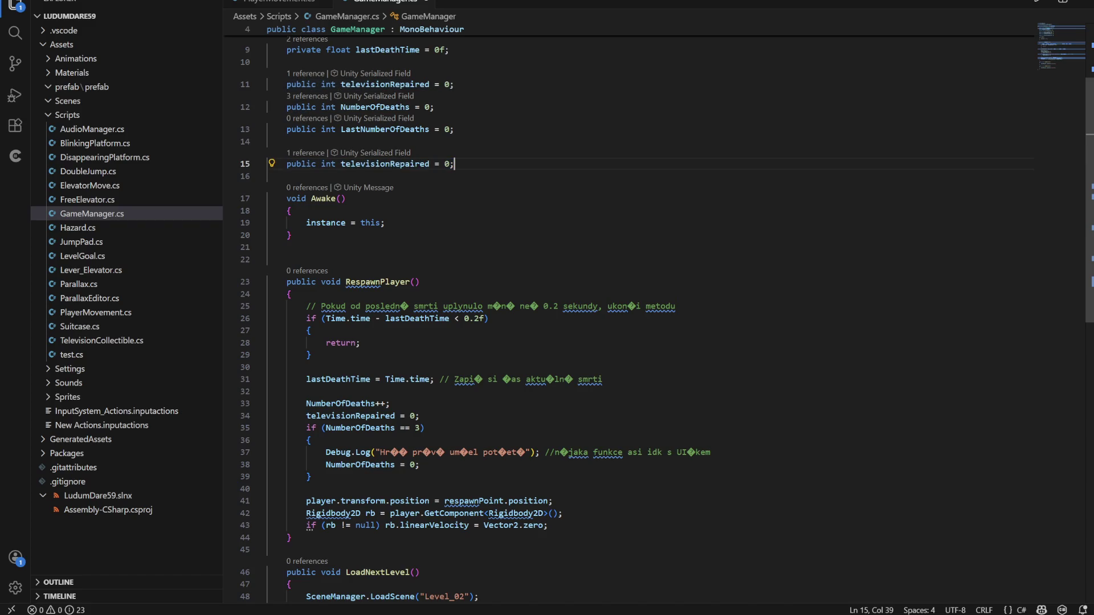
pyautogui.press('BackSpace')
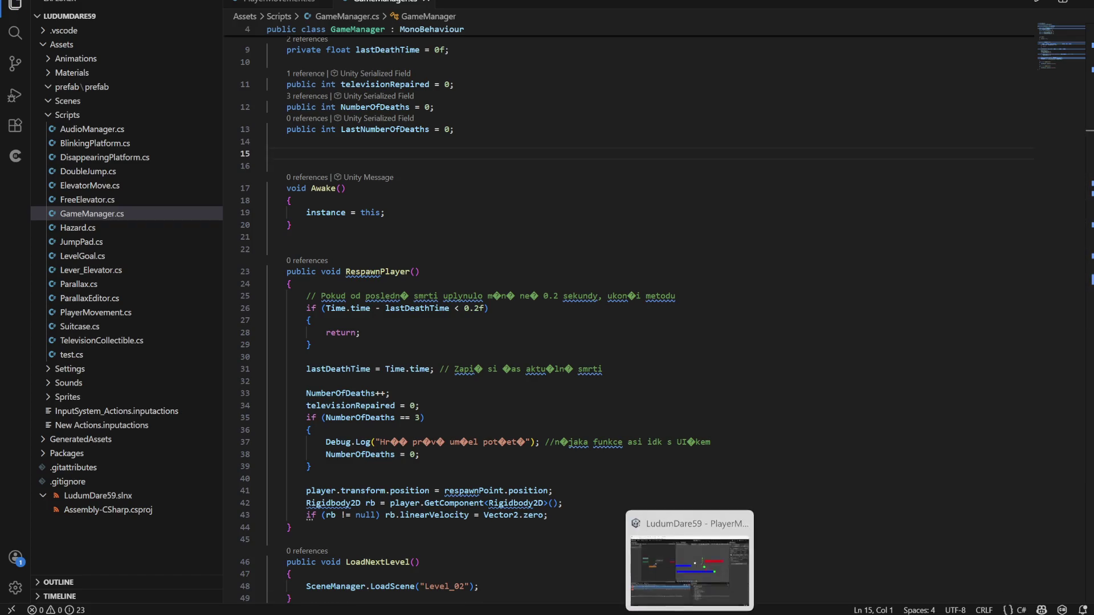
pyautogui.moveTo(718, 614)
pyautogui.click(661, 556)
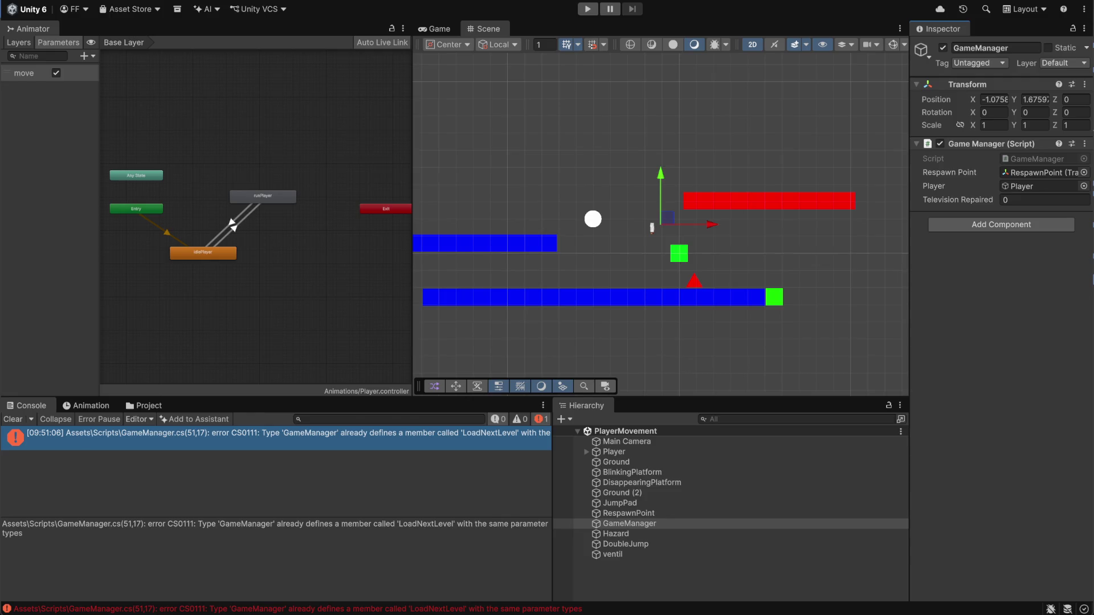
# Delete the second LoadNextLevel method (lines 50–54) from GameManager.cs and return to Unity to recompile.
pyautogui.hotkey('alt', 'Tab')
pyautogui.scroll(-10, 655, 296)
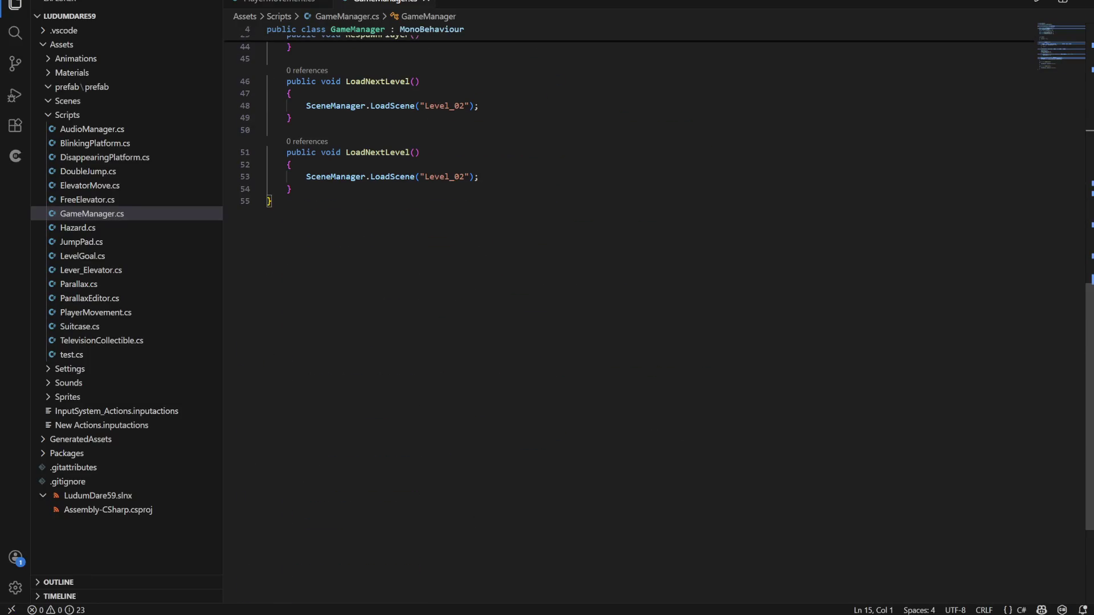
pyautogui.click(311, 152)
pyautogui.click(380, 152)
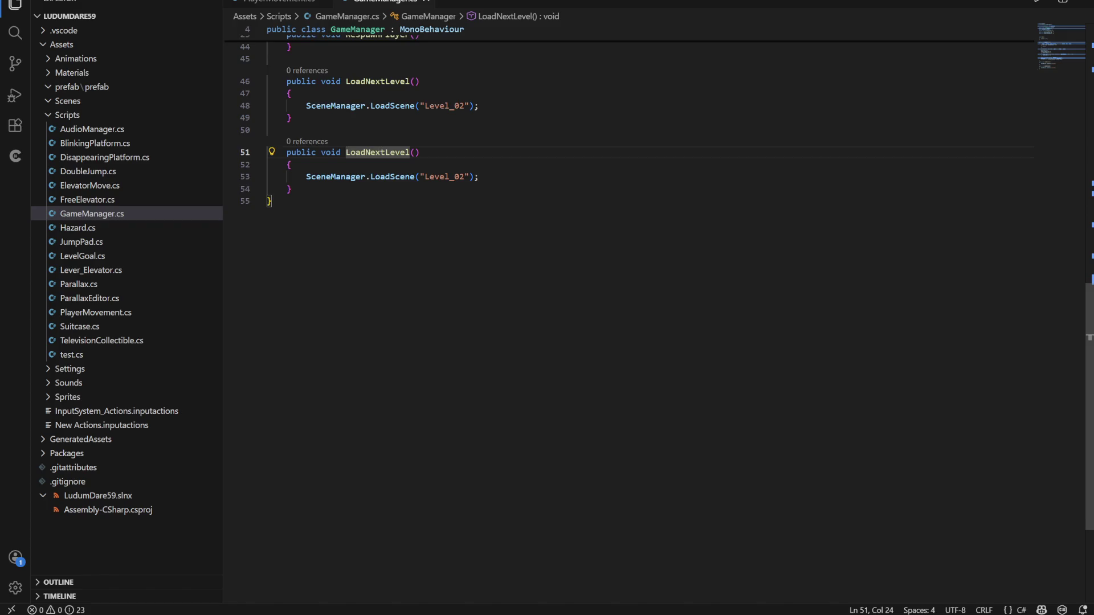
pyautogui.scroll(2, 381, 153)
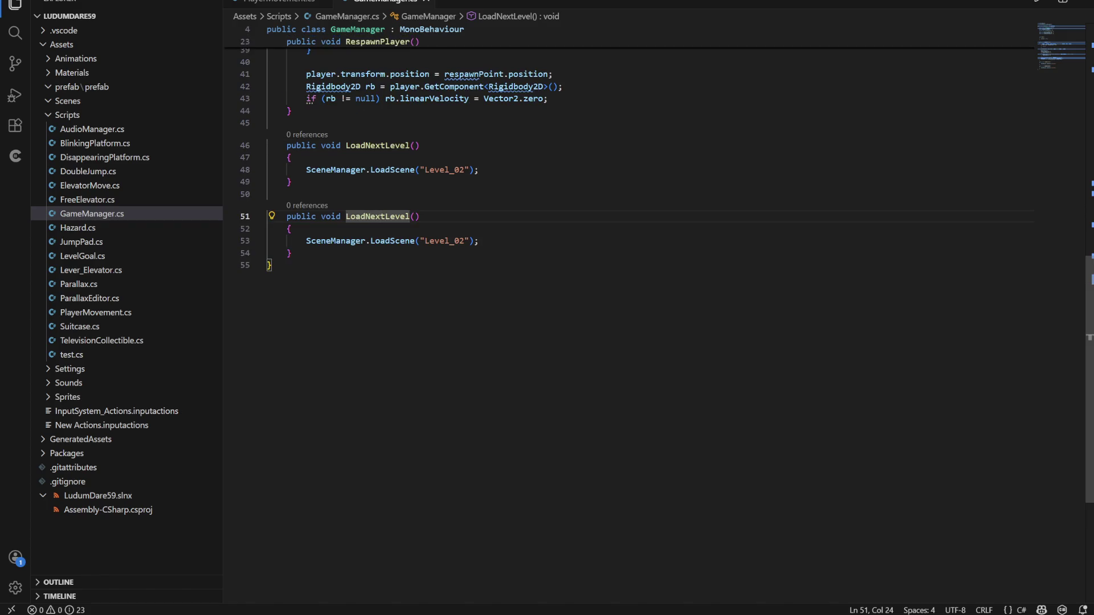
pyautogui.moveTo(291, 253); pyautogui.dragTo(292, 212)
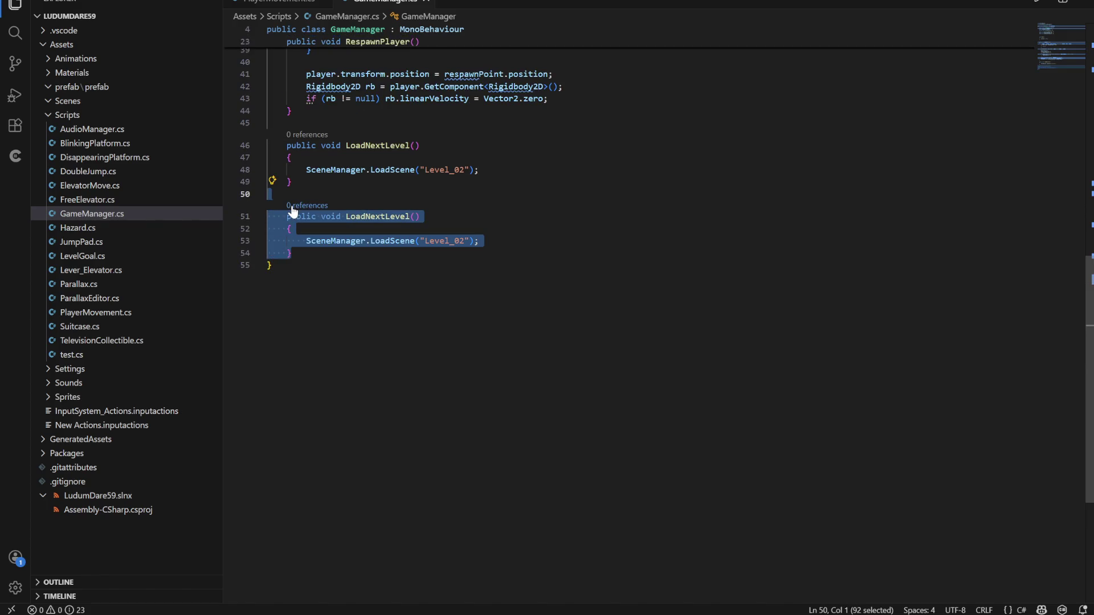
pyautogui.press('BackSpace')
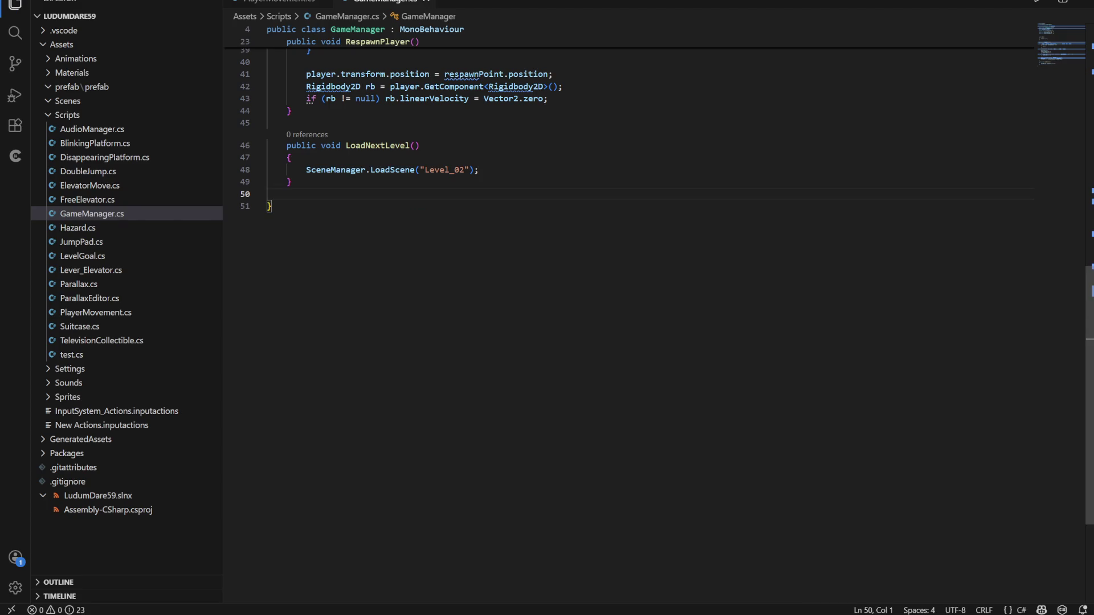
pyautogui.moveTo(689, 613)
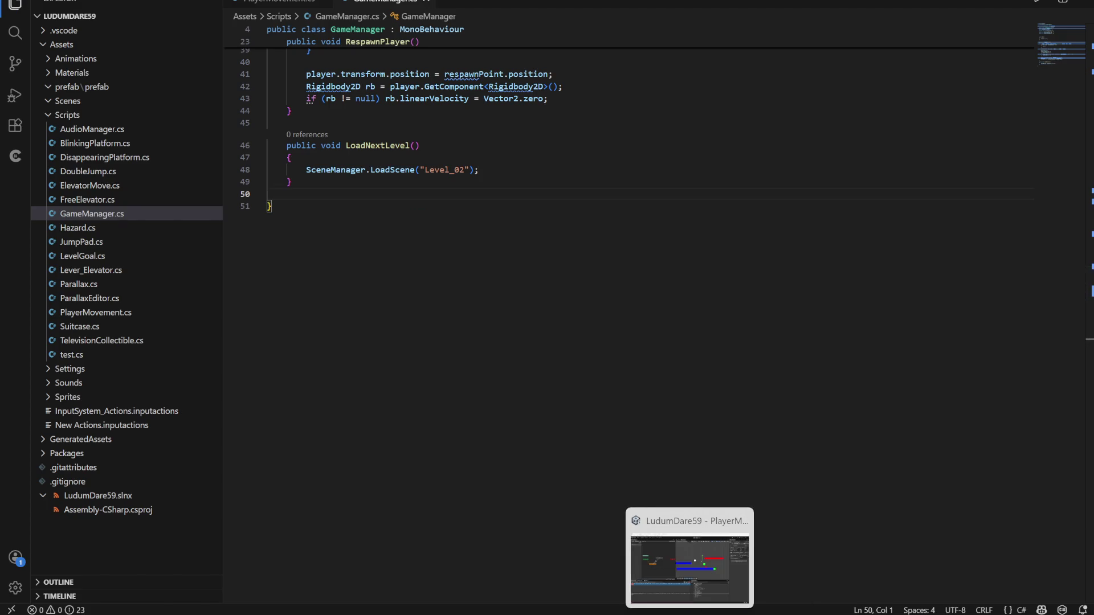
pyautogui.click(689, 567)
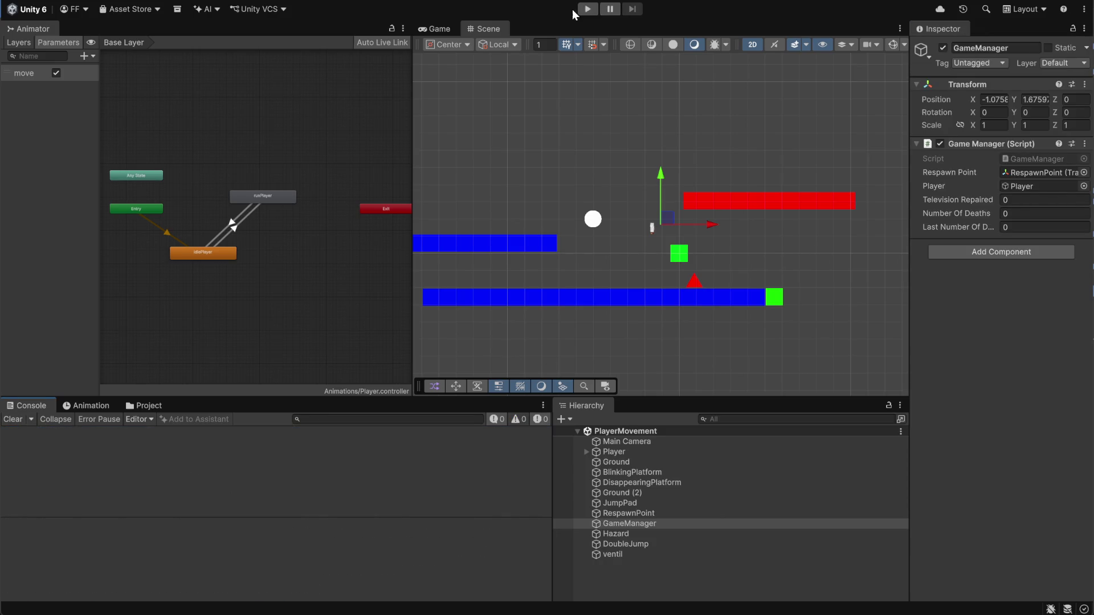
# Run the game, view the stack trace of an unassigned-animator error, and pause it.
pyautogui.click(591, 8)
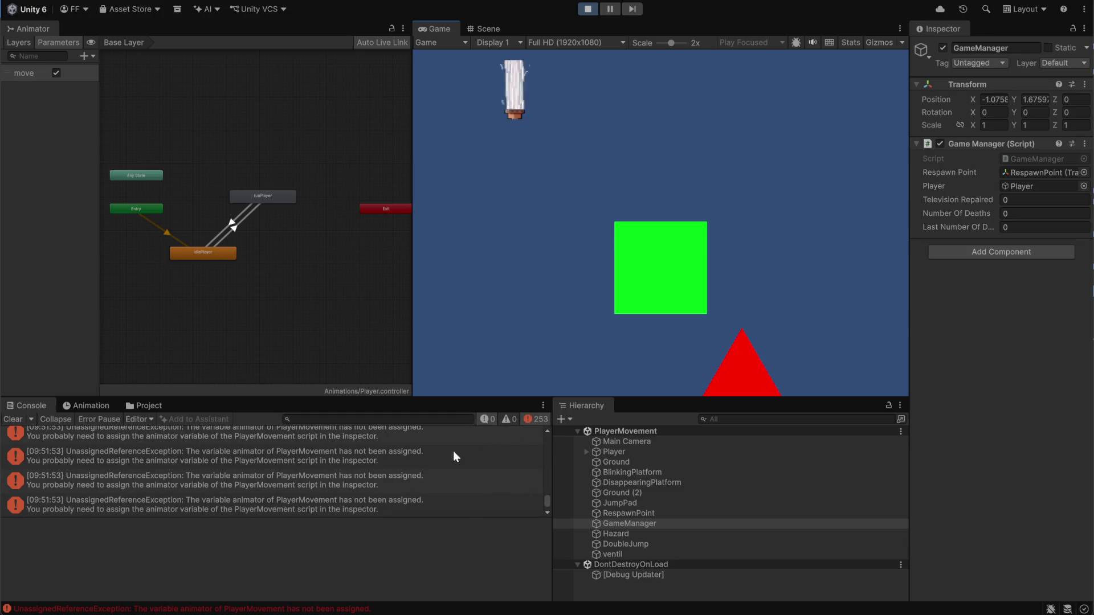
pyautogui.click(211, 477)
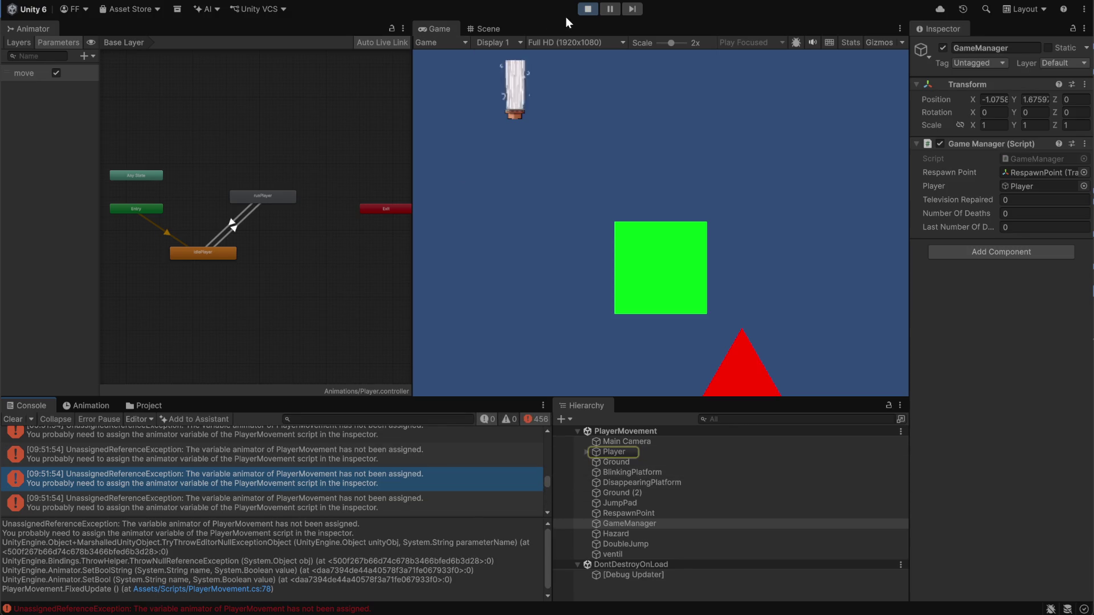
pyautogui.click(609, 11)
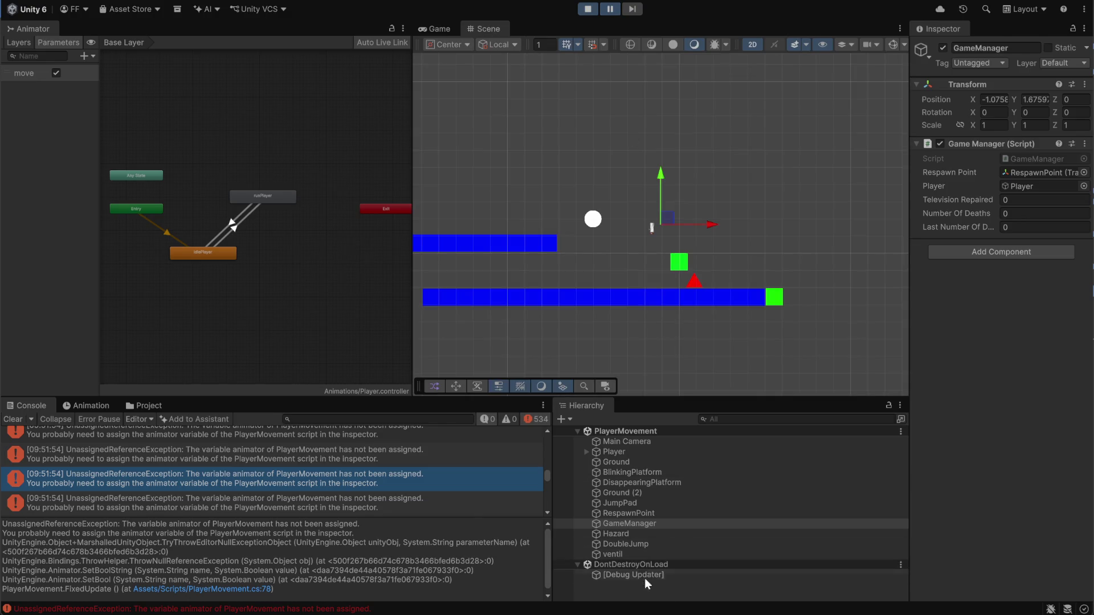
# Check the Player's Player Movement Animator field, stop play mode, and show the Assets/Scripts folder.
pyautogui.click(636, 454)
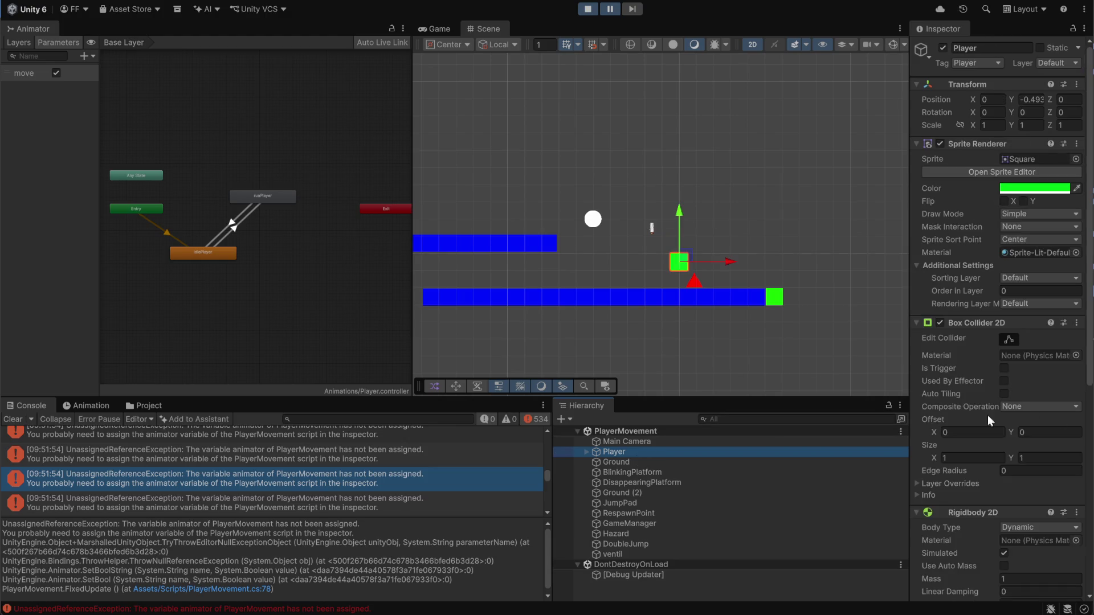
pyautogui.scroll(-10, 982, 462)
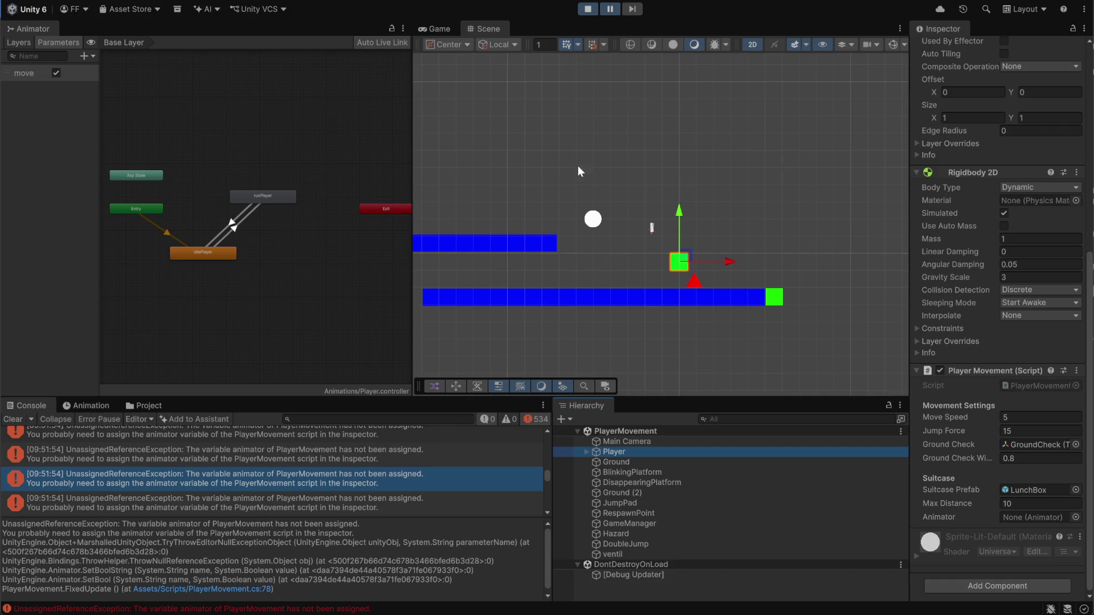
pyautogui.click(588, 9)
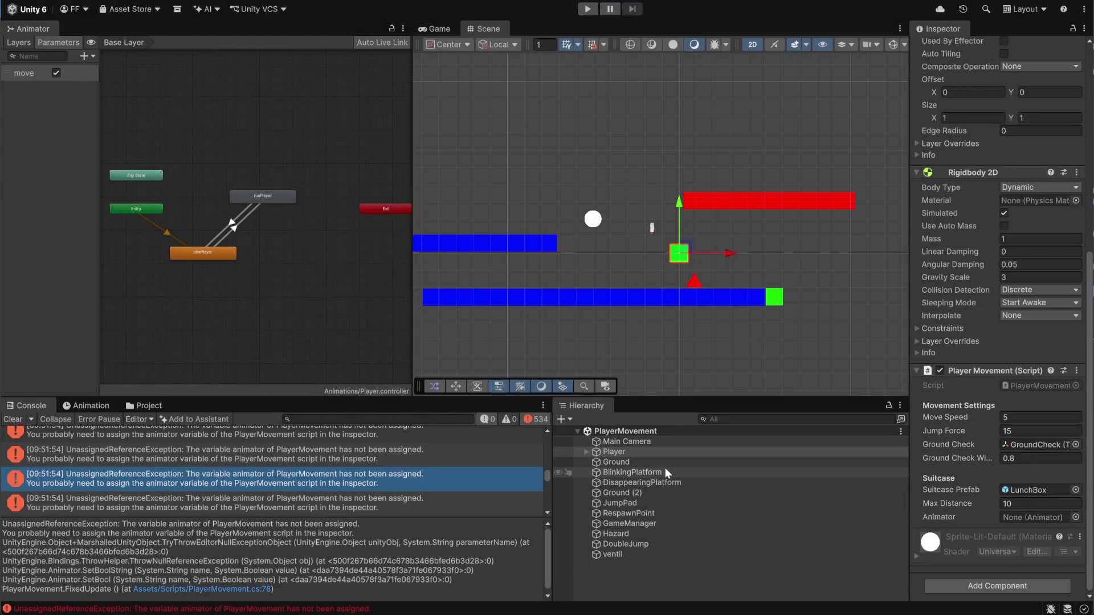
pyautogui.click(633, 524)
pyautogui.click(624, 453)
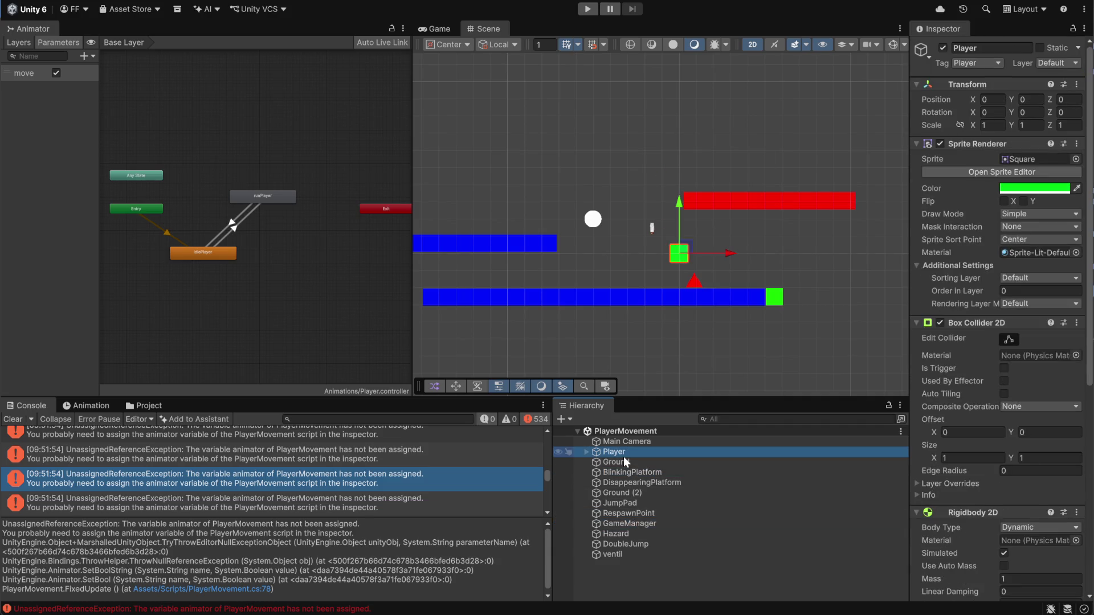
pyautogui.scroll(-10, 1002, 319)
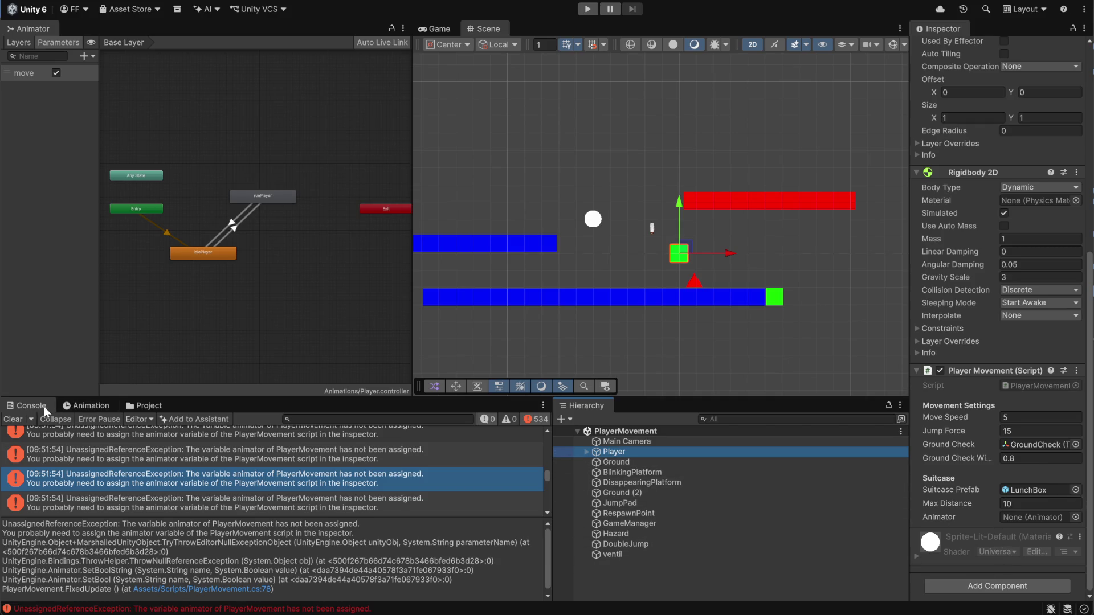
pyautogui.click(80, 405)
pyautogui.click(151, 406)
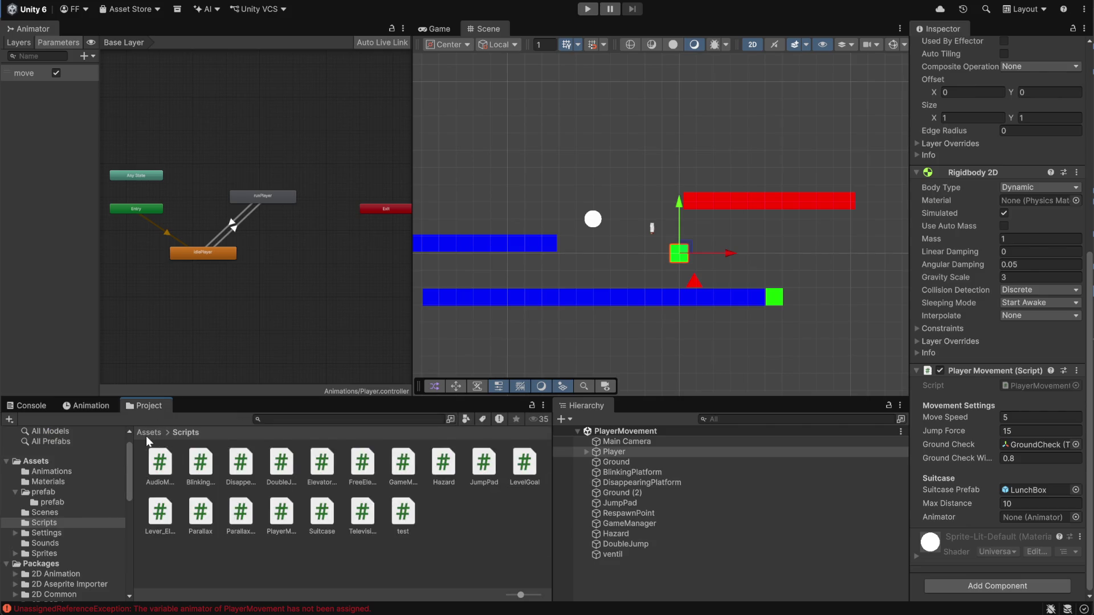
# Open Assets/prefab/prefab and drag the Player prefab into the scene as a new instance.
pyautogui.click(149, 433)
pyautogui.doubleClick(246, 465)
pyautogui.doubleClick(165, 463)
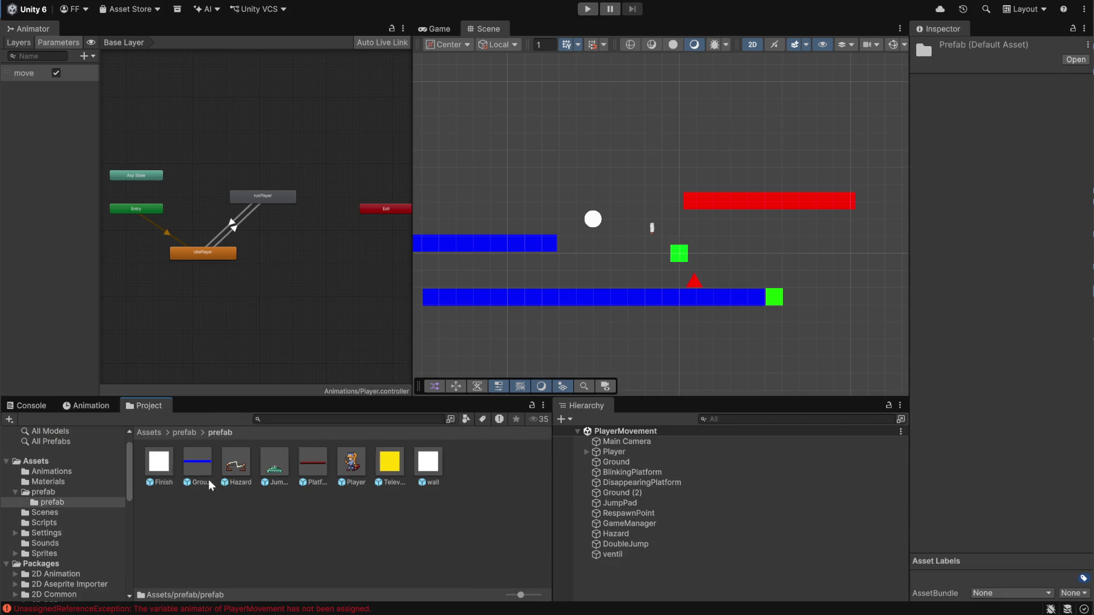
pyautogui.click(353, 459)
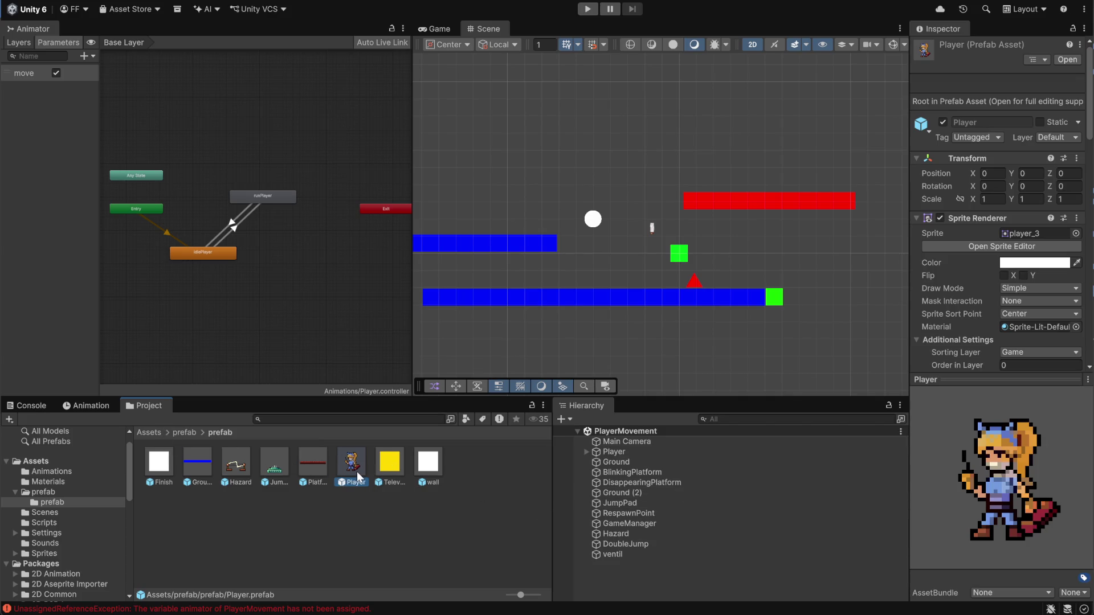
pyautogui.moveTo(385, 485); pyautogui.dragTo(645, 457)
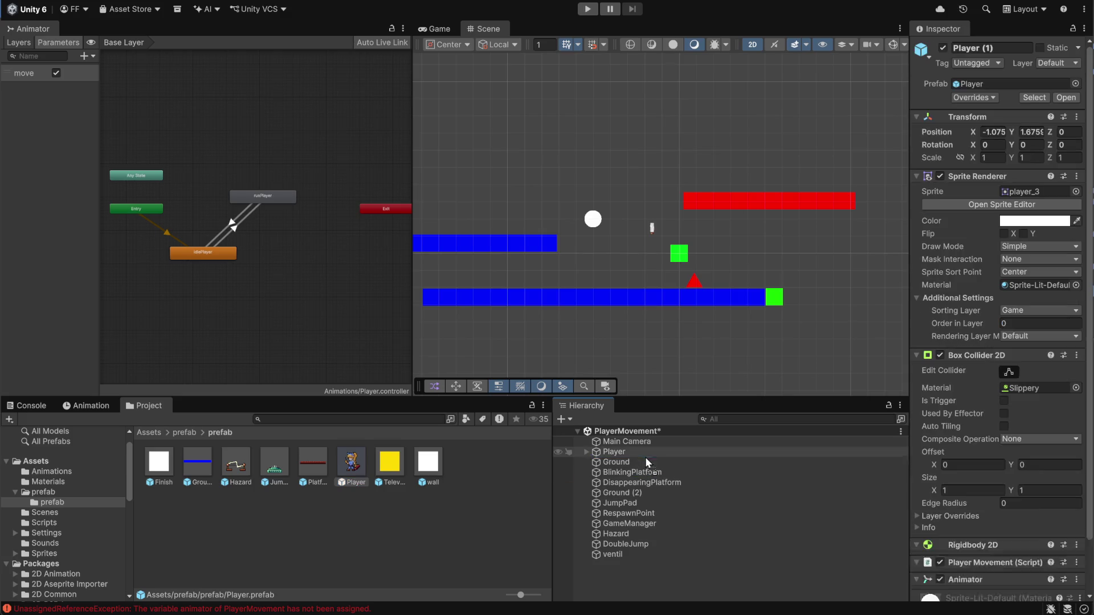
# Compare Player with Player (1), then undo so the duplicate Player (1) is removed.
pyautogui.click(648, 506)
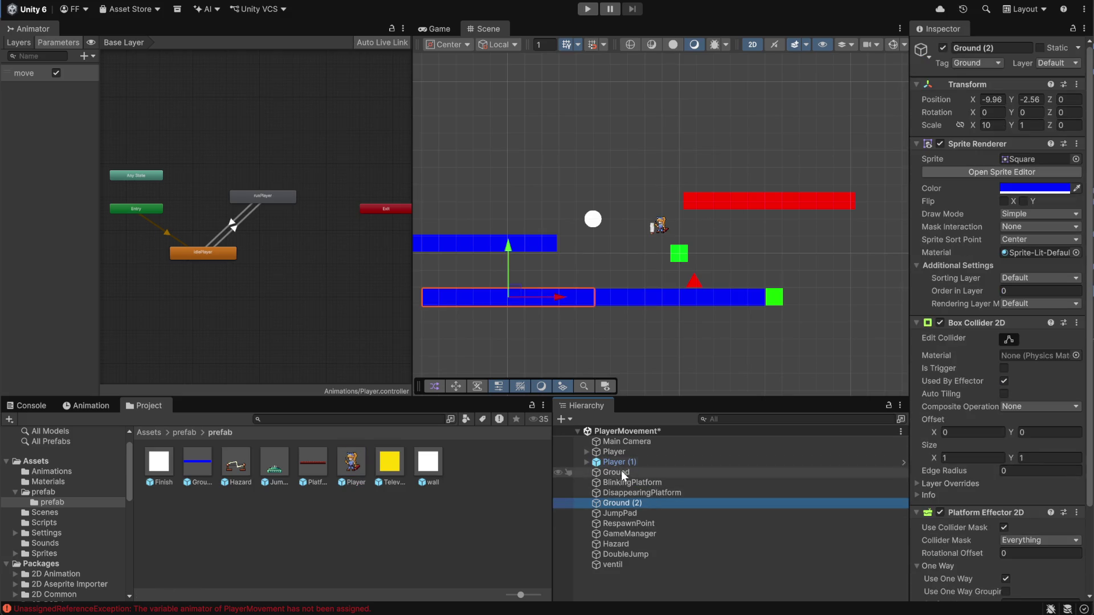
pyautogui.click(618, 453)
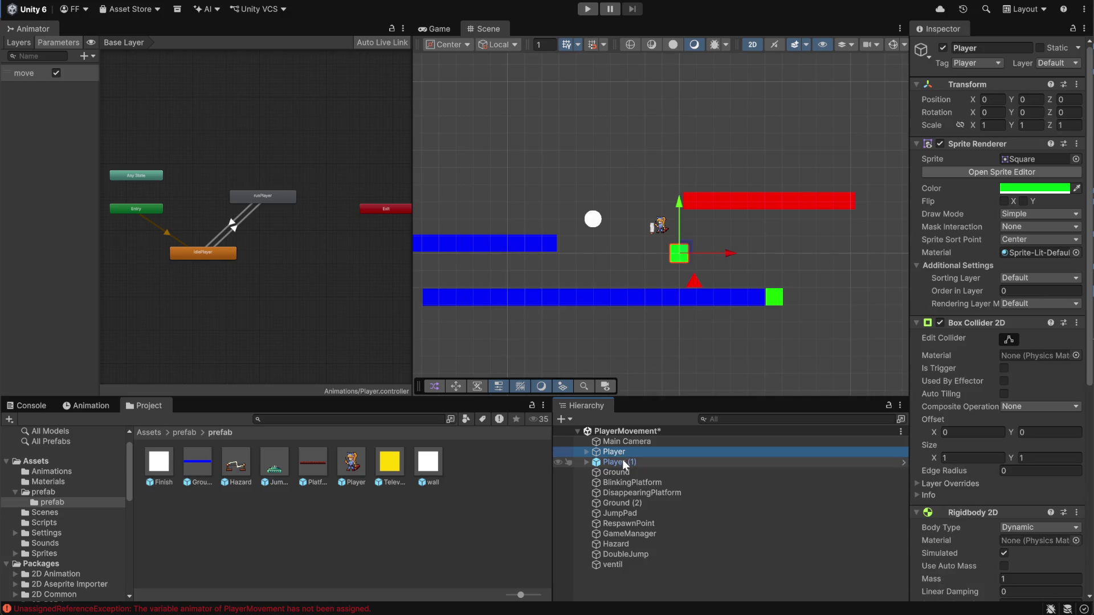
pyautogui.click(622, 463)
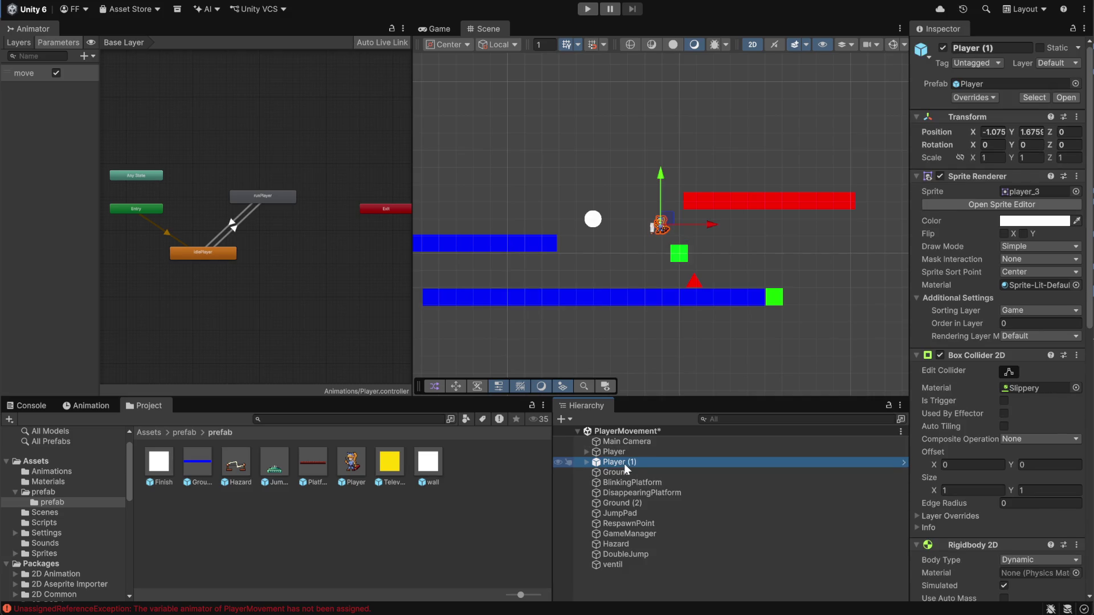
pyautogui.press('Up')
pyautogui.hotkey('ctrl', 'z')
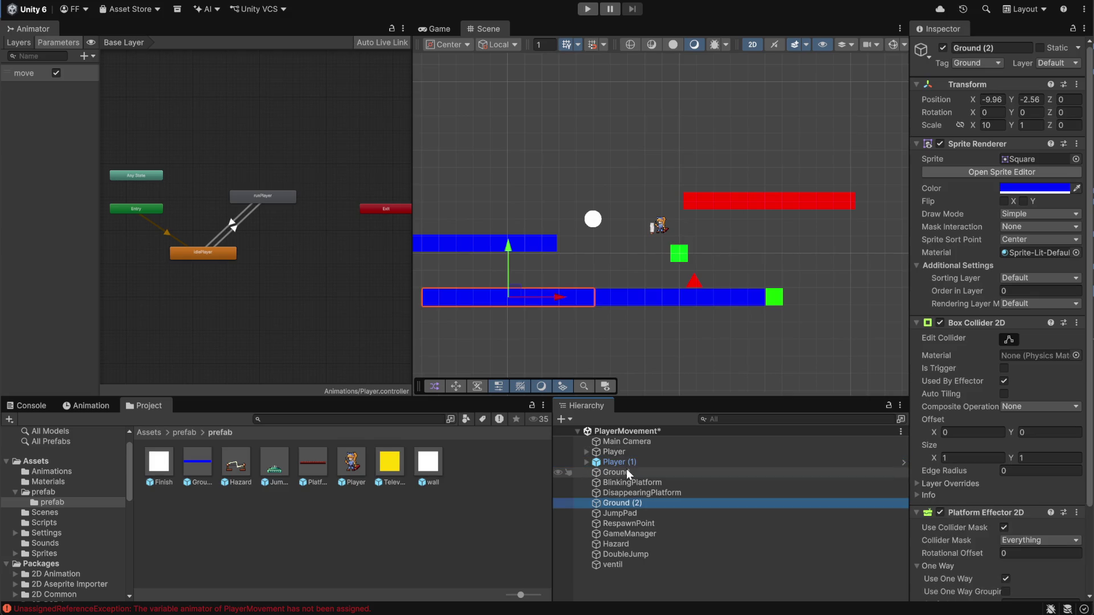
pyautogui.hotkey('ctrl', 'y')
pyautogui.hotkey('ctrl', 'z')
pyautogui.hotkey('ctrl', 'z')
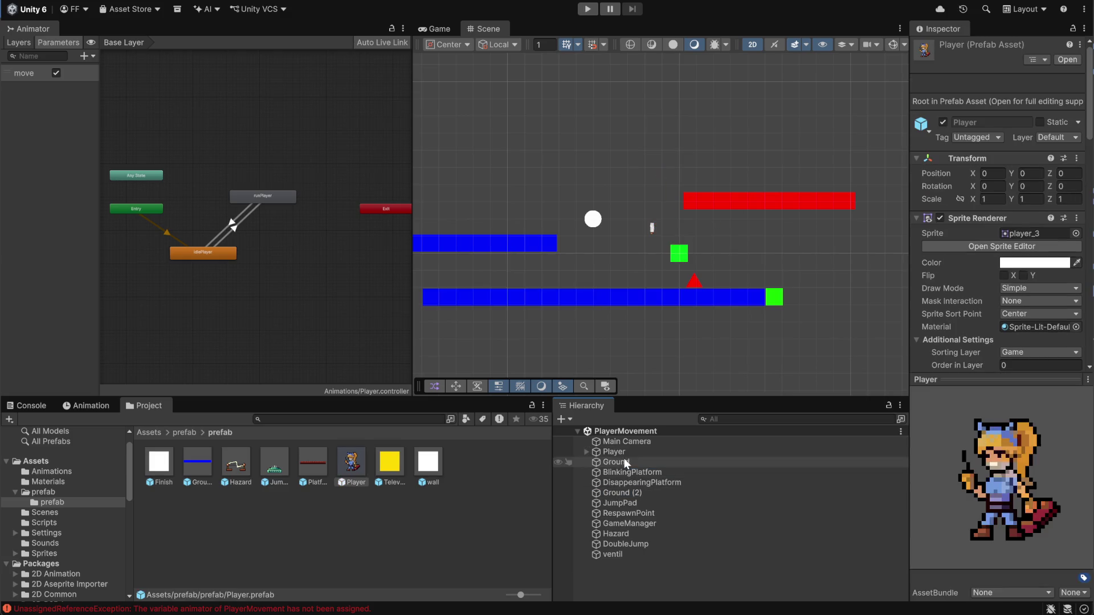
pyautogui.click(621, 452)
pyautogui.scroll(-10, 983, 437)
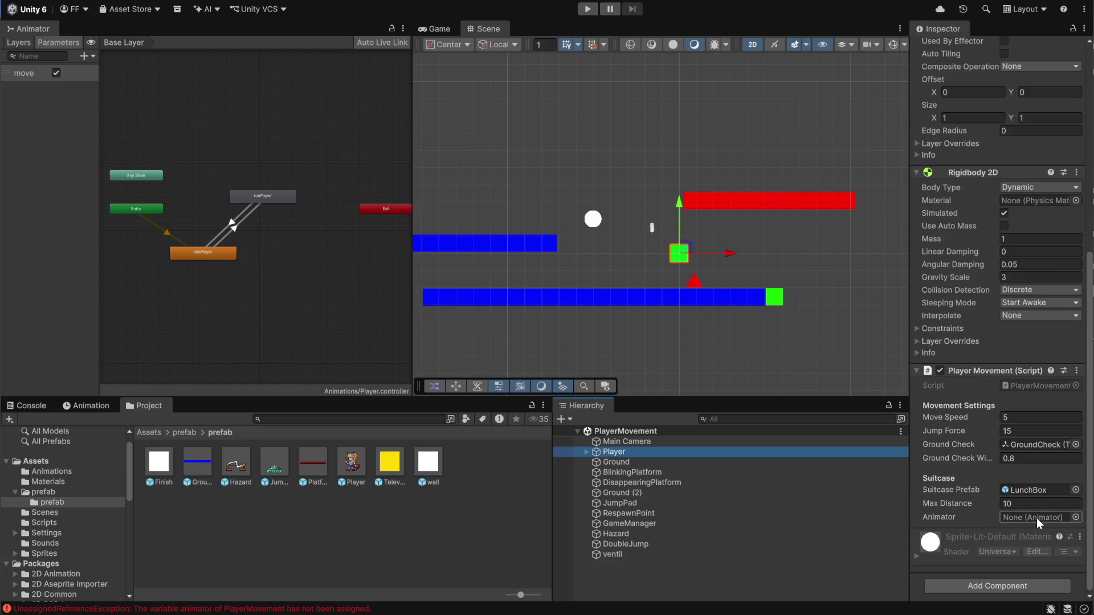
# Add an Animator with the Player controller to Player, link it into Player Movement's Animator field, and save.
pyautogui.click(994, 586)
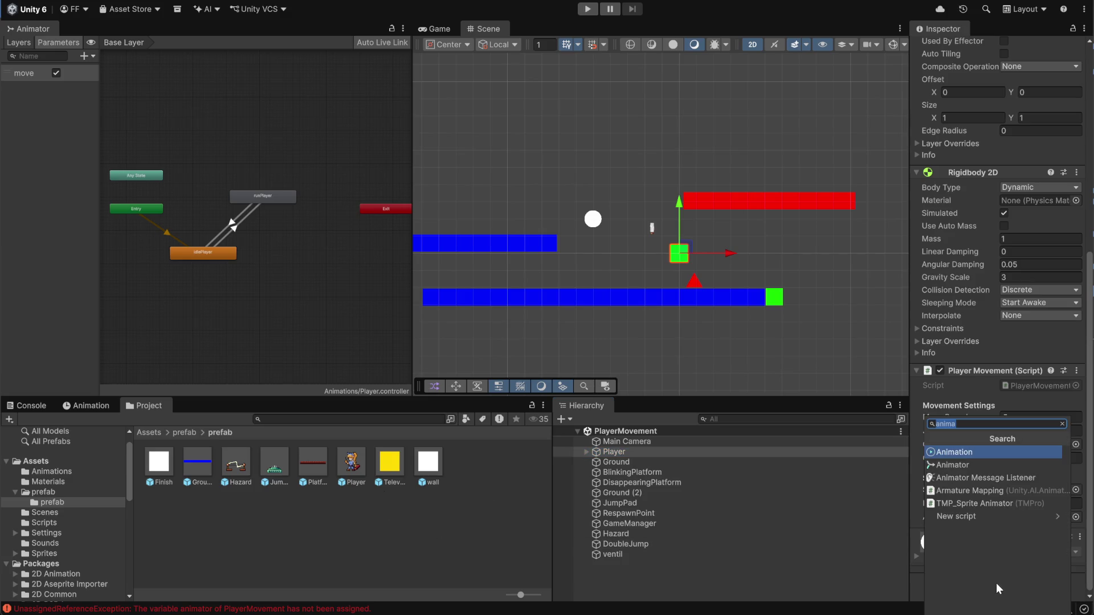
pyautogui.write('a')
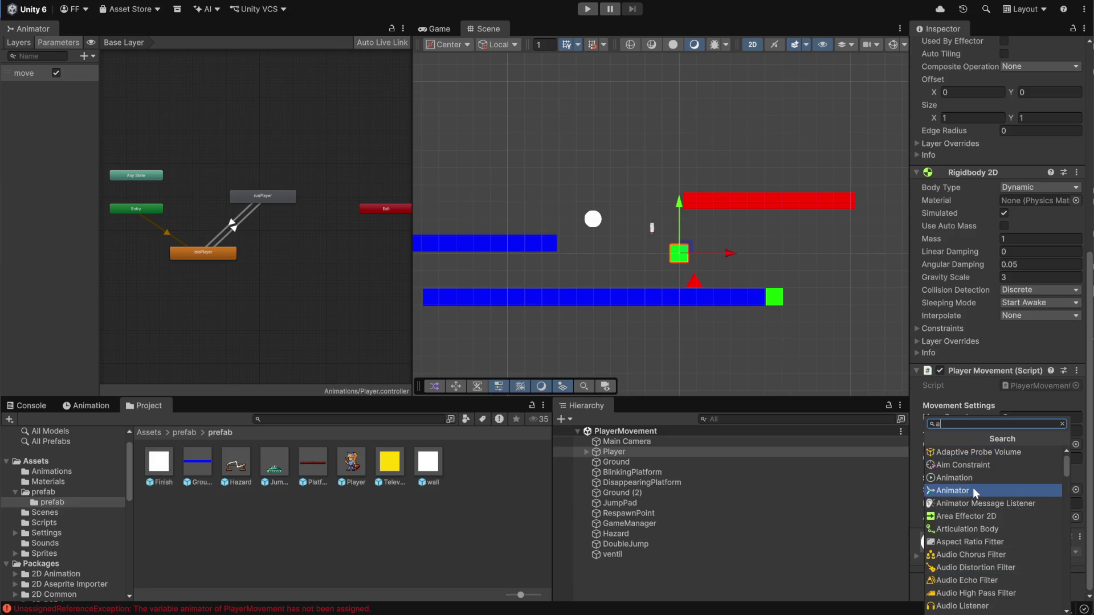
pyautogui.click(972, 488)
pyautogui.scroll(-5, 1017, 495)
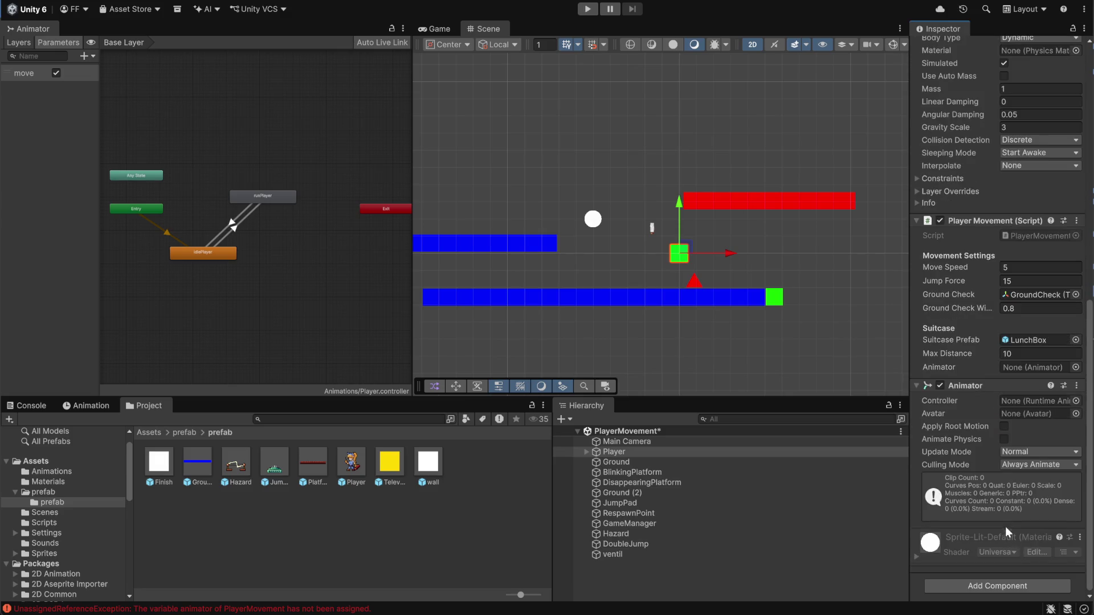
pyautogui.click(1076, 401)
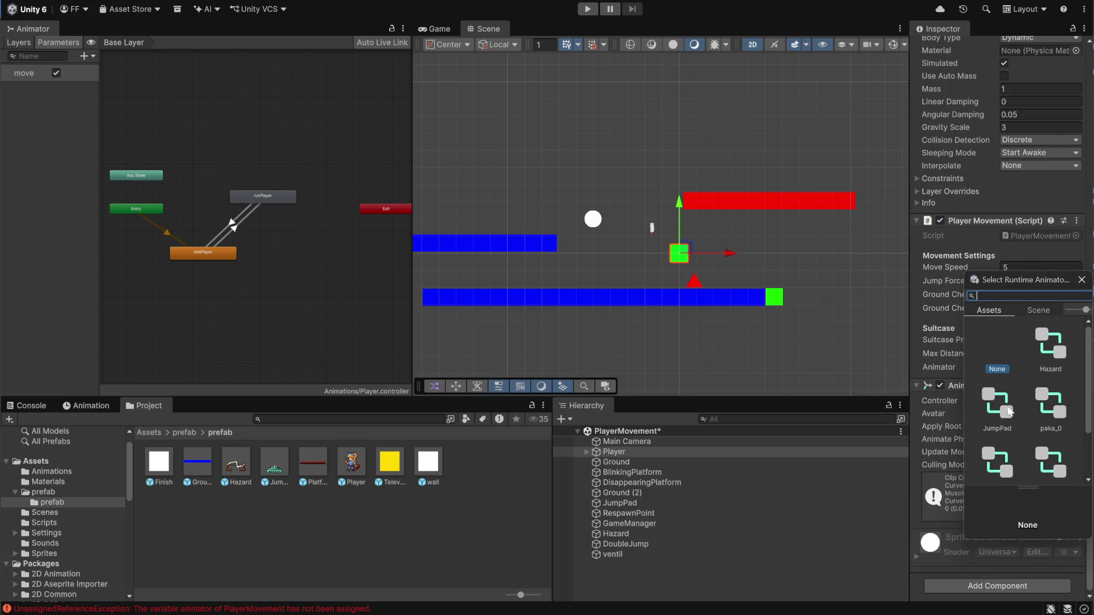
pyautogui.scroll(-2, 1040, 424)
pyautogui.doubleClick(1007, 427)
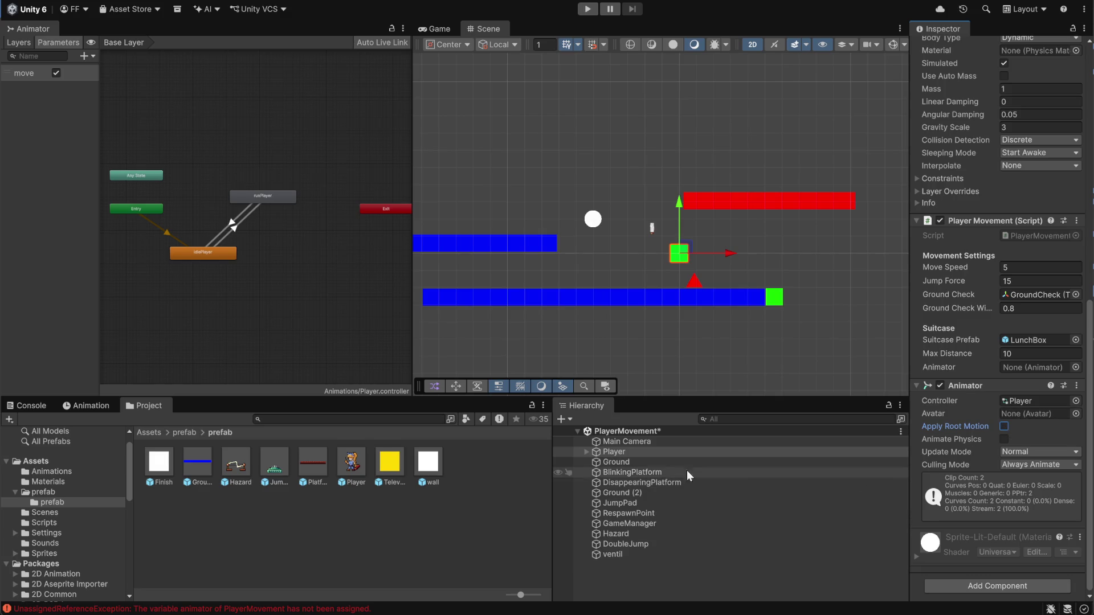
pyautogui.moveTo(959, 391); pyautogui.dragTo(1024, 372)
pyautogui.hotkey('ctrl', 's')
pyautogui.click(460, 556)
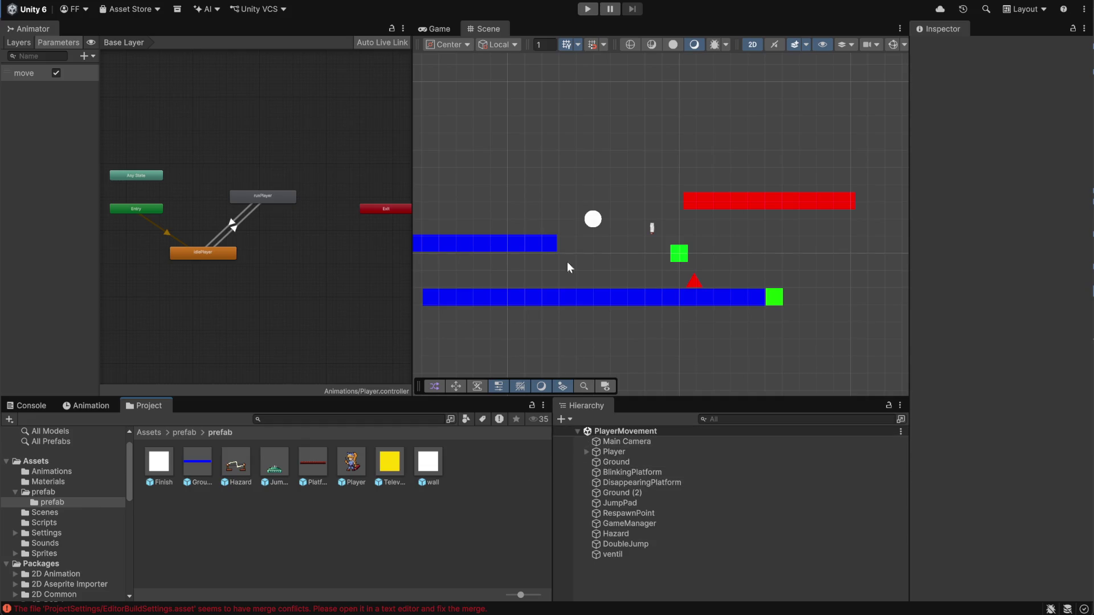
# Run the game, read the null-reference error's stack trace in the Console, clear it, and open the Scene view.
pyautogui.click(587, 8)
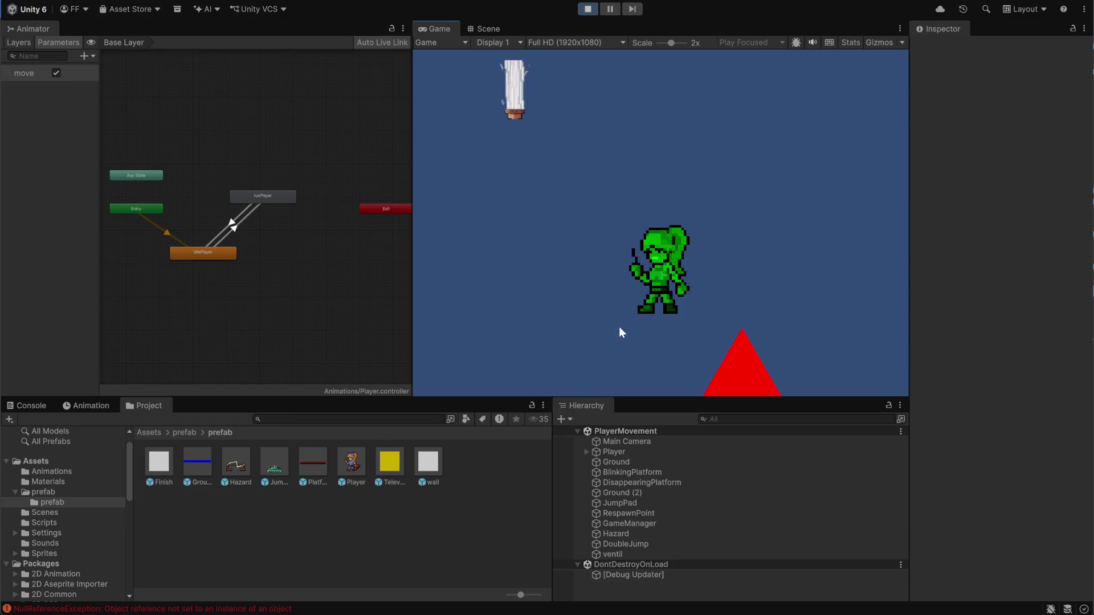
pyautogui.click(25, 406)
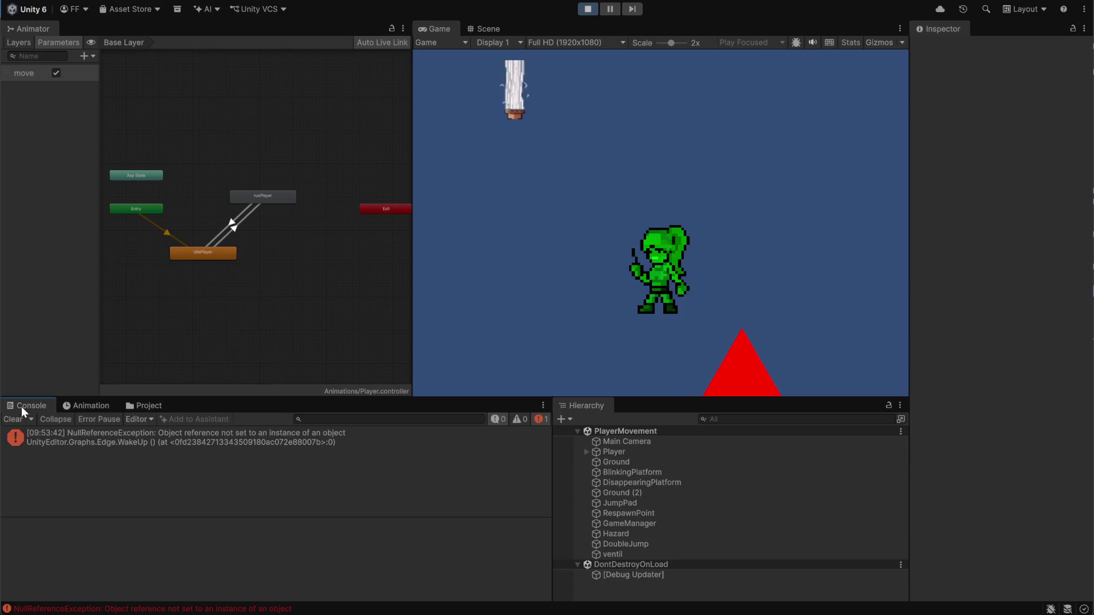
pyautogui.click(259, 439)
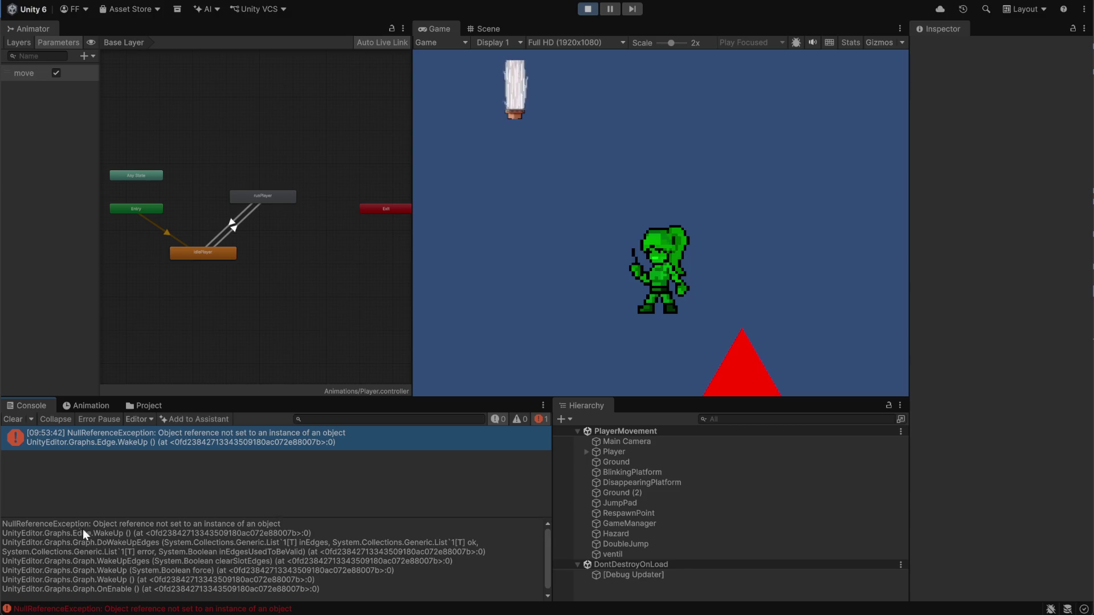
pyautogui.click(12, 419)
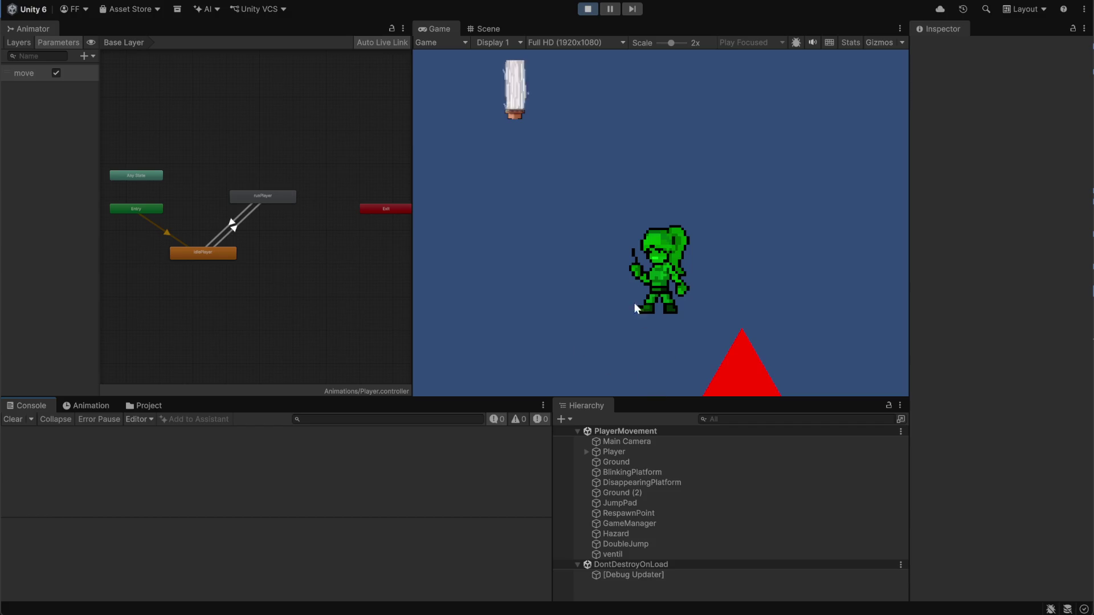
pyautogui.click(483, 28)
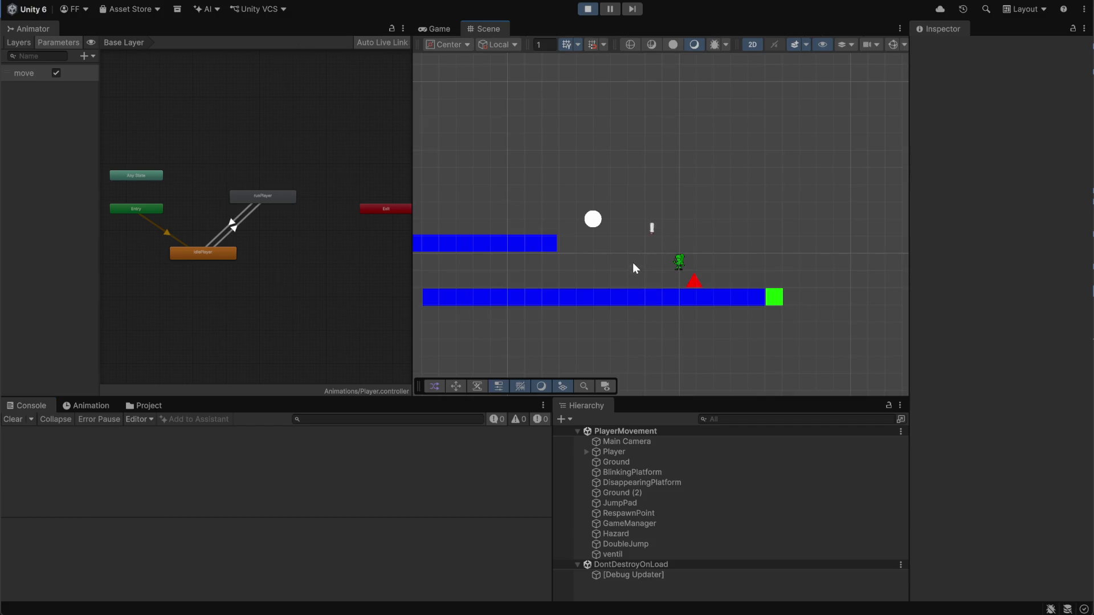
# Return to the Game view, nudge the player left and right, and lower the view scale.
pyautogui.scroll(5, 676, 266)
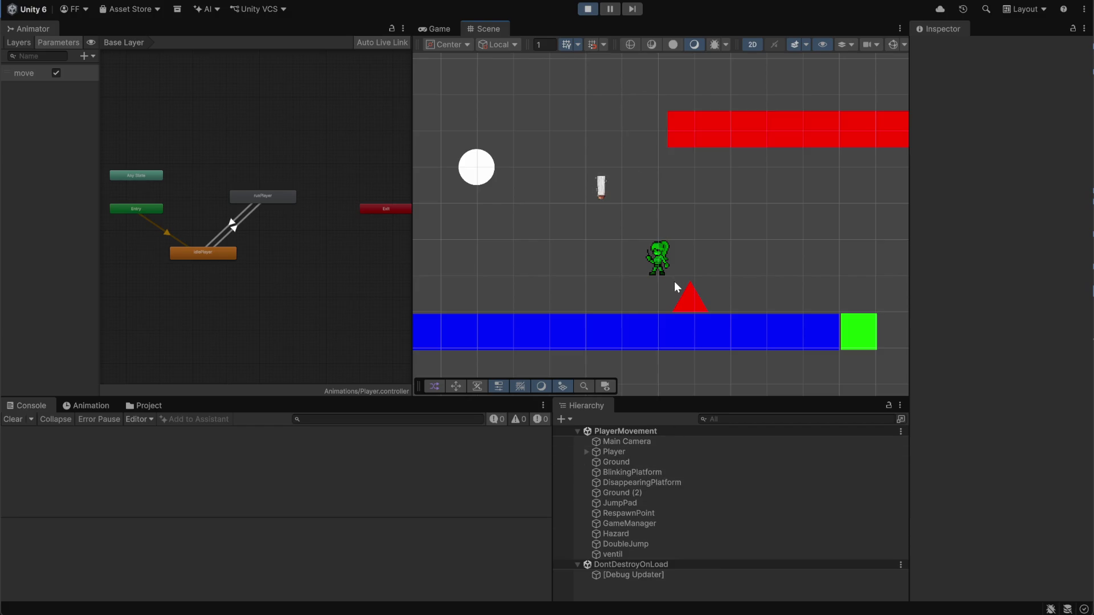
pyautogui.click(661, 263)
pyautogui.click(437, 30)
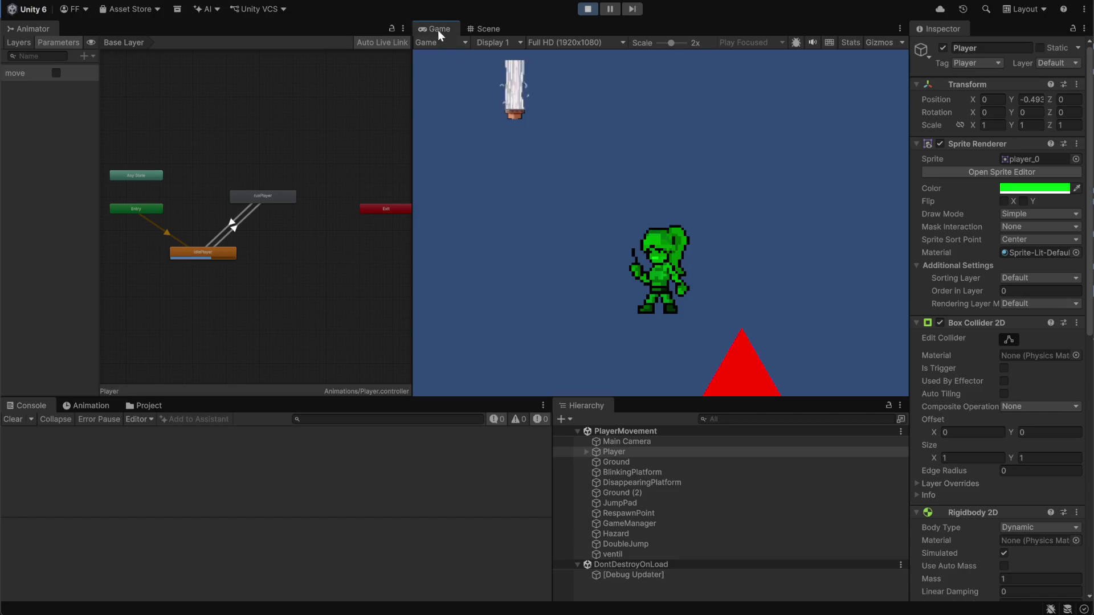
pyautogui.press('Left')
pyautogui.press('Right')
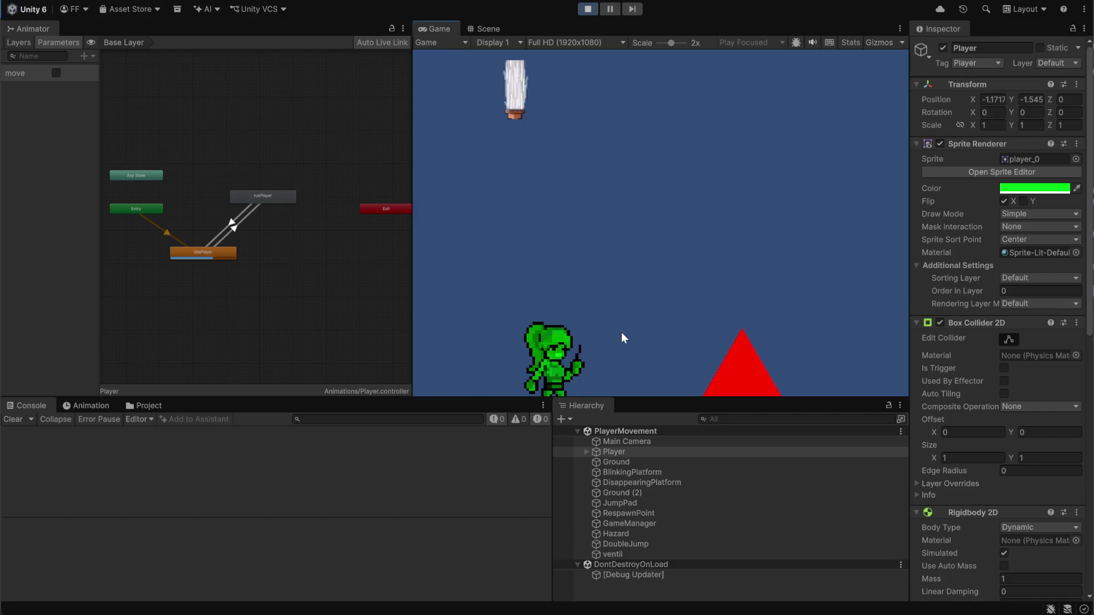
pyautogui.moveTo(671, 43); pyautogui.dragTo(662, 46)
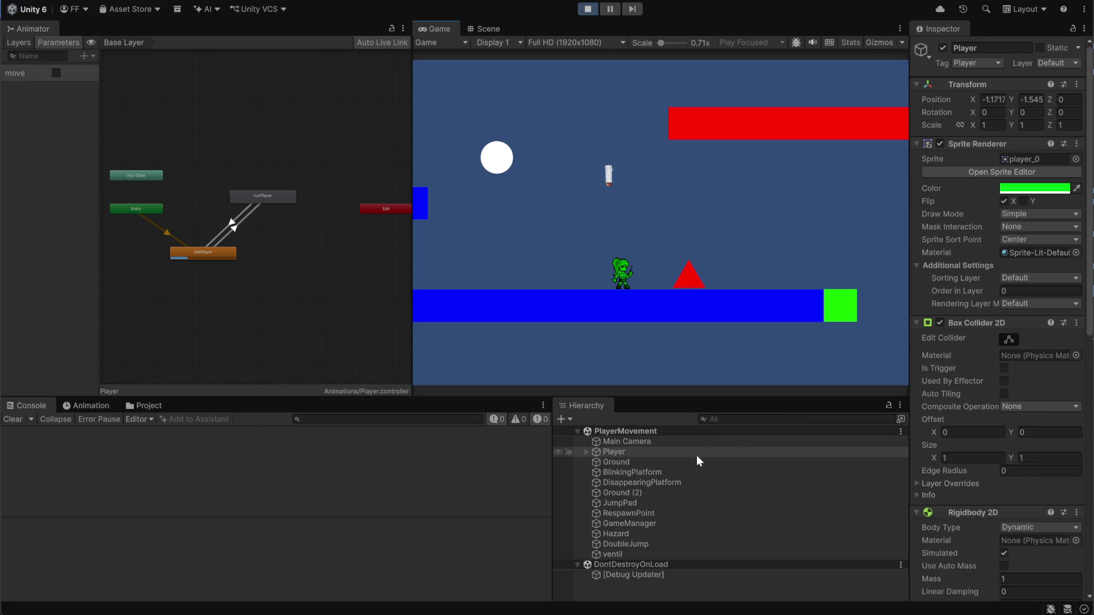
# Test running with A/D, jumping with Space and throwing a LunchBox, then stop play mode.
pyautogui.click(613, 453)
pyautogui.click(623, 279)
pyautogui.press('a')
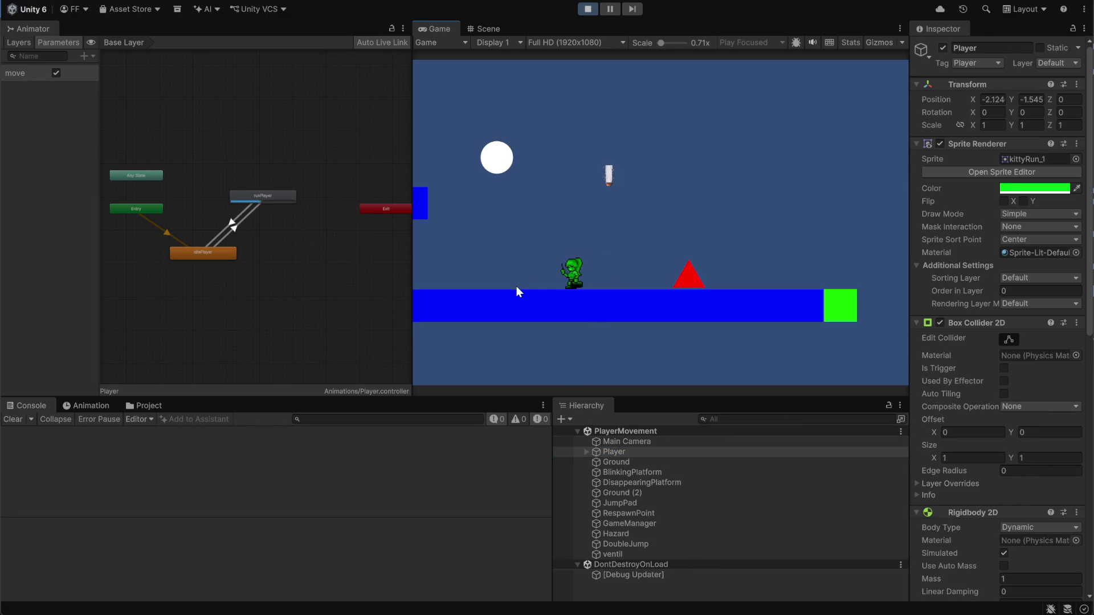
pyautogui.press('space')
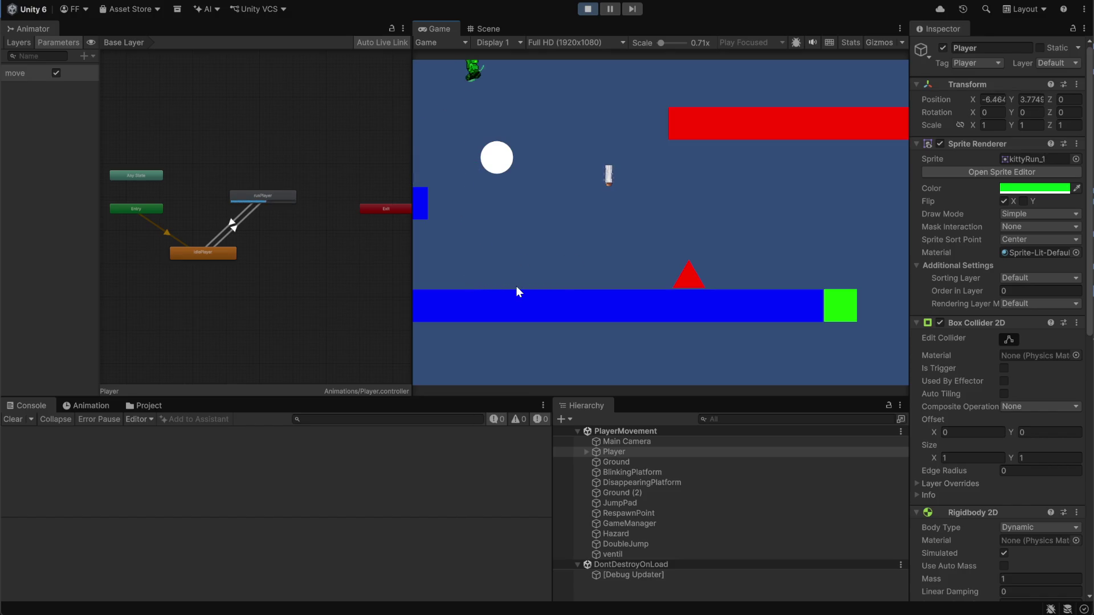
pyautogui.click(516, 286)
pyautogui.press('space')
pyautogui.press('d')
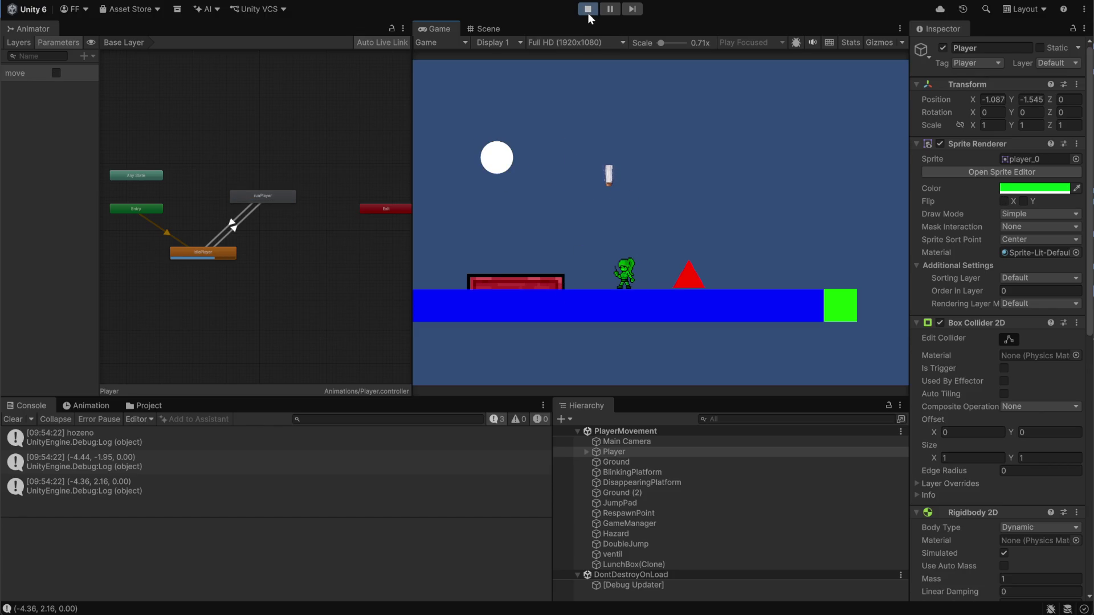
pyautogui.press('a')
pyautogui.press('space')
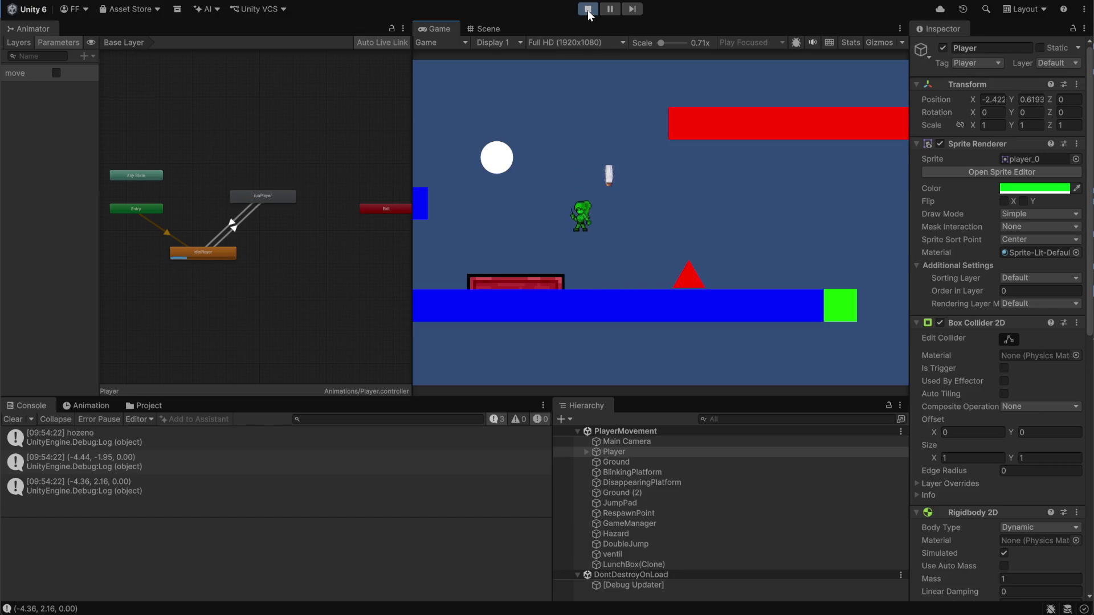
pyautogui.click(588, 10)
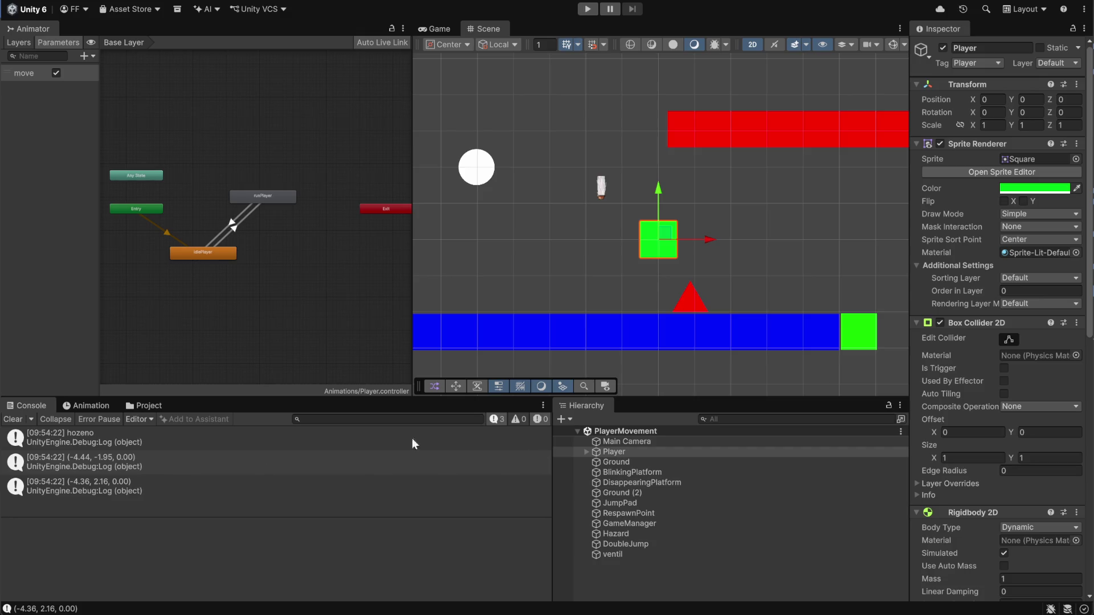
# Open the Level_01 scene from the Scenes folder to check its prefabs.
pyautogui.click(146, 405)
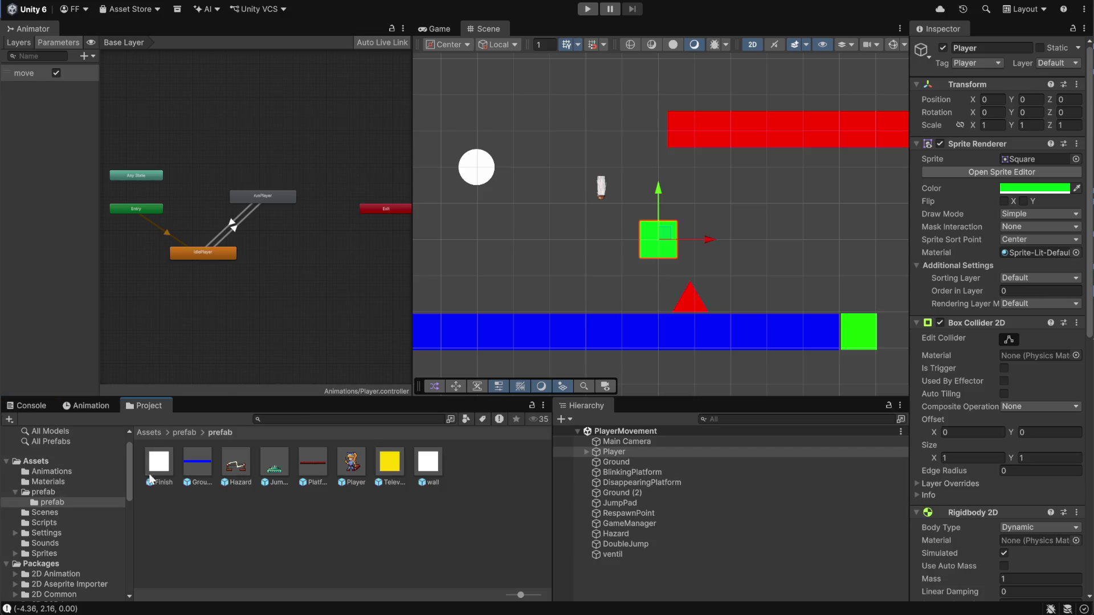
pyautogui.click(46, 501)
pyautogui.scroll(-5, 51, 510)
pyautogui.scroll(5, 54, 513)
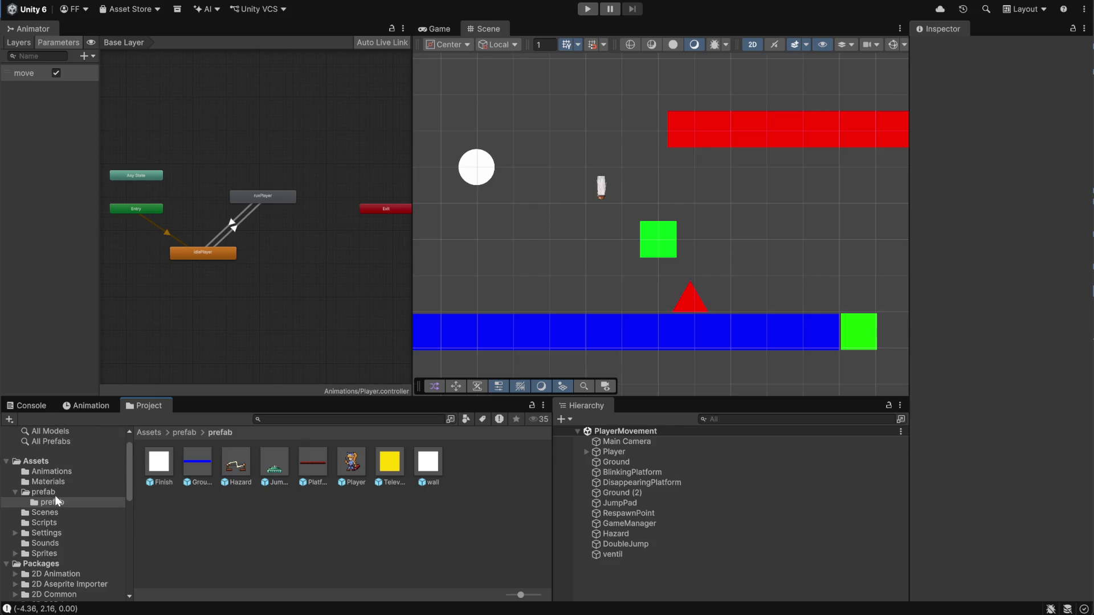
pyautogui.click(46, 513)
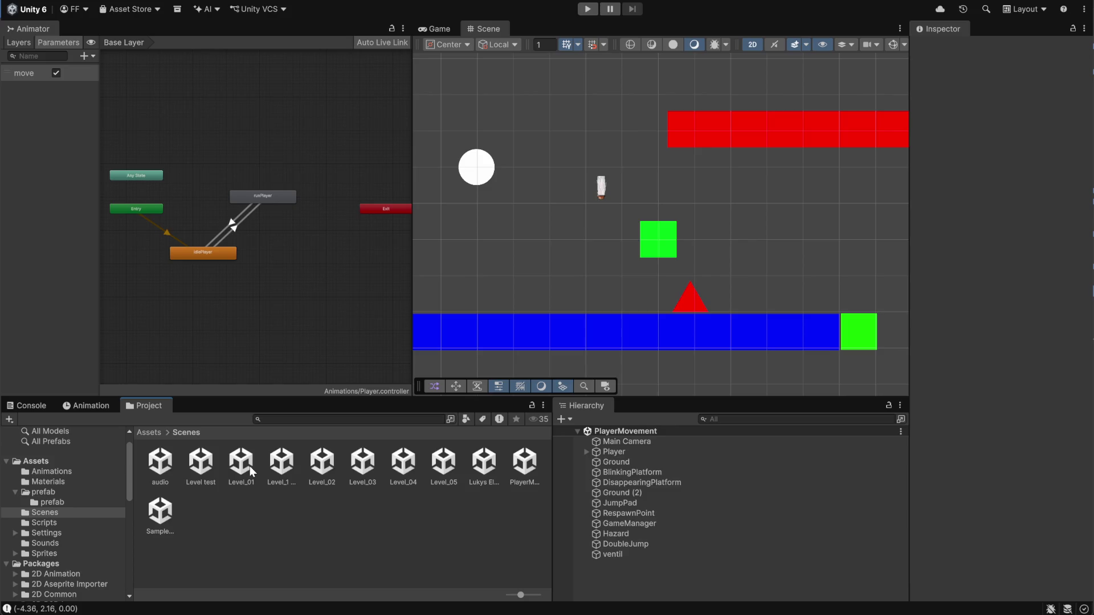
pyautogui.click(284, 465)
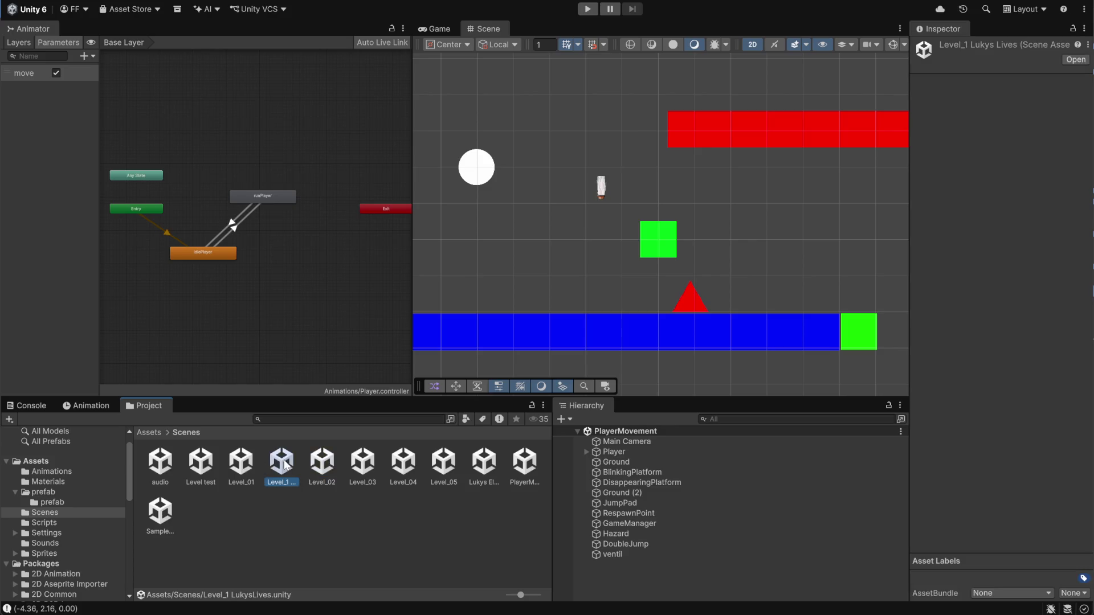
pyautogui.click(235, 471)
pyautogui.doubleClick(241, 472)
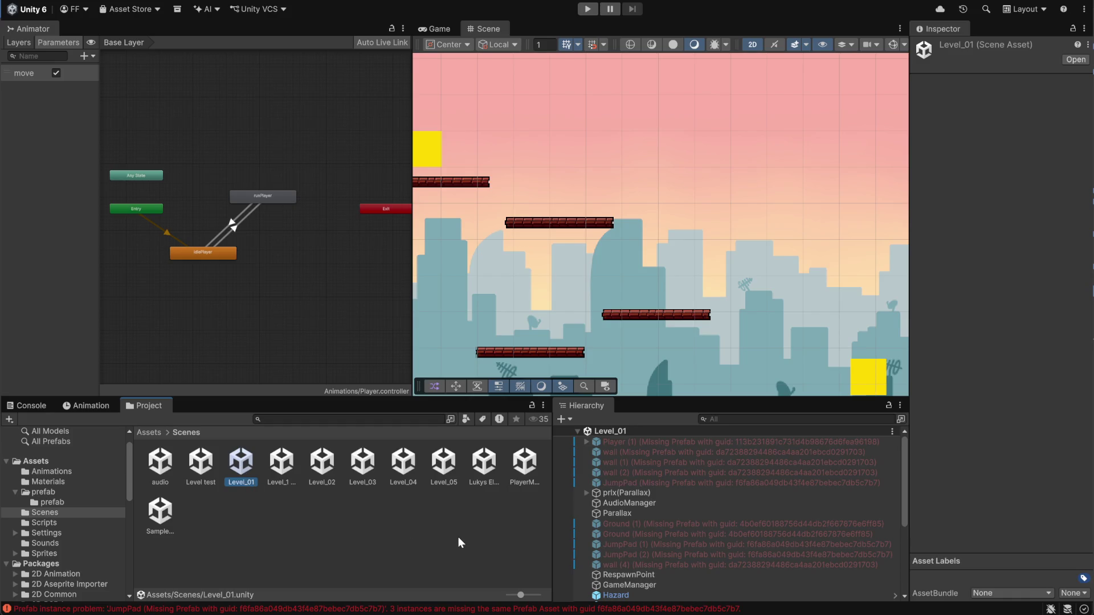
# Inspect Player (1) in the Hierarchy, whose prefab shows as Missing (Game Object).
pyautogui.scroll(-3, 662, 513)
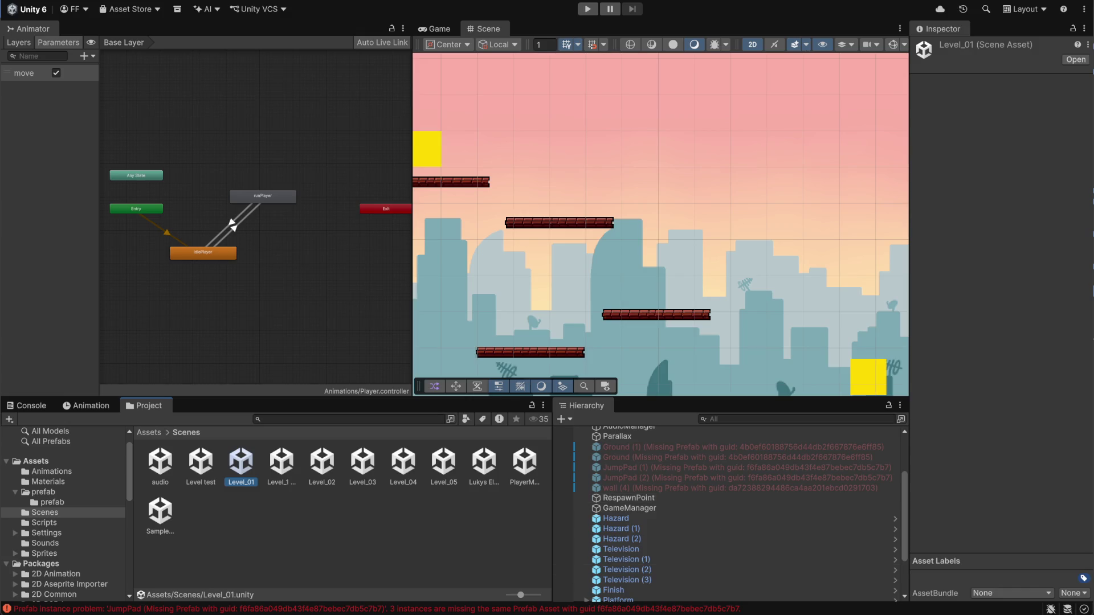
pyautogui.scroll(5, 720, 514)
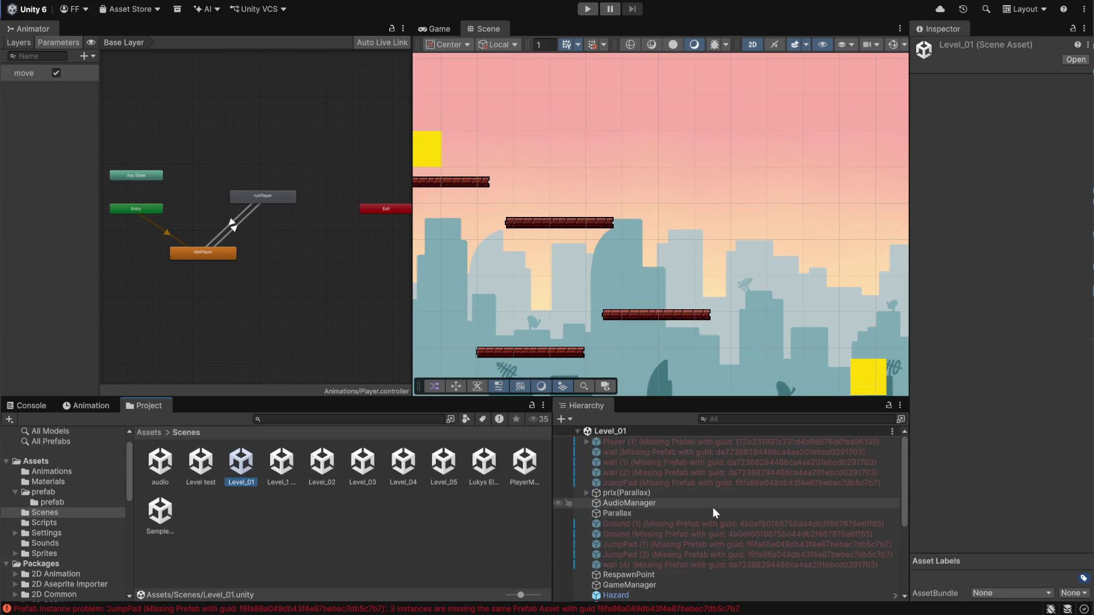
pyautogui.click(644, 444)
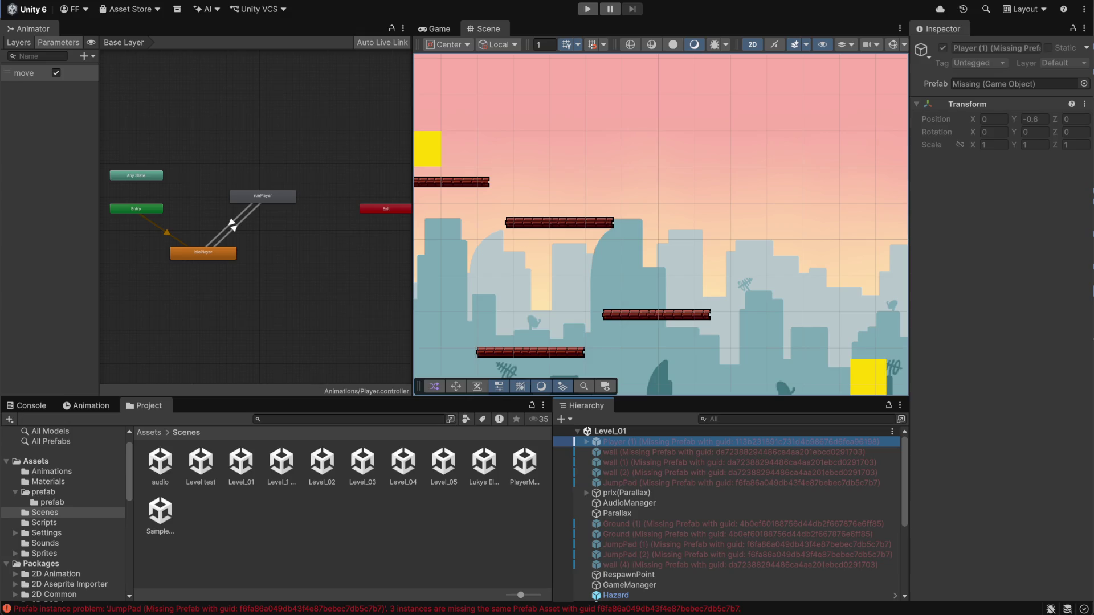
pyautogui.moveTo(577, 614)
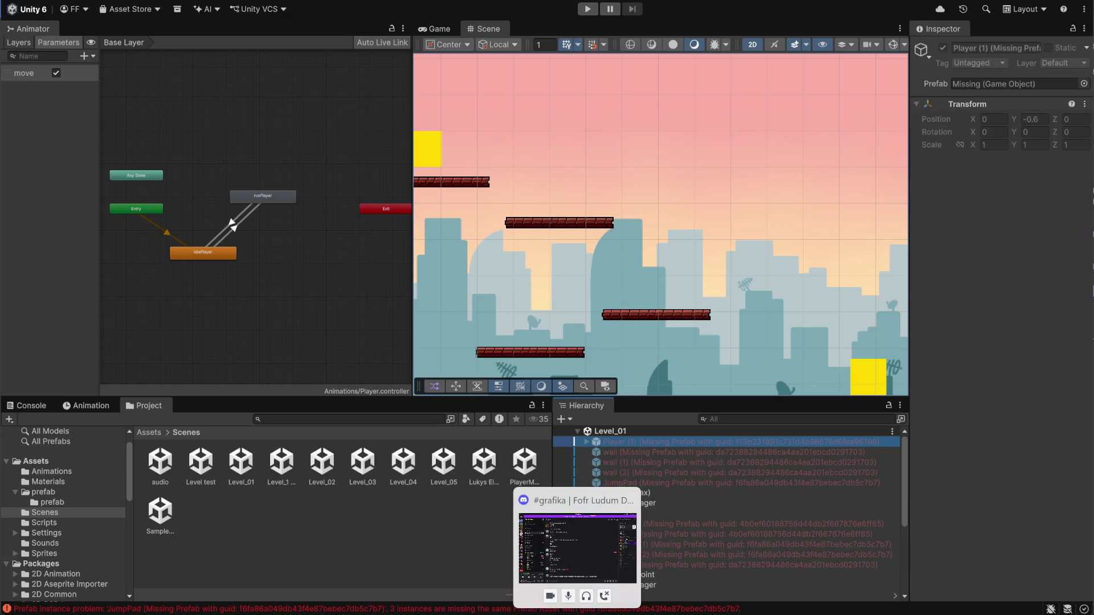
pyautogui.click(577, 614)
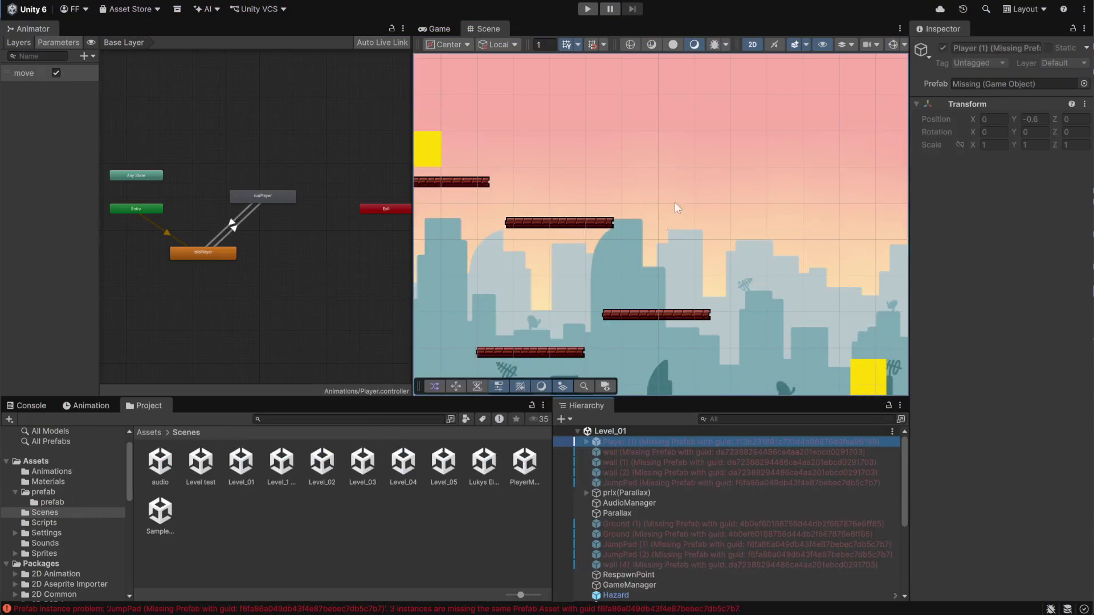
pyautogui.scroll(-2, 677, 511)
pyautogui.scroll(2, 666, 511)
pyautogui.click(482, 537)
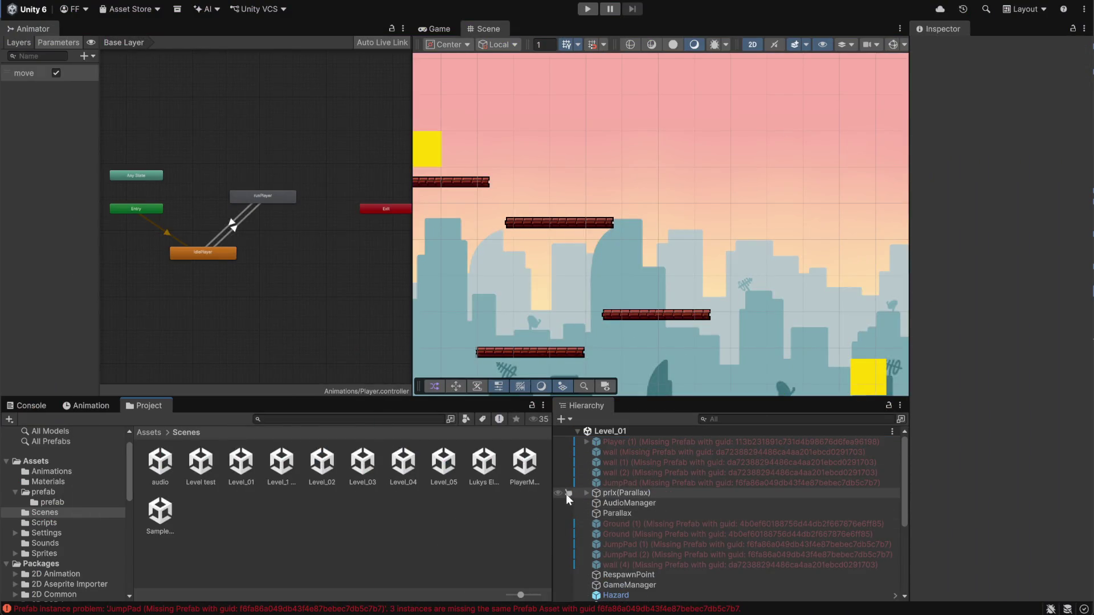
# Widen the Hierarchy to read Level_01's missing-prefab messages in full, then bring GitHub Desktop forward.
pyautogui.moveTo(553, 495); pyautogui.dragTo(509, 495)
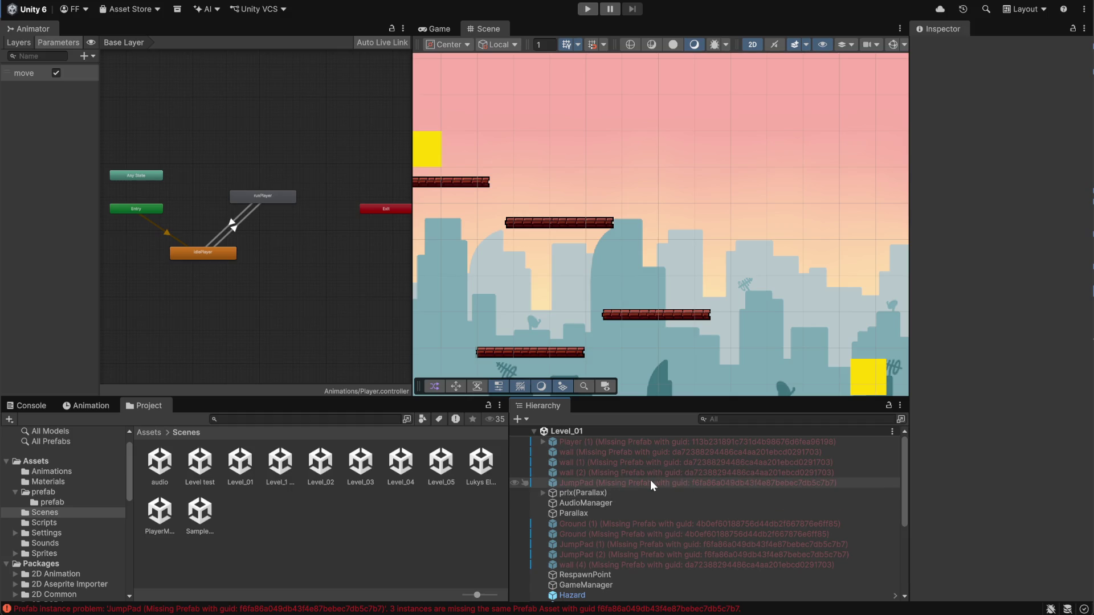
pyautogui.scroll(-3, 605, 487)
pyautogui.scroll(3, 530, 516)
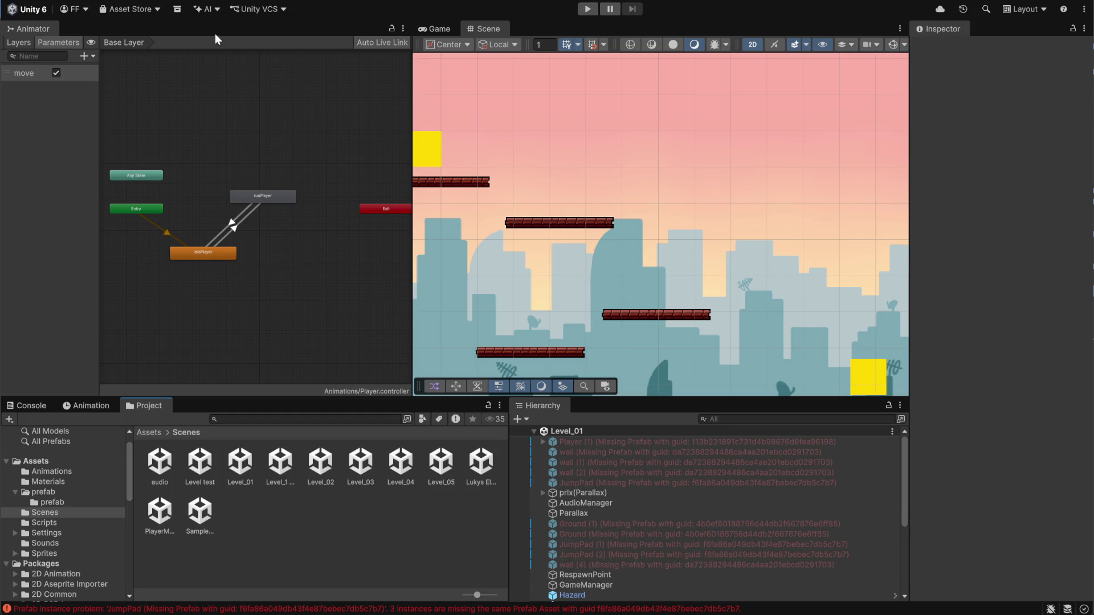
pyautogui.moveTo(661, 614)
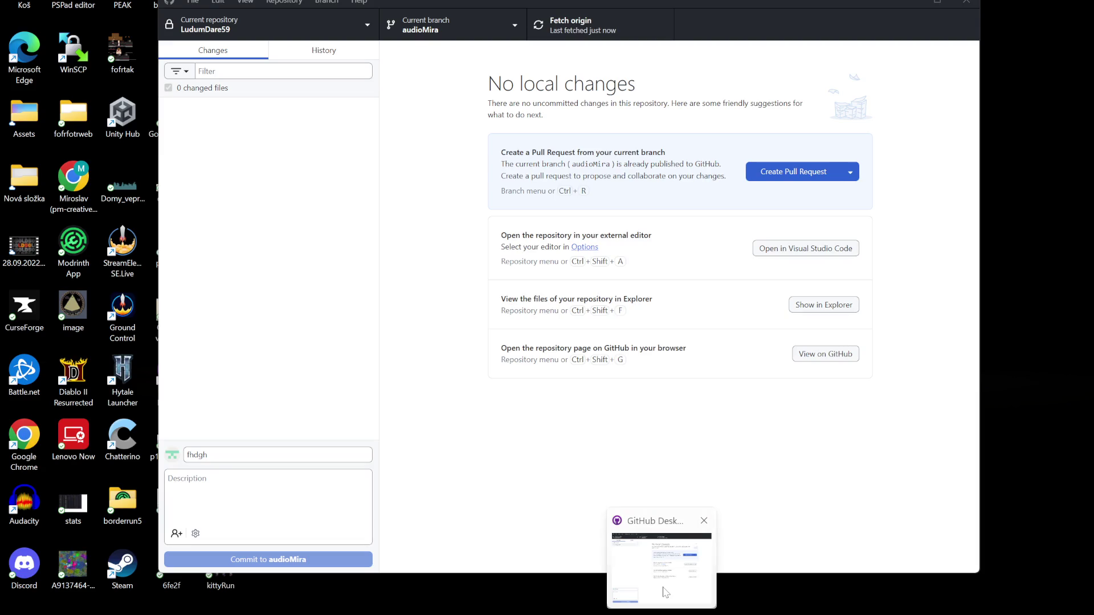
pyautogui.click(661, 569)
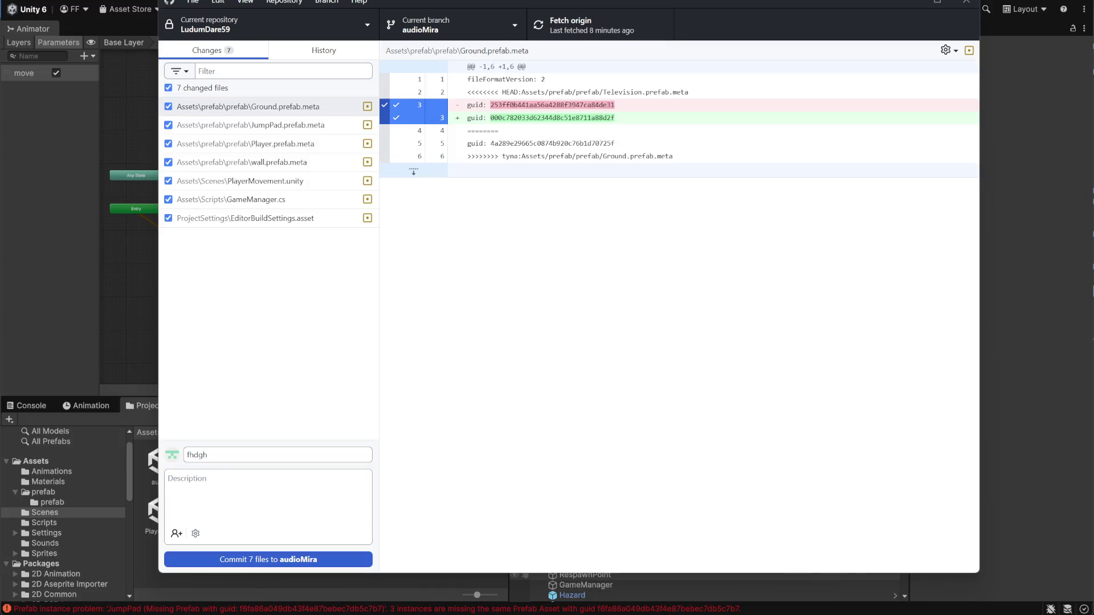
# Merge Skel3ton into audioMira with a regular merge commit, stashing local changes to proceed.
pyautogui.click(515, 26)
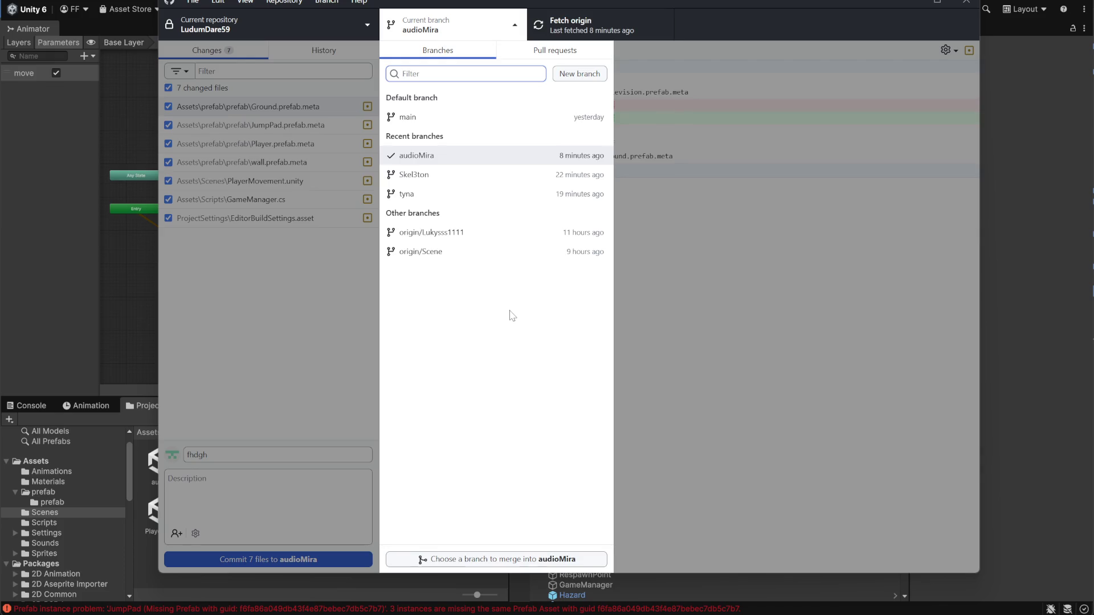
pyautogui.click(450, 175)
pyautogui.click(690, 194)
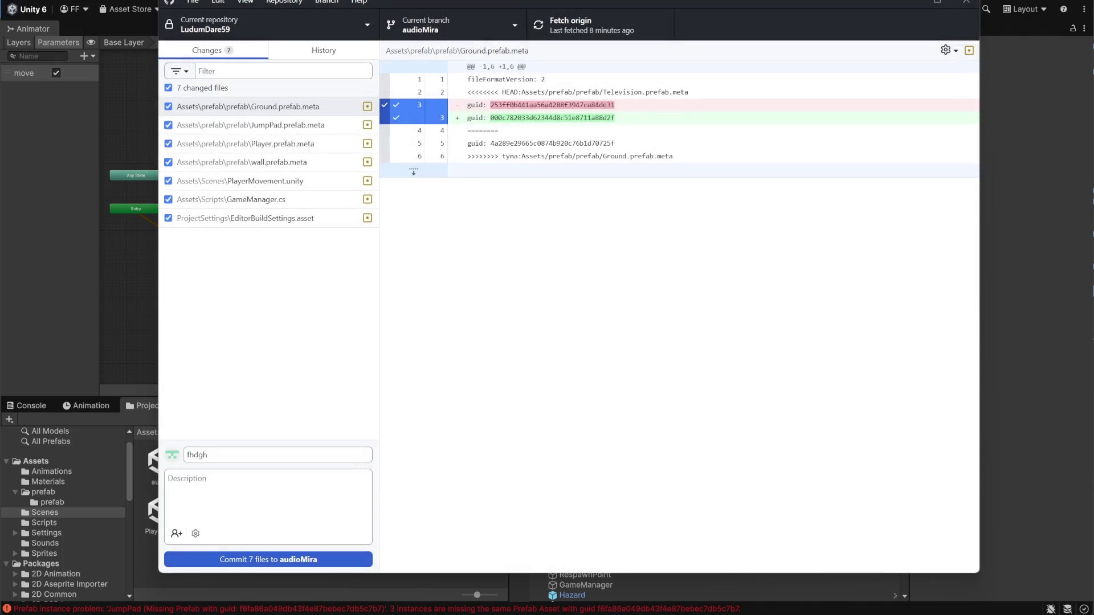
pyautogui.click(482, 33)
pyautogui.click(494, 560)
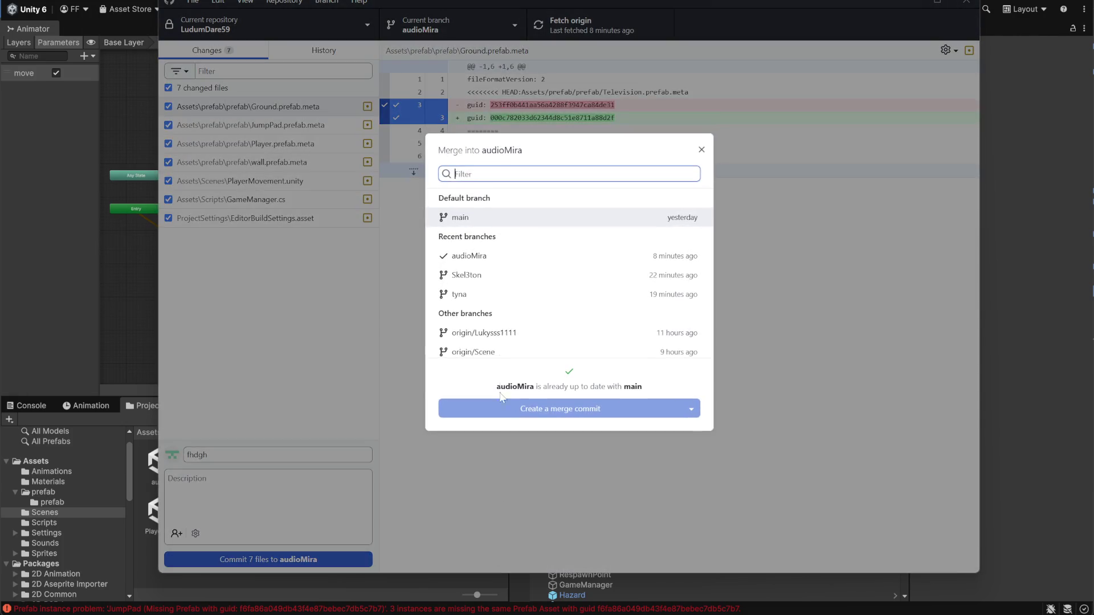
pyautogui.click(494, 278)
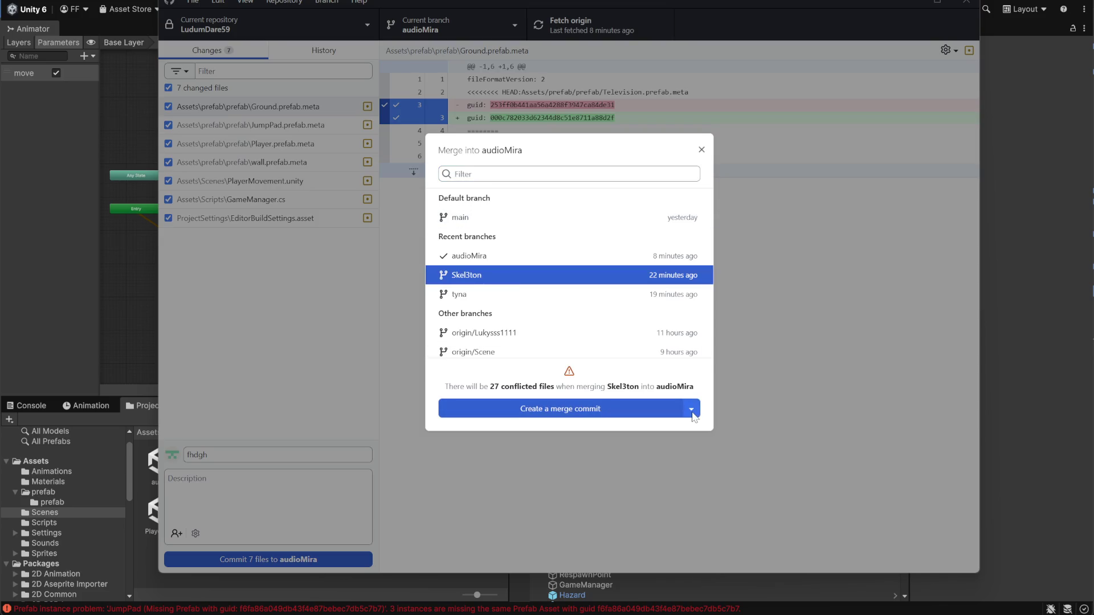
pyautogui.click(692, 410)
pyautogui.click(593, 431)
pyautogui.click(593, 408)
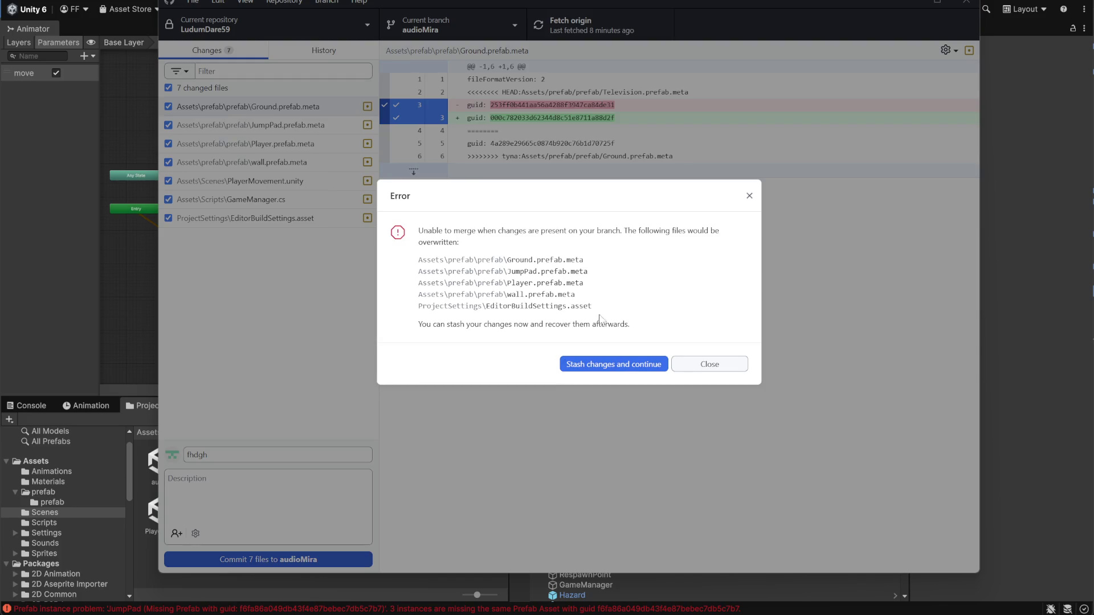
pyautogui.click(614, 368)
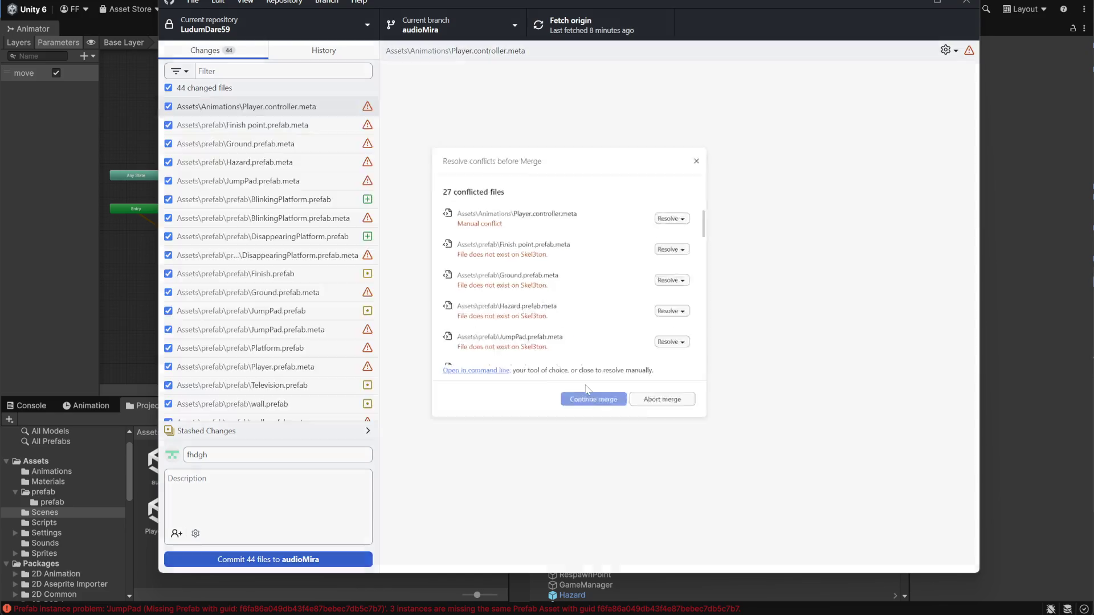
# Keep audioMira's Player.controller.meta and delete Finish point.prefab.meta as on Skel3ton.
pyautogui.scroll(-10, 621, 256)
pyautogui.scroll(10, 625, 263)
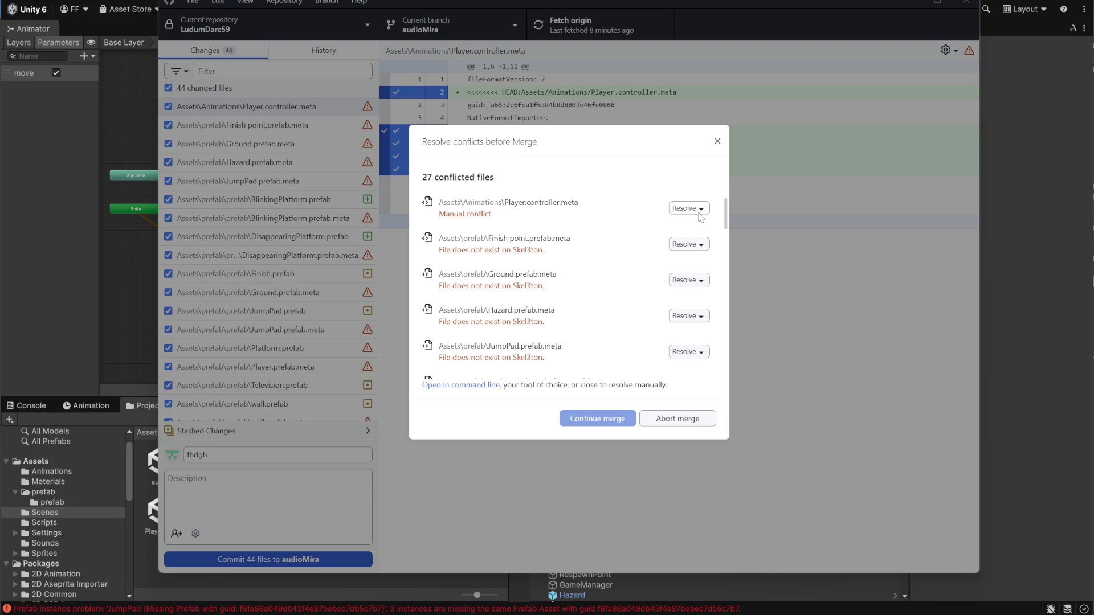
pyautogui.click(701, 211)
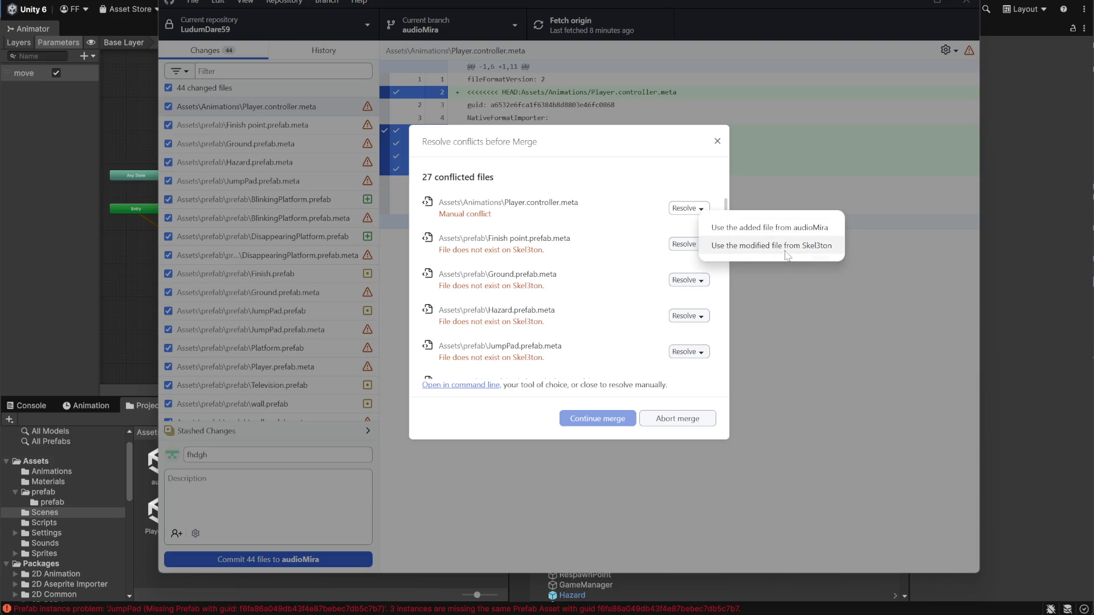
pyautogui.click(785, 231)
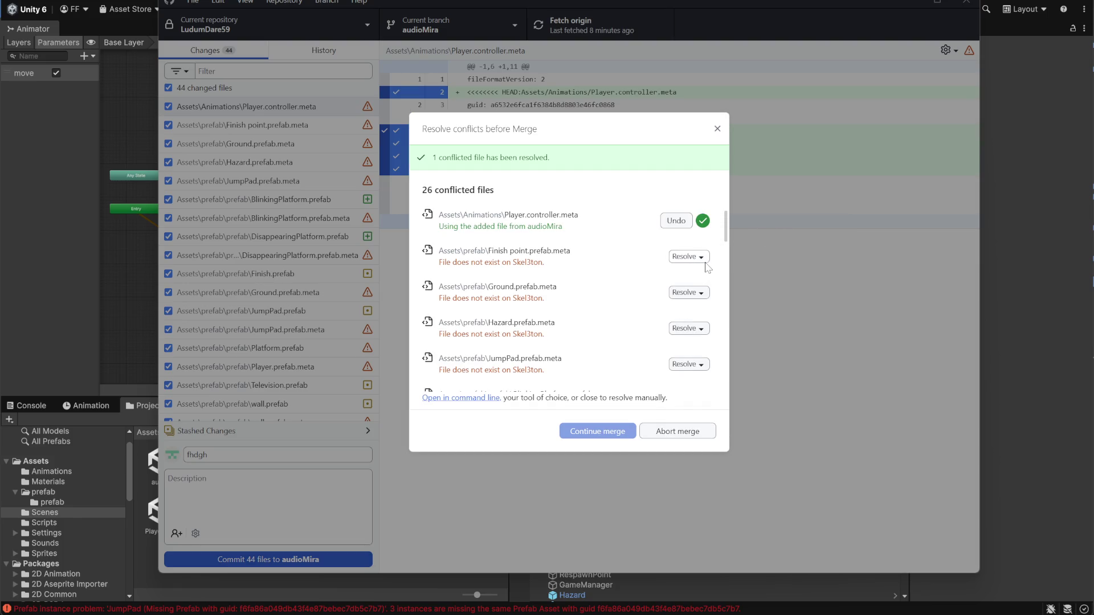
pyautogui.click(706, 260)
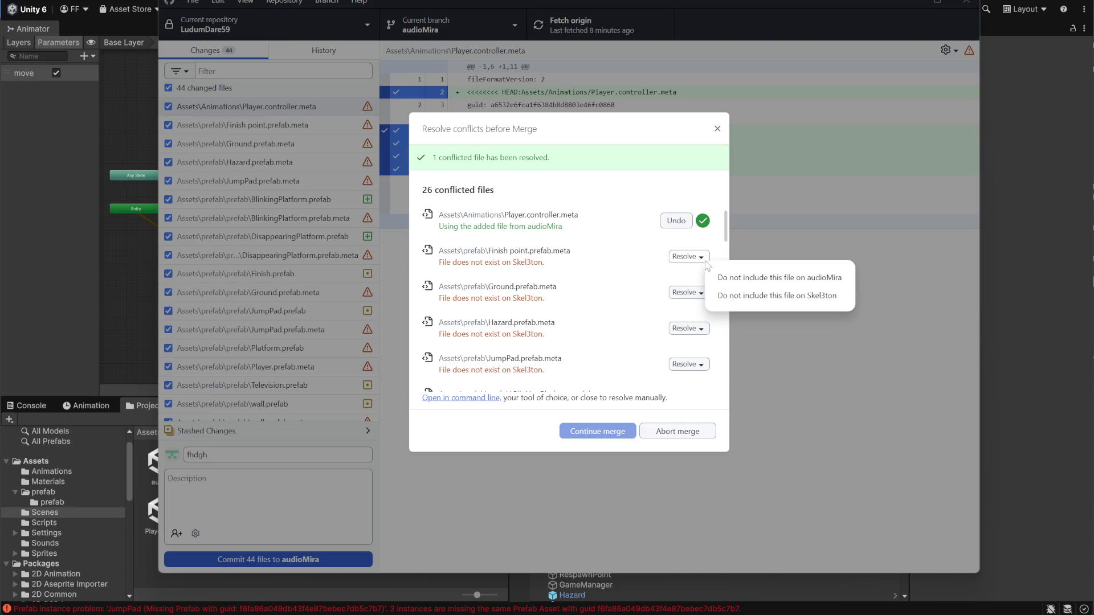
pyautogui.click(741, 296)
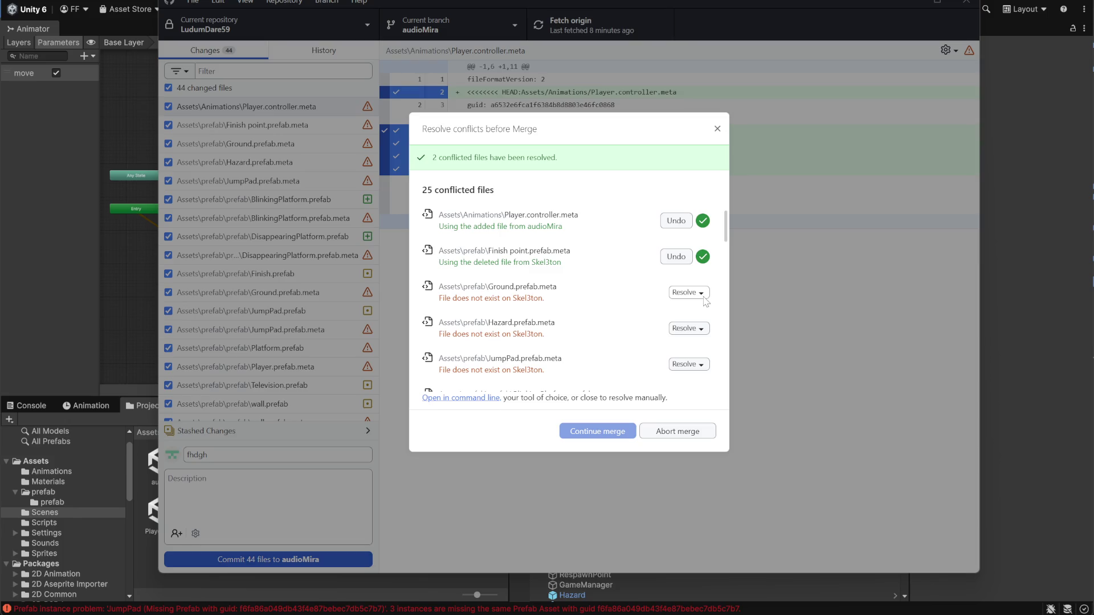
# Delete Ground, Hazard and JumpPad prefab metas as on Skel3ton, correcting Hazard's first choice.
pyautogui.click(704, 297)
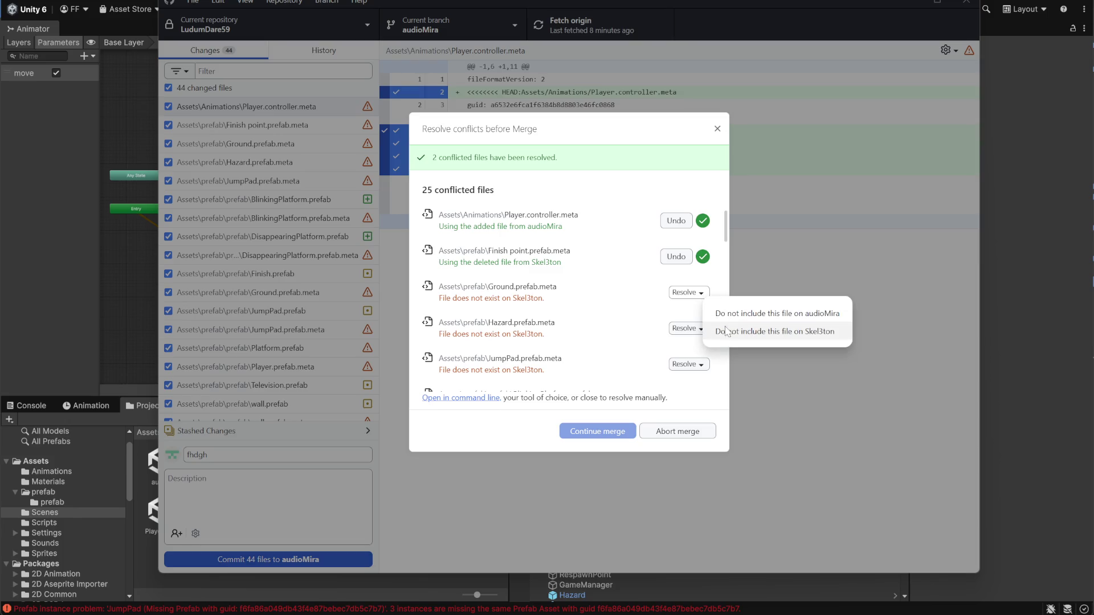
pyautogui.click(736, 342)
pyautogui.scroll(-1, 713, 332)
pyautogui.click(702, 265)
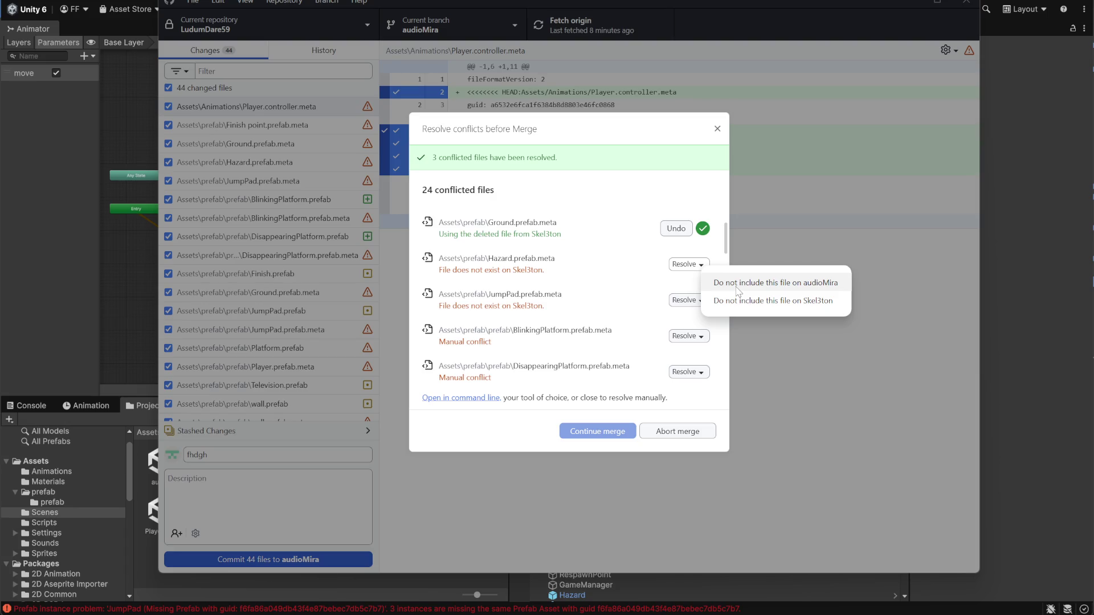
pyautogui.click(738, 285)
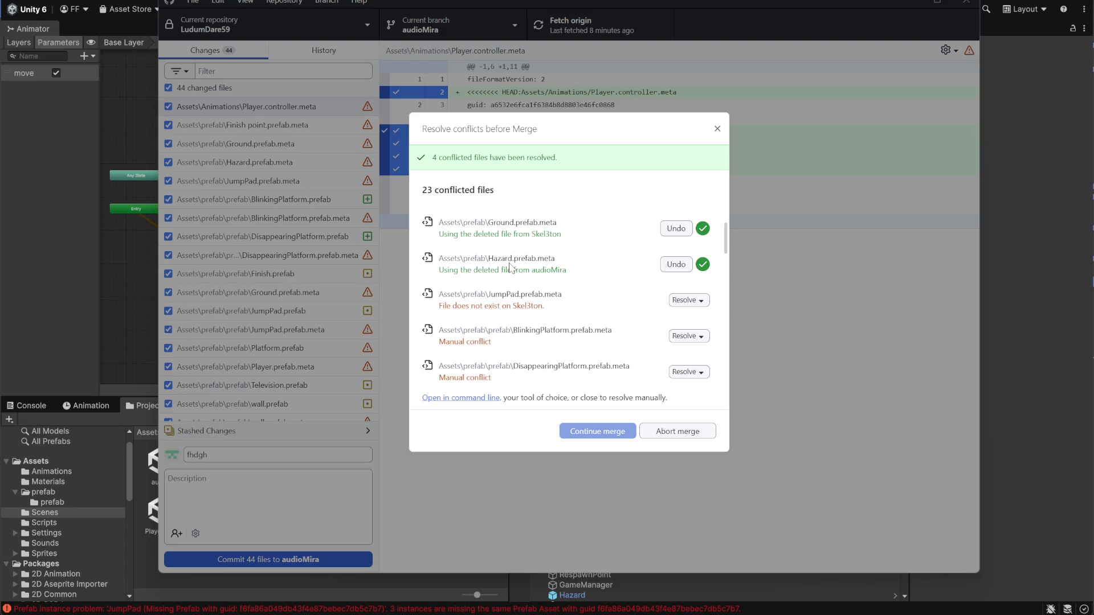
pyautogui.click(684, 268)
pyautogui.click(703, 268)
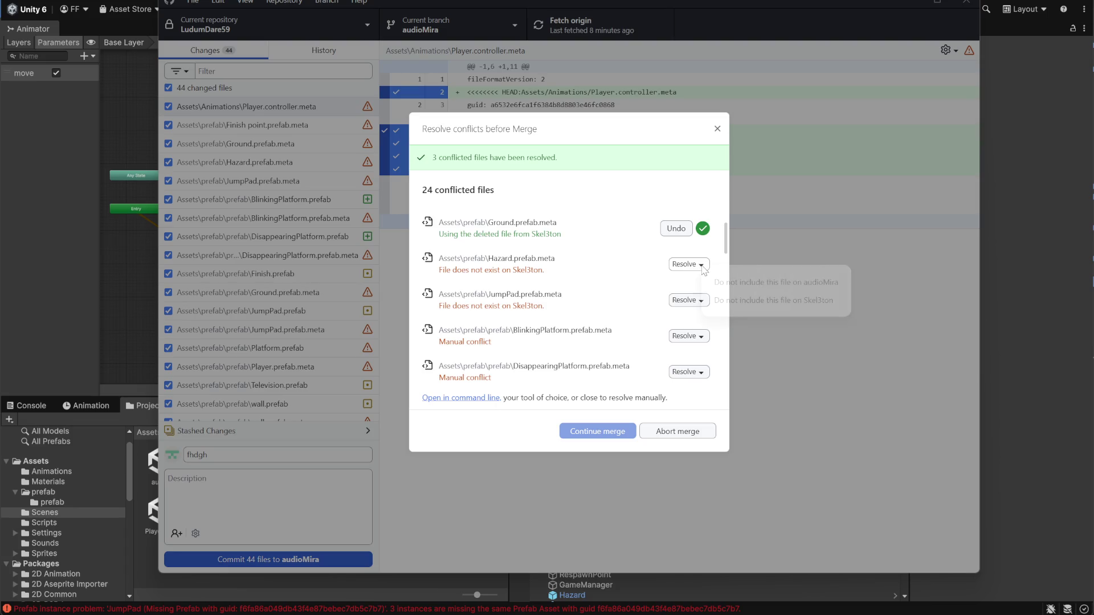
pyautogui.click(738, 300)
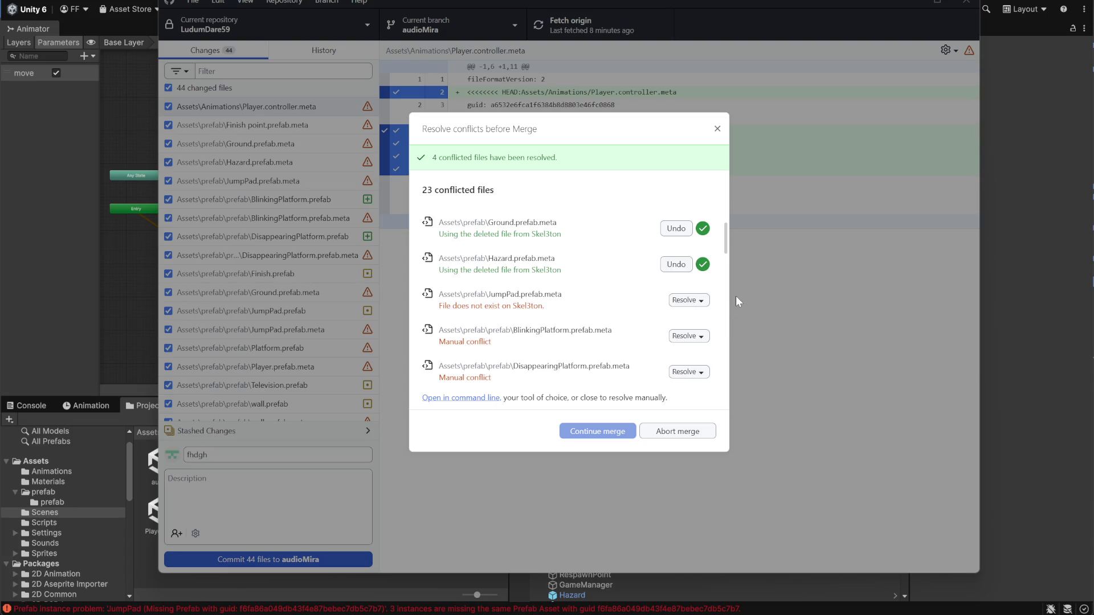
pyautogui.click(704, 302)
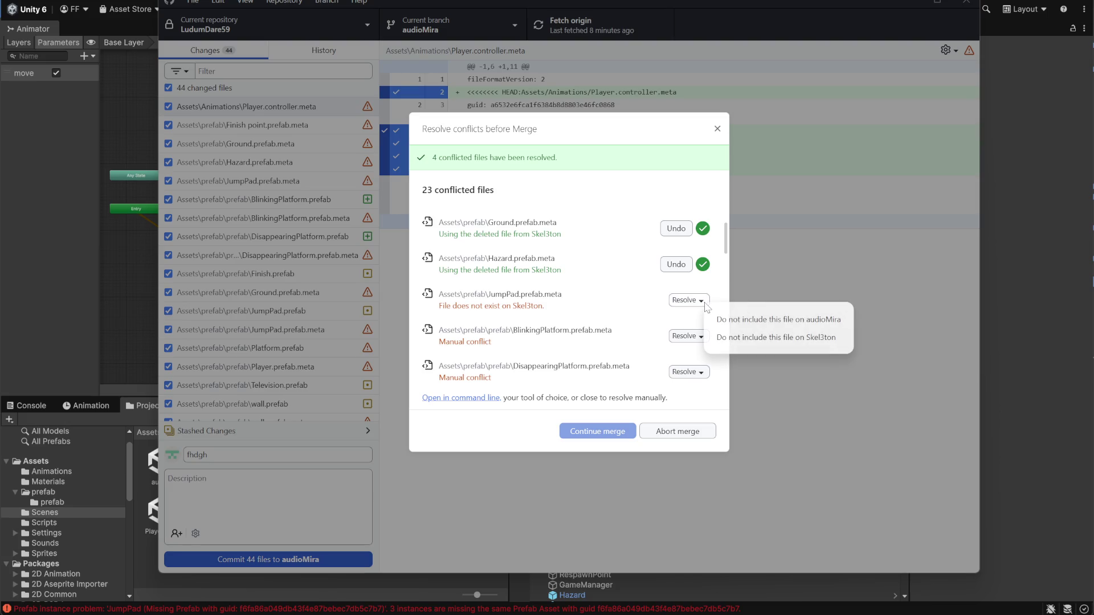
pyautogui.click(766, 346)
pyautogui.scroll(-2, 690, 290)
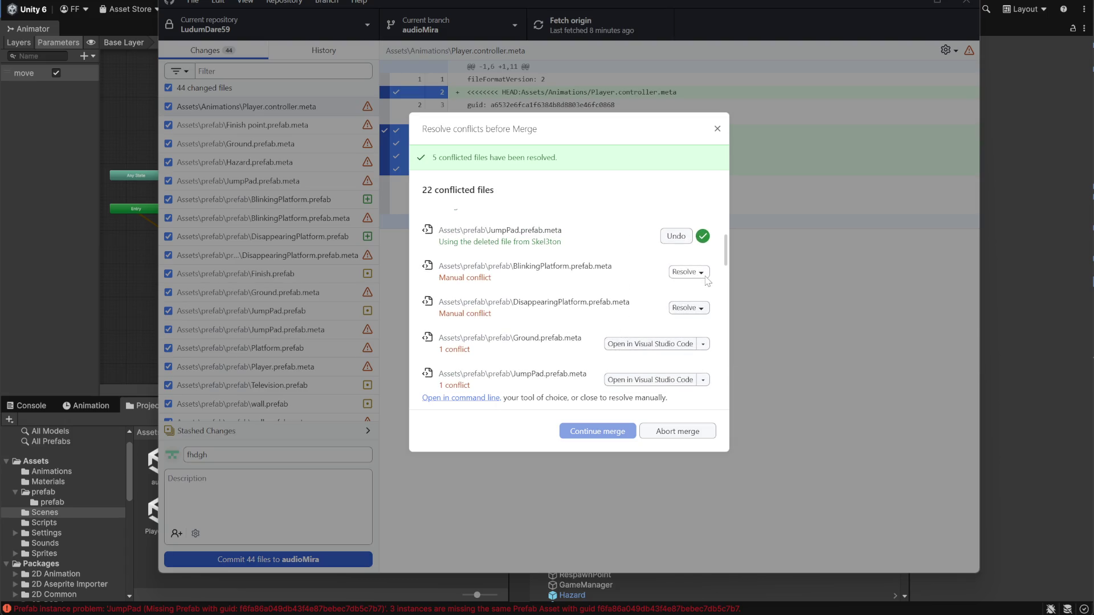
# Resolve BlinkingPlatform.prefab.meta and DisappearingPlatform.prefab.meta with Skel3ton's added files.
pyautogui.click(705, 277)
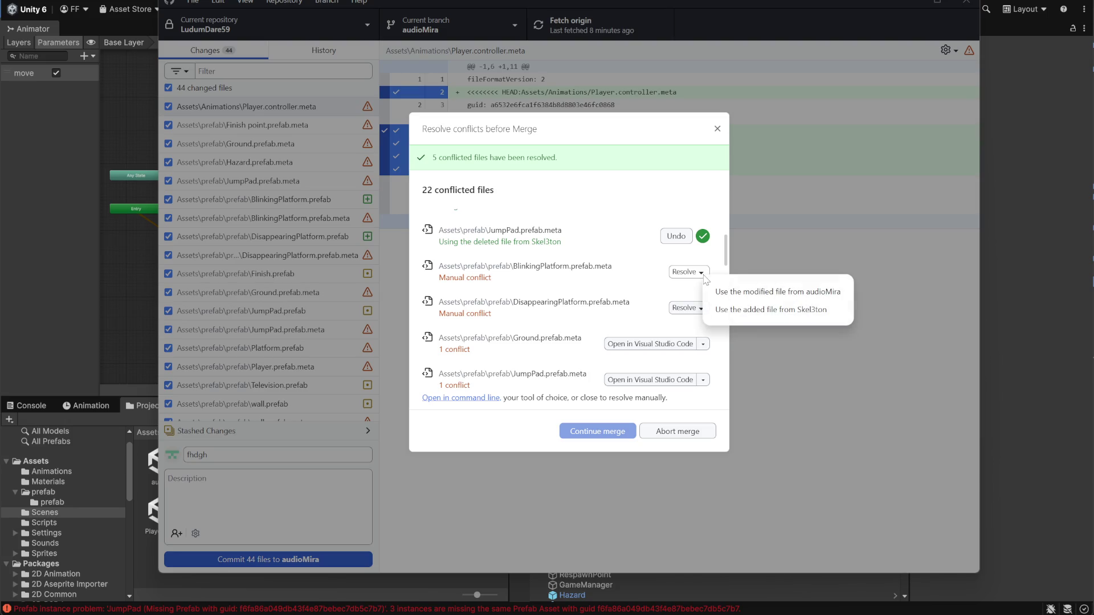
pyautogui.click(722, 313)
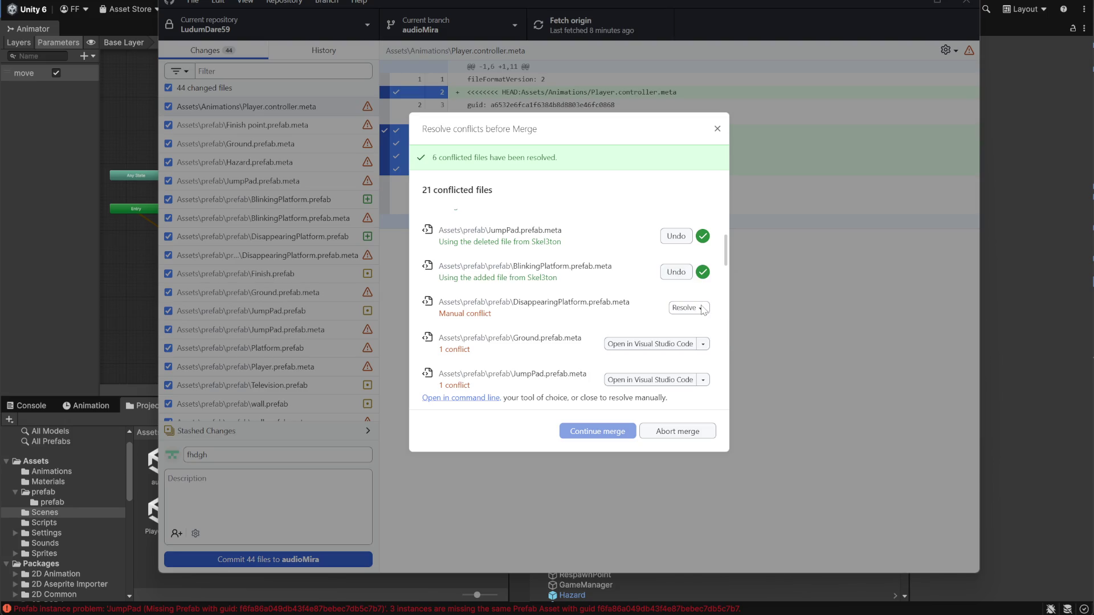
pyautogui.click(703, 309)
pyautogui.click(732, 341)
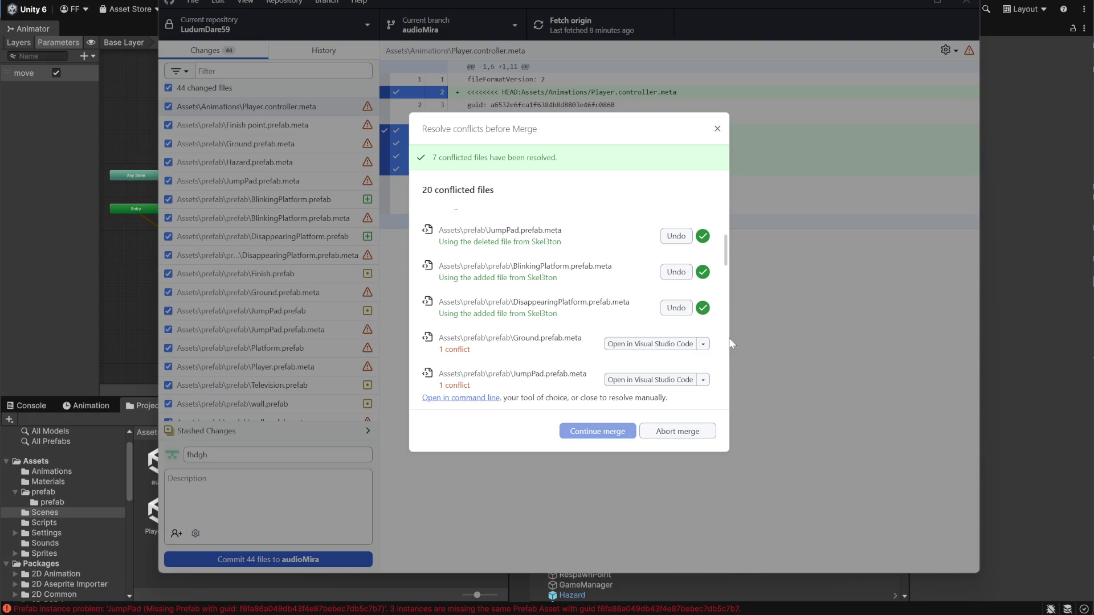
pyautogui.scroll(1, 671, 314)
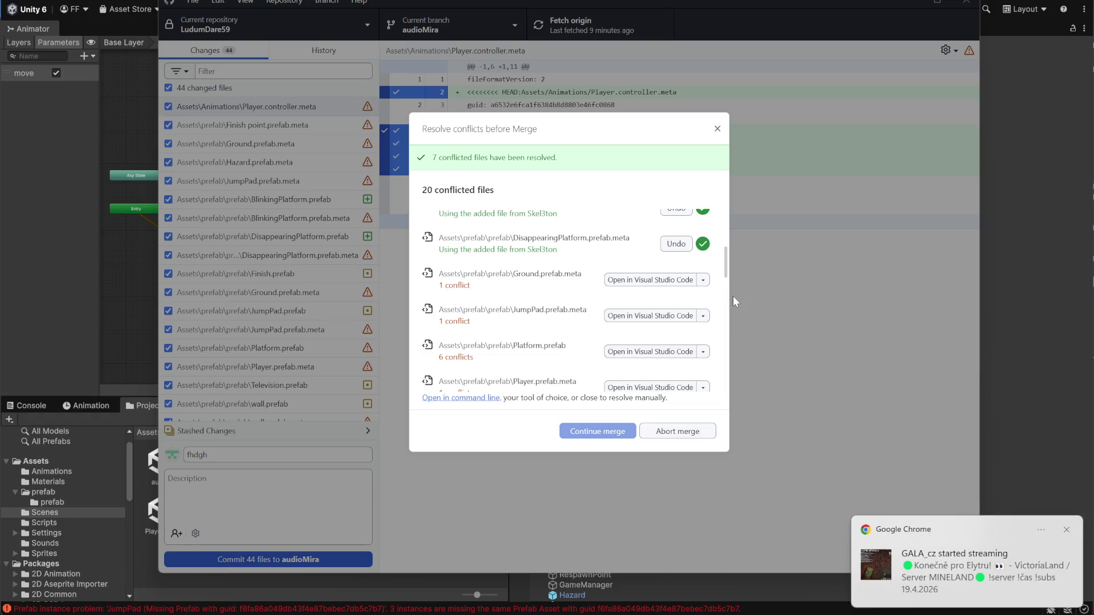
pyautogui.click(703, 281)
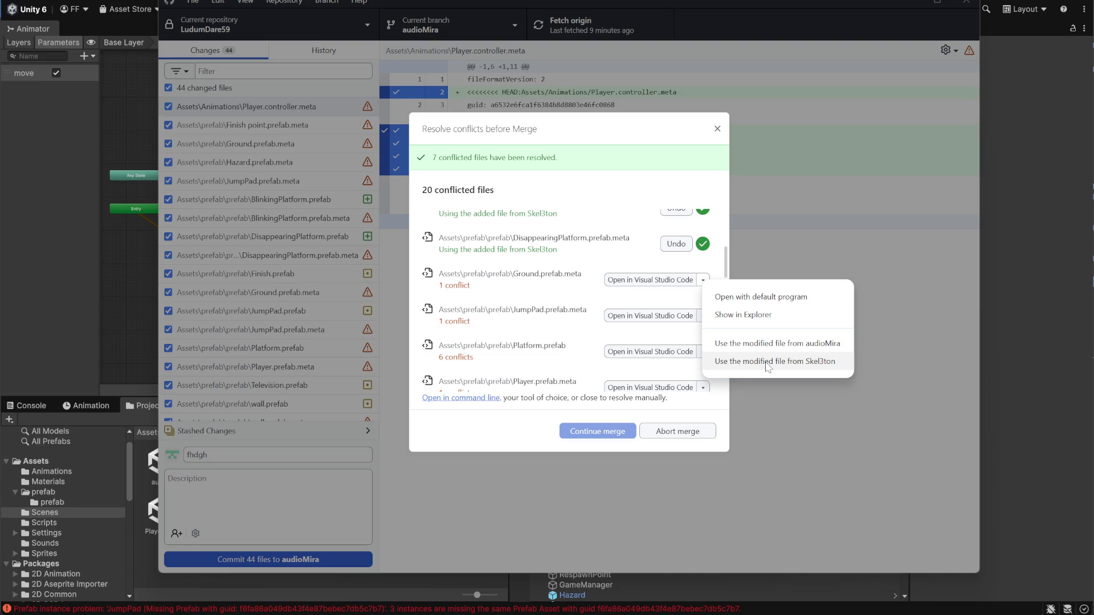
# Take Skel3ton's versions of Ground.prefab.meta, JumpPad.prefab.meta and Platform.prefab.
pyautogui.click(768, 362)
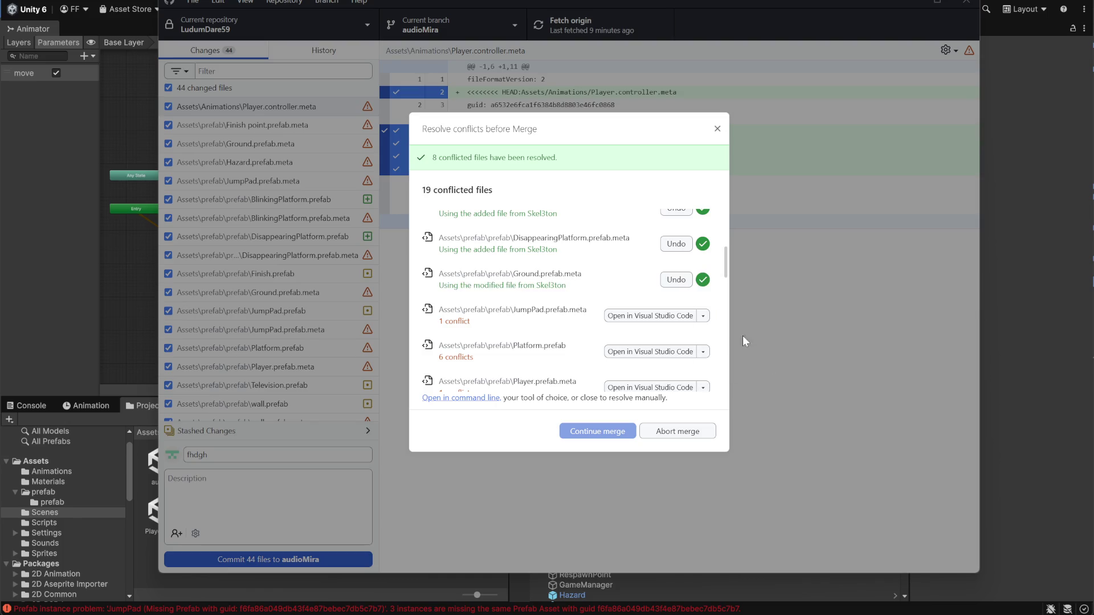
pyautogui.click(704, 315)
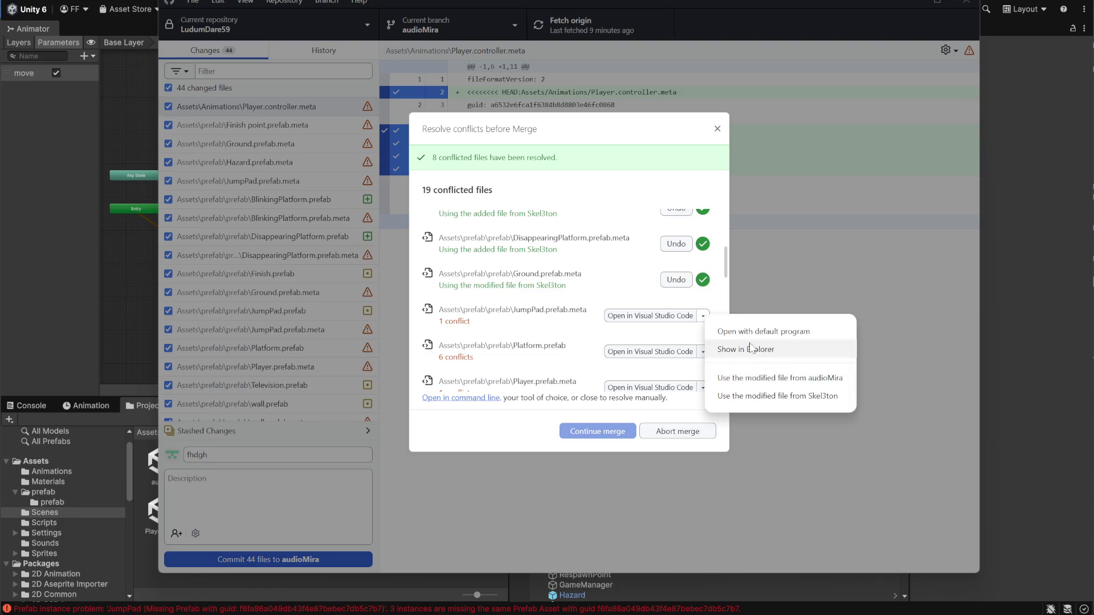
pyautogui.click(778, 397)
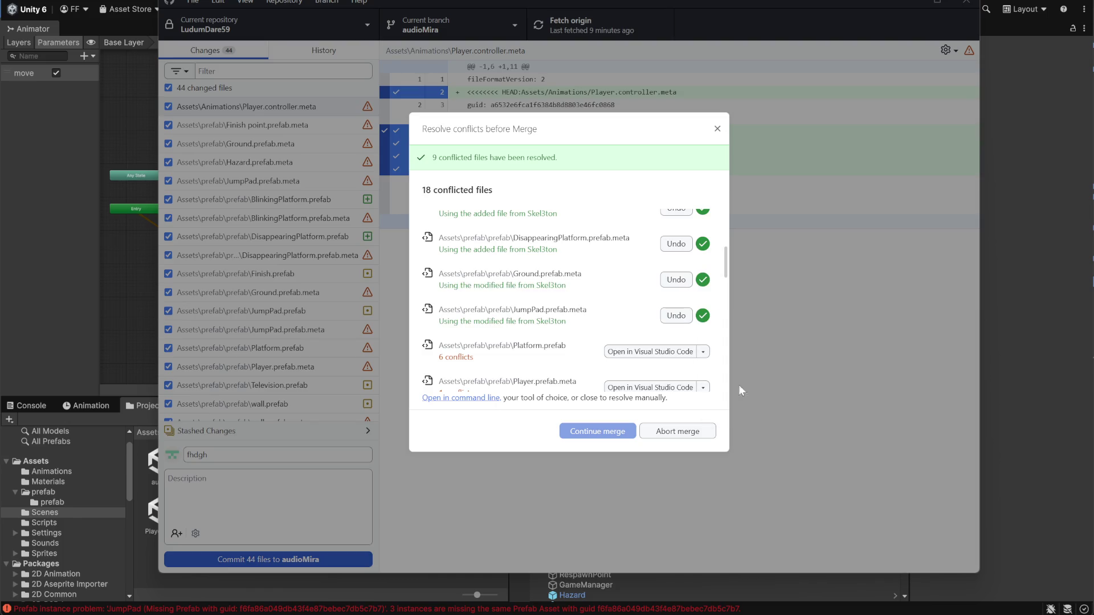
pyautogui.click(703, 352)
pyautogui.click(773, 434)
pyautogui.scroll(-3, 705, 263)
pyautogui.click(703, 260)
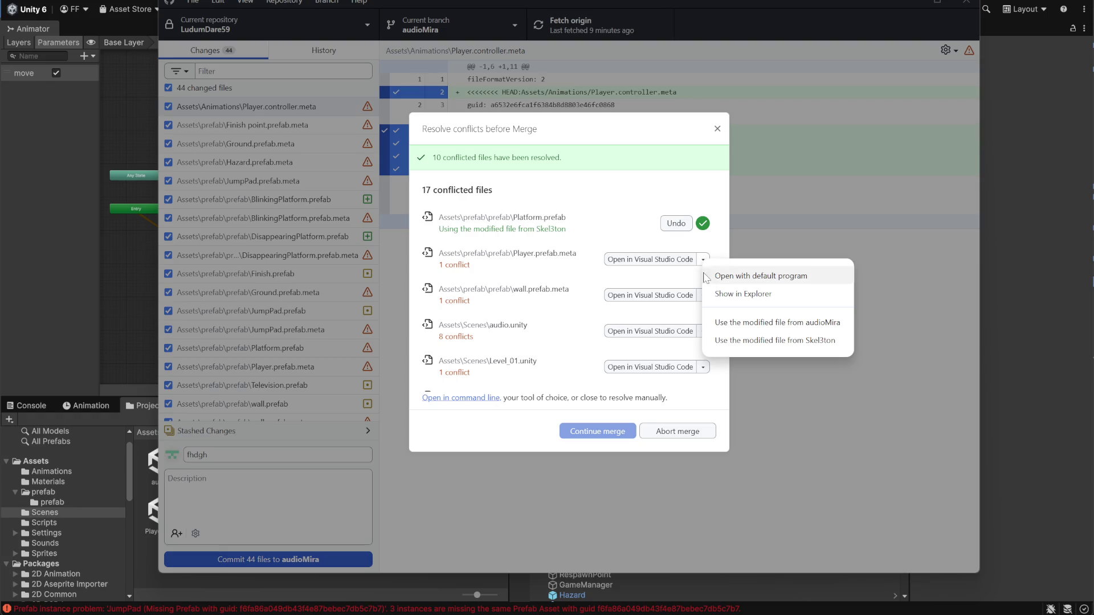
pyautogui.click(760, 327)
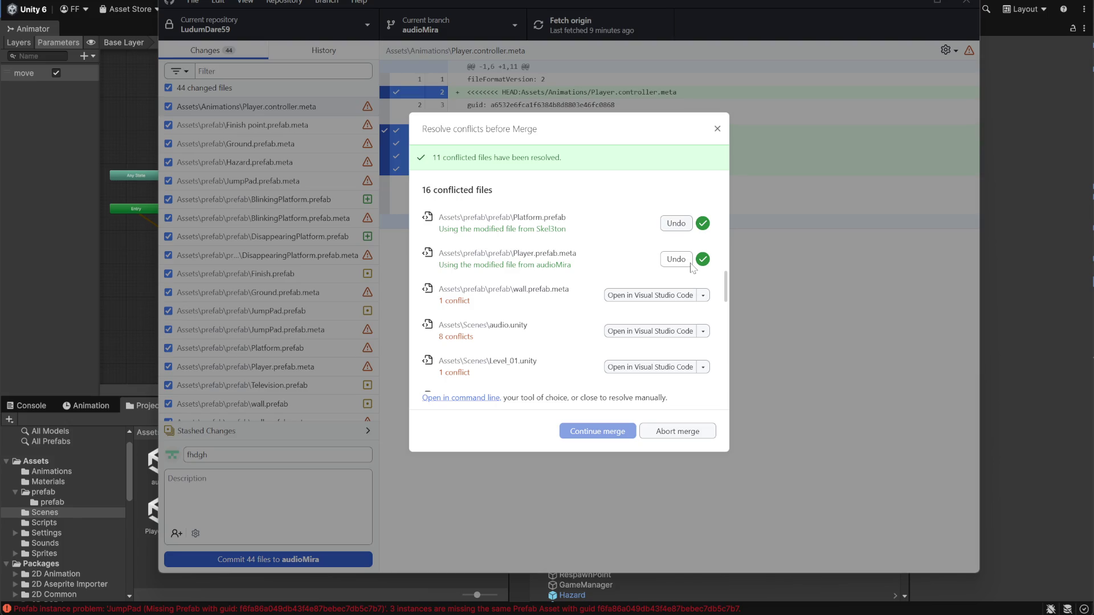
pyautogui.click(704, 296)
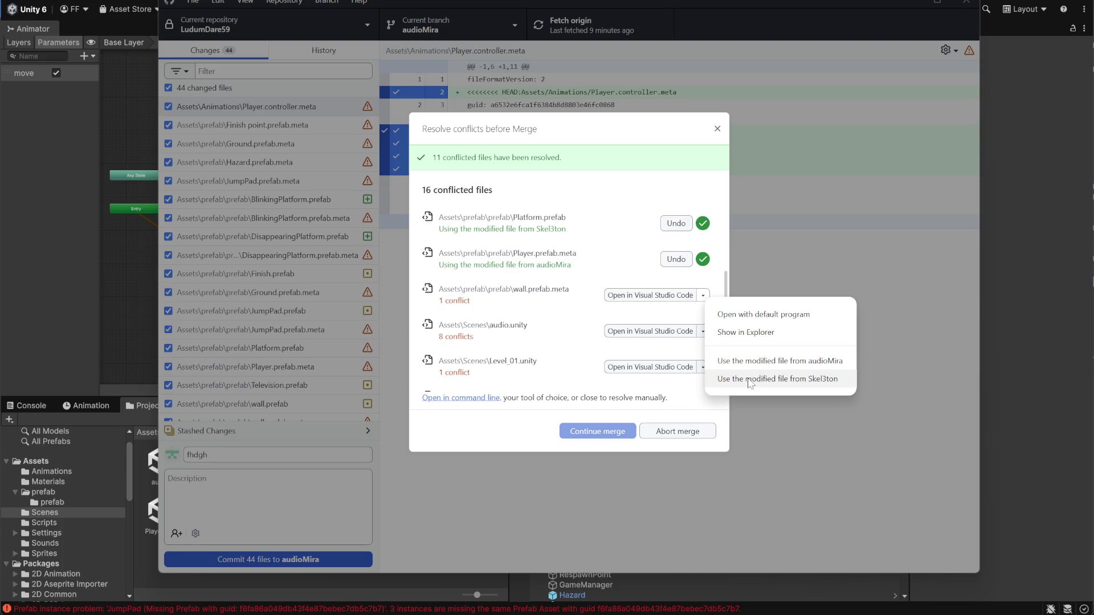
pyautogui.click(750, 380)
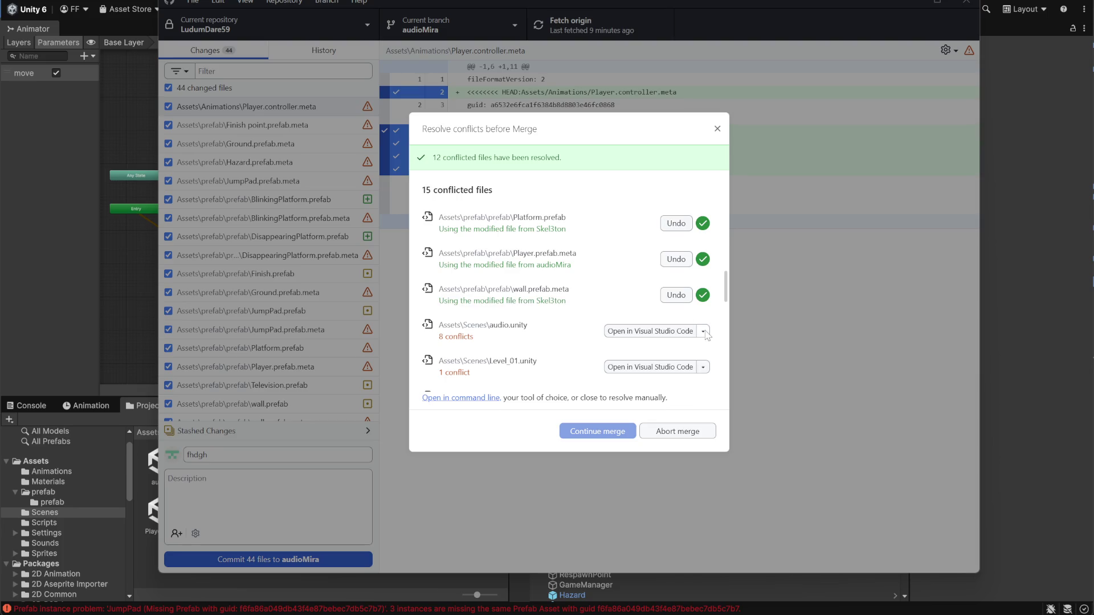
pyautogui.scroll(-2, 706, 335)
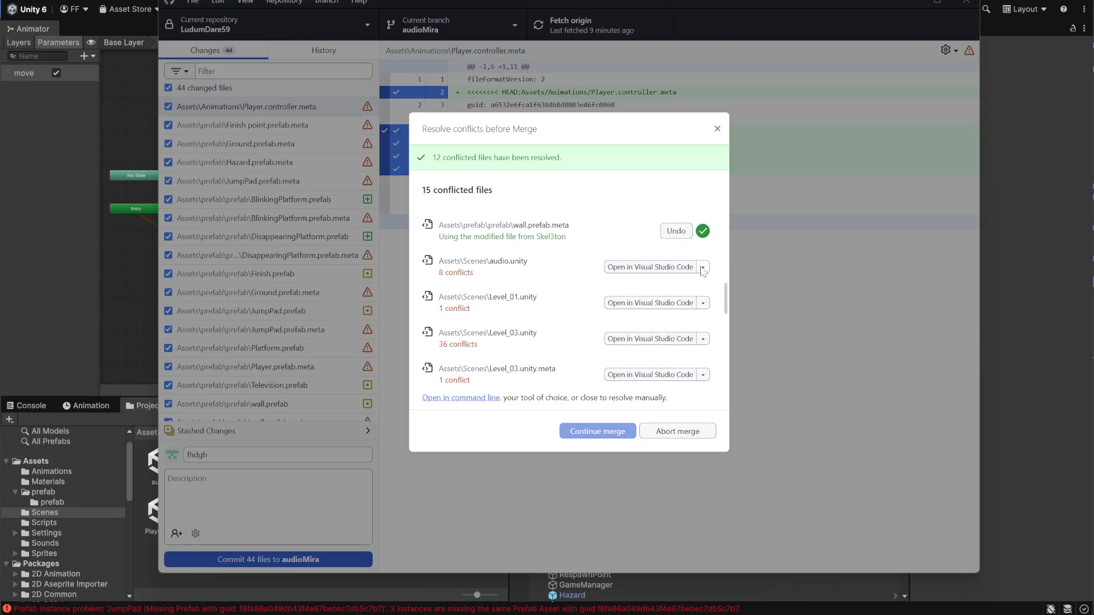
# Keep audioMira's audio.unity; take Skel3ton's Level_01.unity, Level_03.unity and Level_03.unity.meta.
pyautogui.click(703, 267)
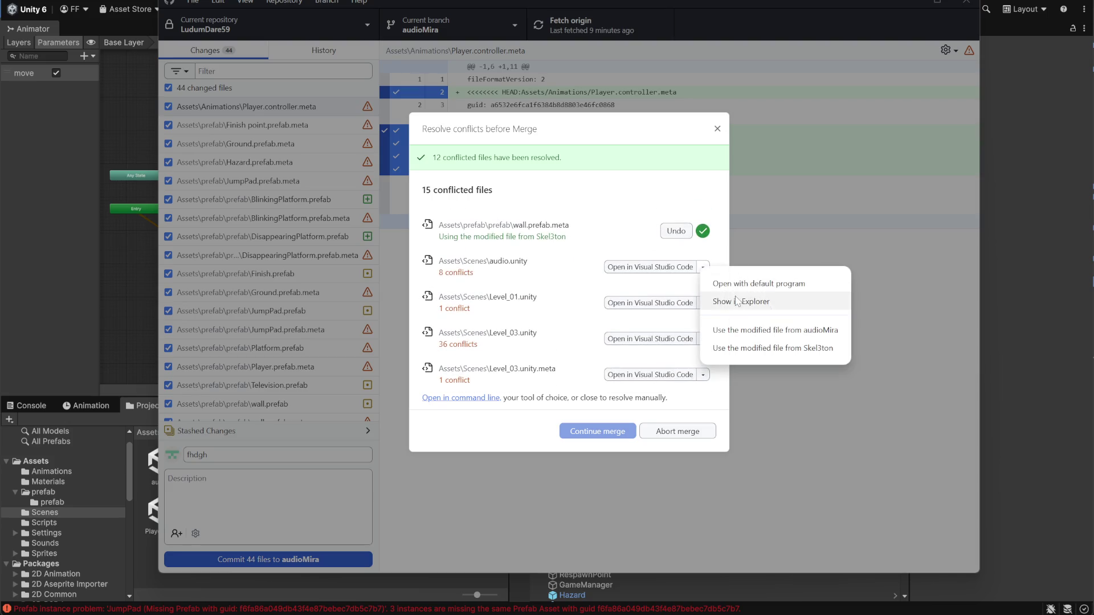
pyautogui.click(803, 332)
pyautogui.scroll(-2, 710, 311)
pyautogui.click(703, 239)
pyautogui.click(741, 325)
pyautogui.click(703, 275)
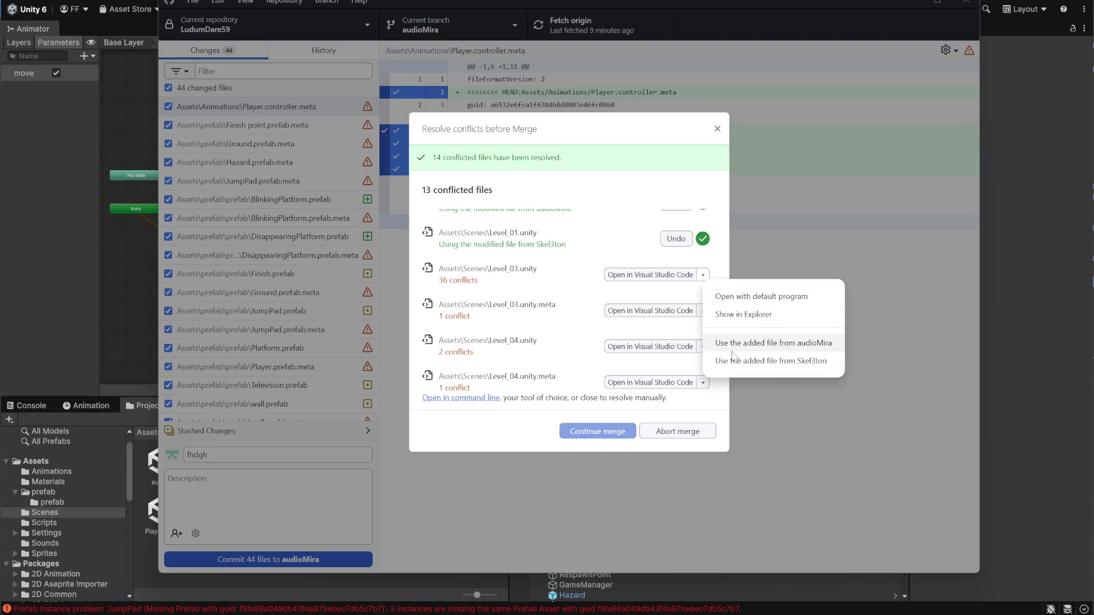
pyautogui.click(738, 360)
pyautogui.click(703, 311)
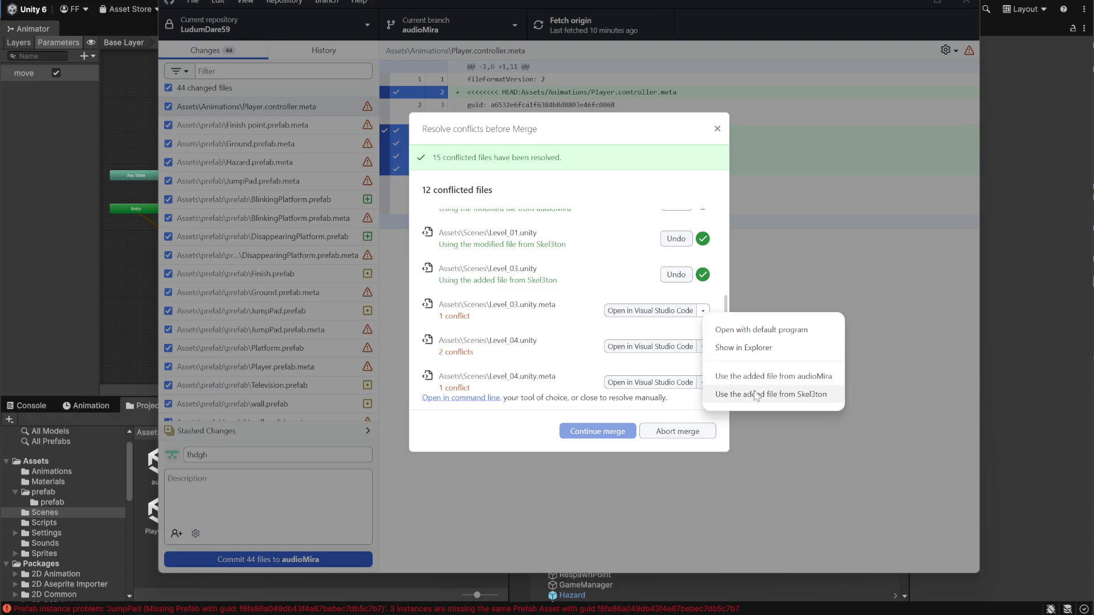
pyautogui.click(756, 395)
# Take Skel3ton's added Level_04 and Level_05 scene files and their .meta files.
pyautogui.click(703, 347)
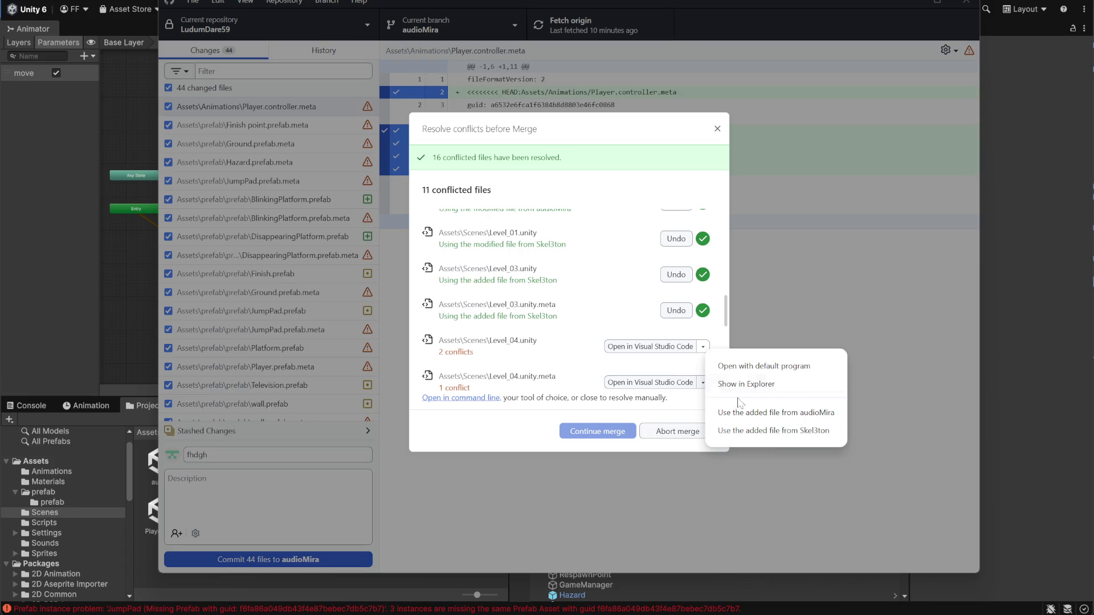
pyautogui.click(774, 432)
pyautogui.scroll(-1, 656, 341)
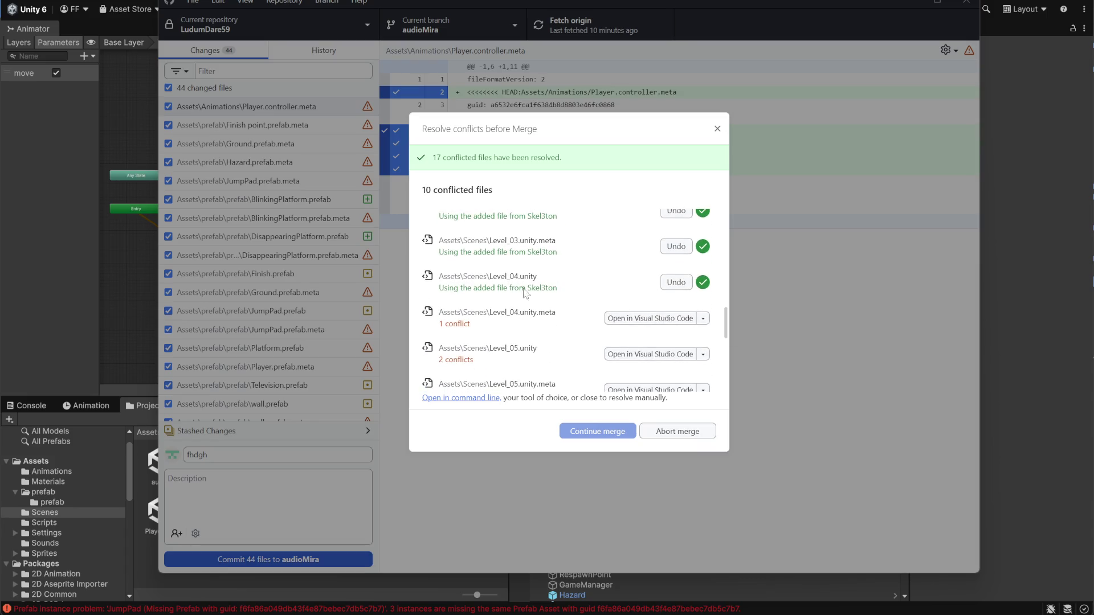
pyautogui.scroll(-2, 630, 304)
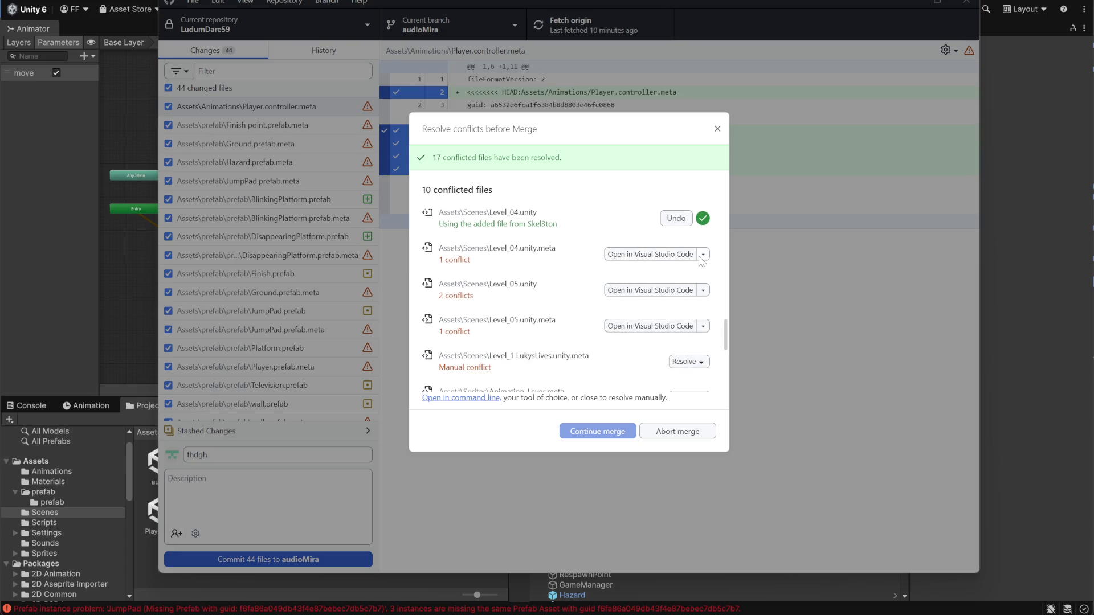
pyautogui.click(702, 256)
pyautogui.click(734, 341)
pyautogui.click(704, 292)
pyautogui.click(734, 374)
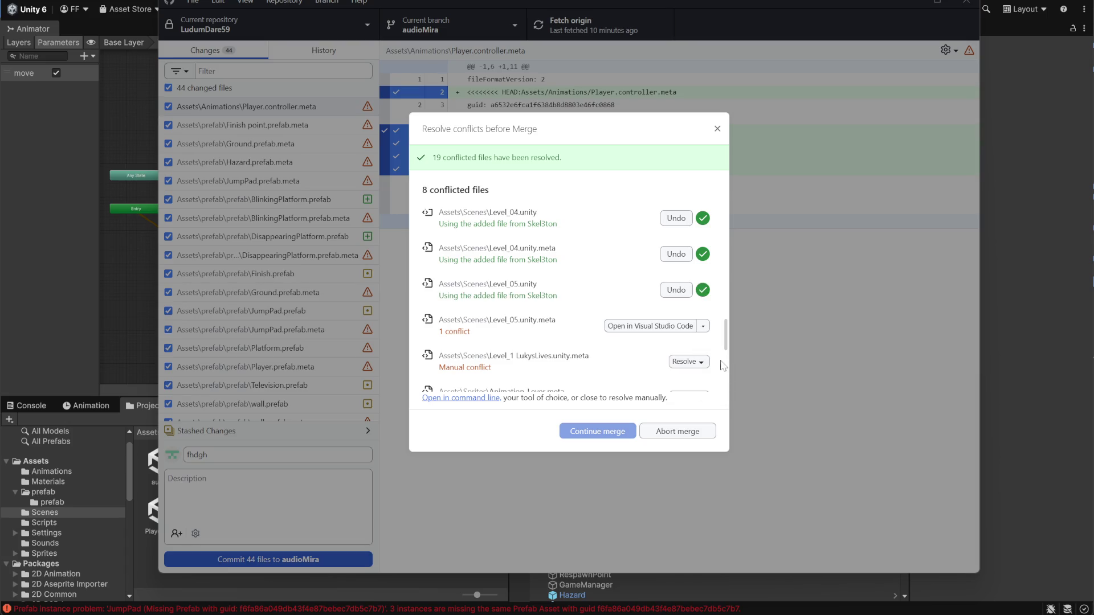
pyautogui.click(709, 329)
pyautogui.click(764, 412)
pyautogui.scroll(-2, 603, 370)
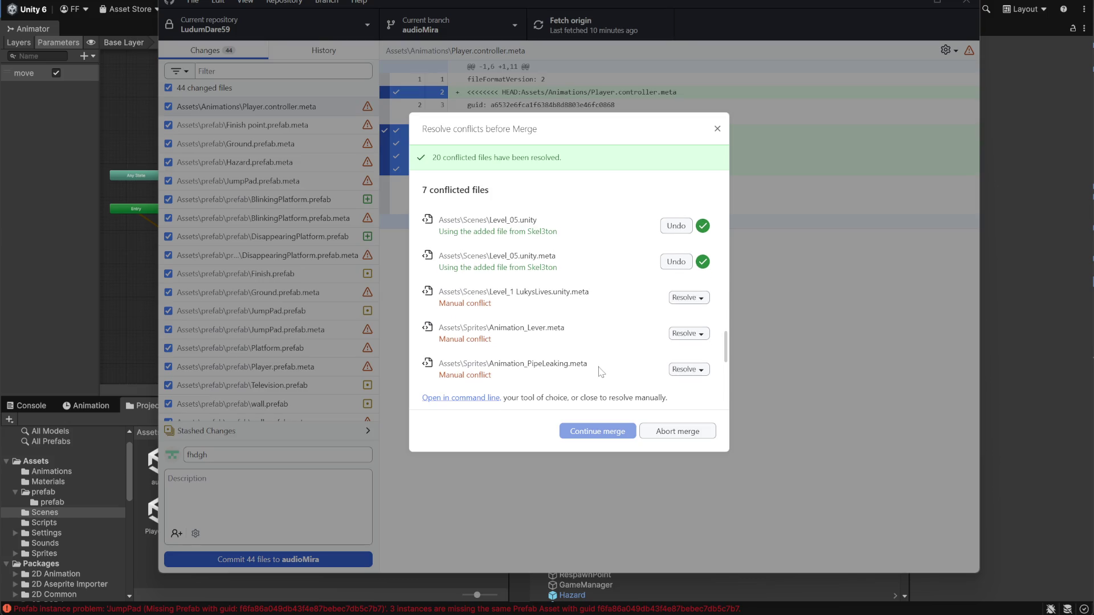
# Take the incoming versions of Level_1 LukysLives.unity.meta and Animation_Lever.meta.
pyautogui.scroll(-2, 610, 347)
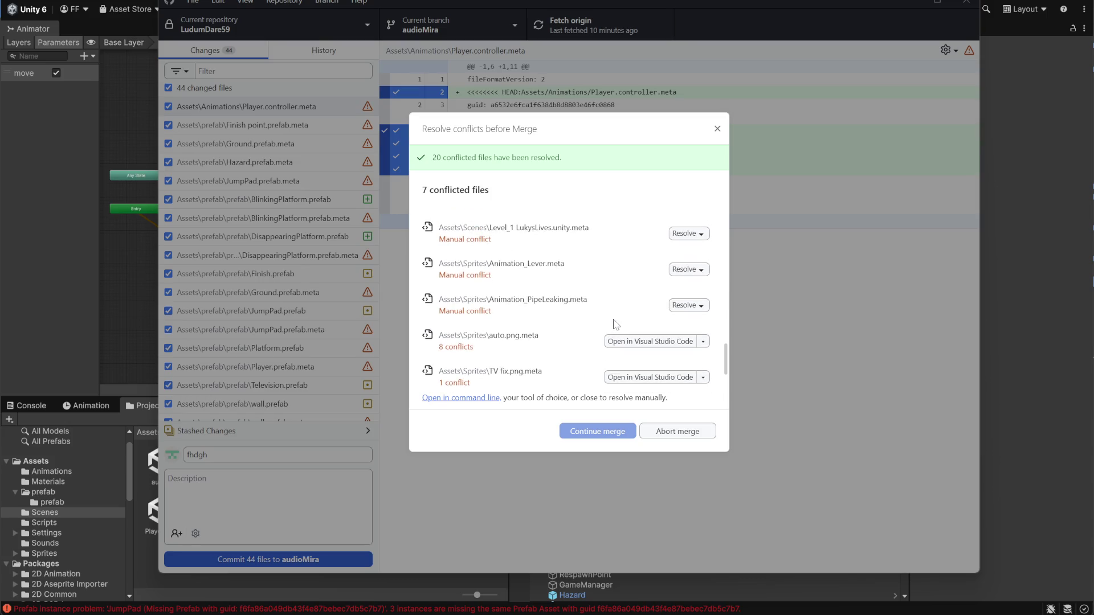
pyautogui.scroll(2, 615, 318)
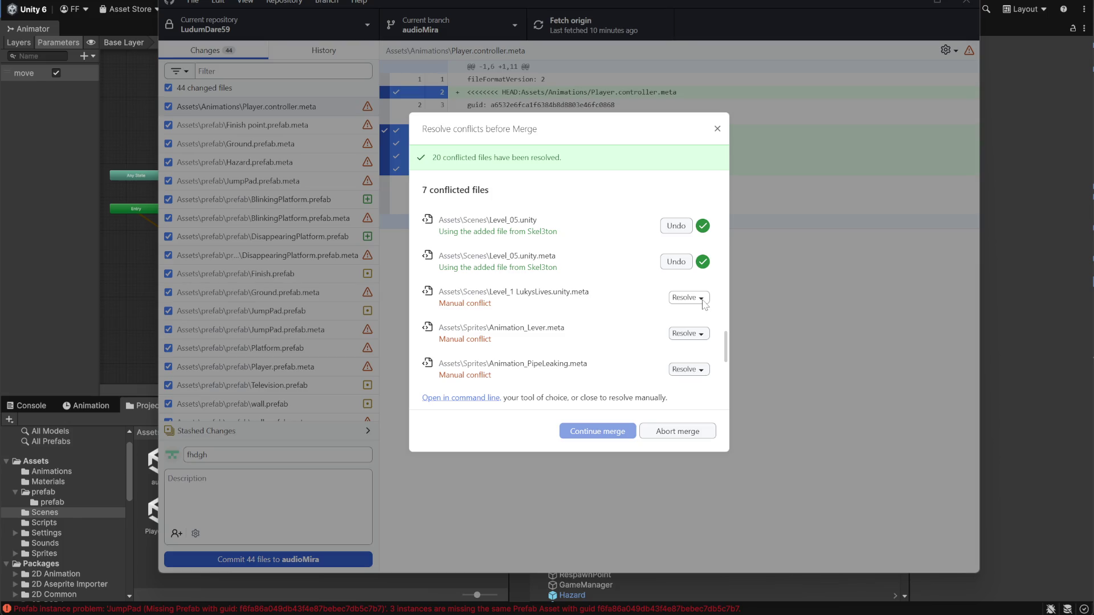
pyautogui.click(703, 299)
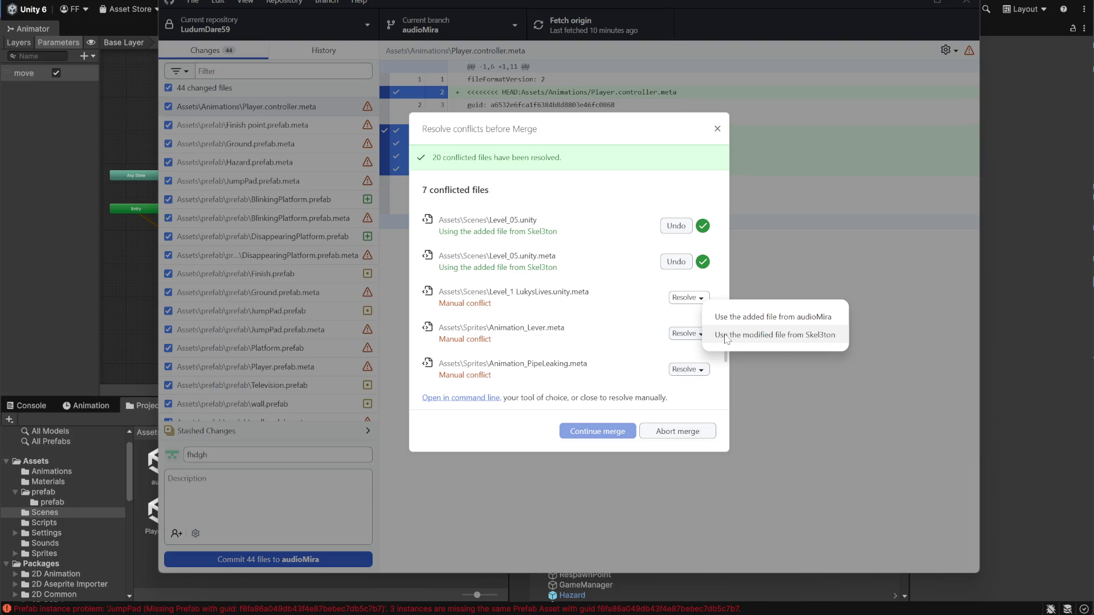
pyautogui.click(735, 337)
pyautogui.scroll(-1, 590, 308)
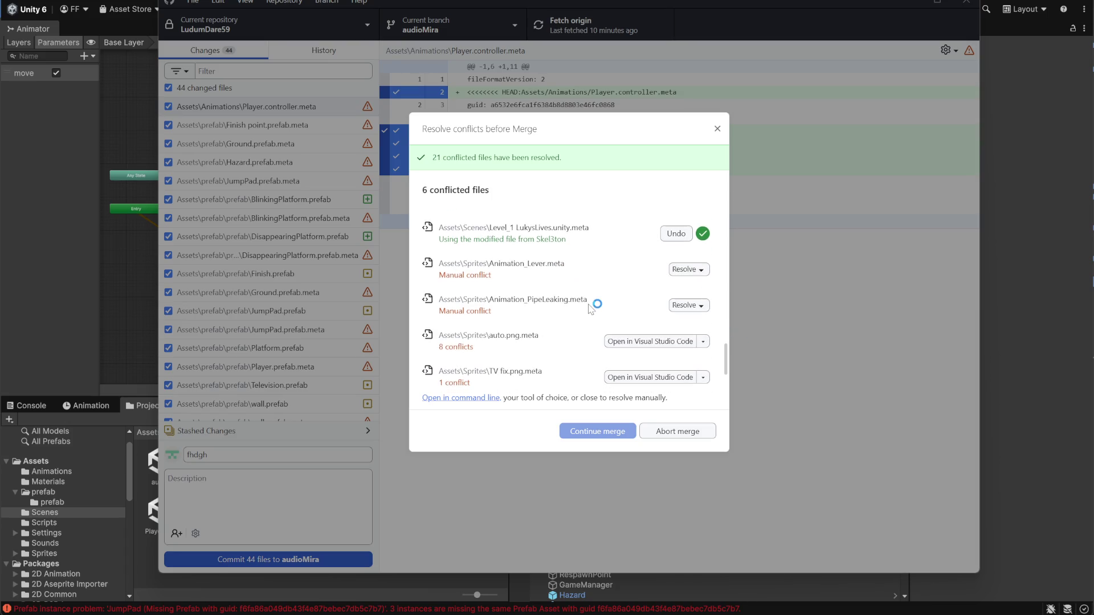
pyautogui.click(705, 270)
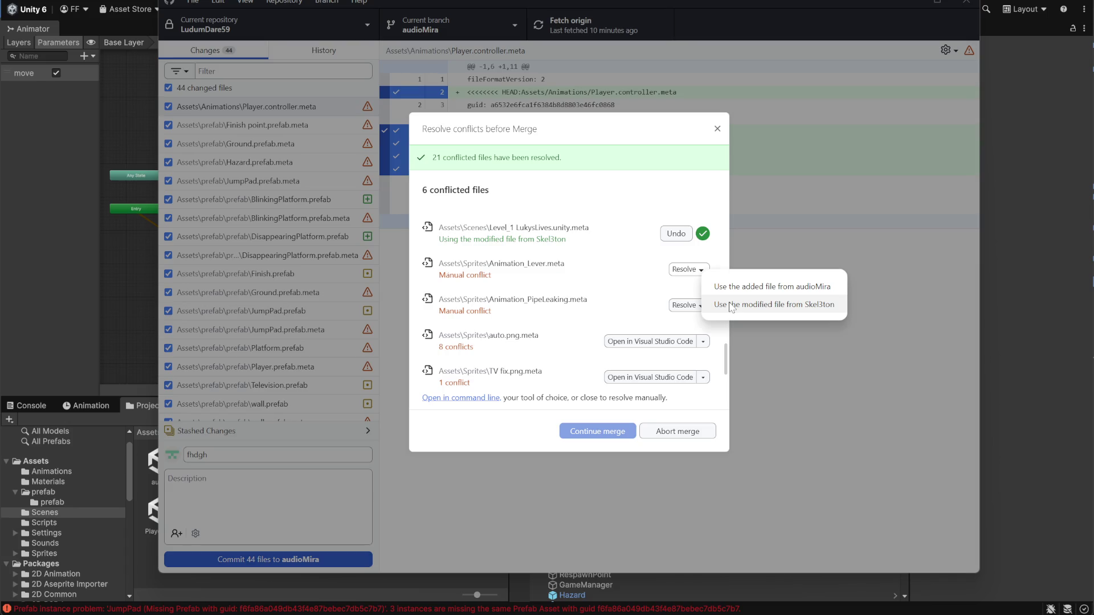
pyautogui.click(731, 306)
# Keep audioMira's added Animation_PipeLeaking.meta, and switch Animation_Lever.meta to audioMira's added file.
pyautogui.scroll(-1, 702, 322)
pyautogui.scroll(1, 701, 322)
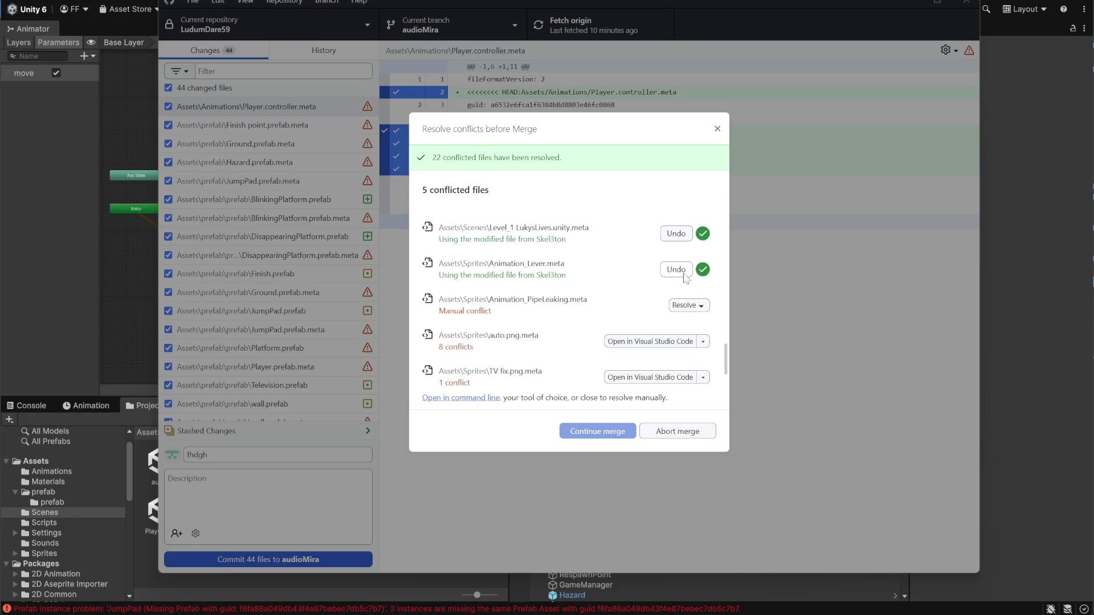
pyautogui.click(702, 308)
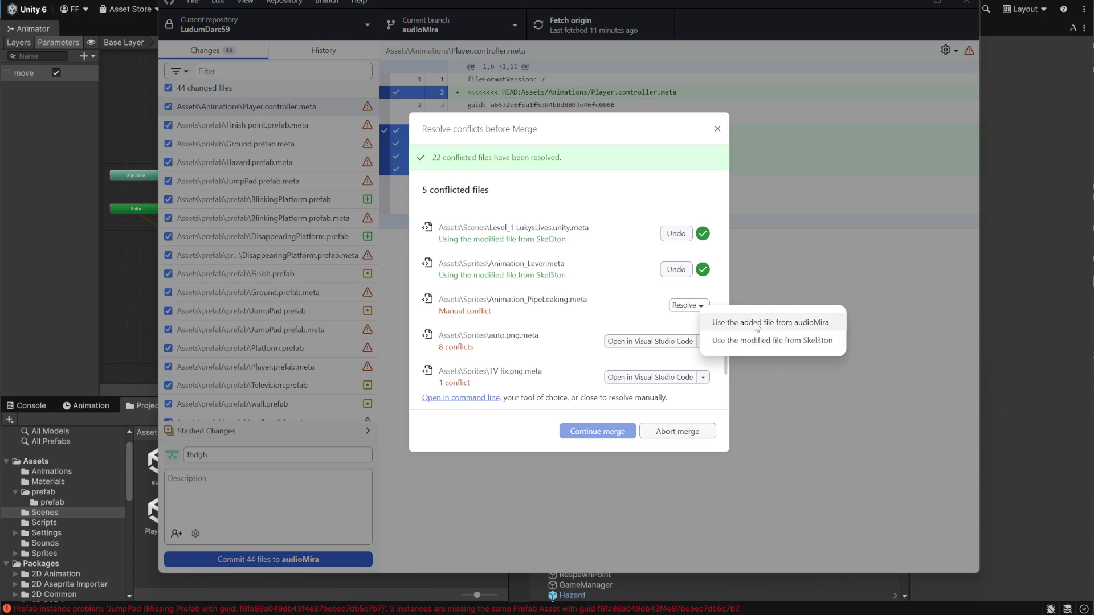
pyautogui.click(755, 323)
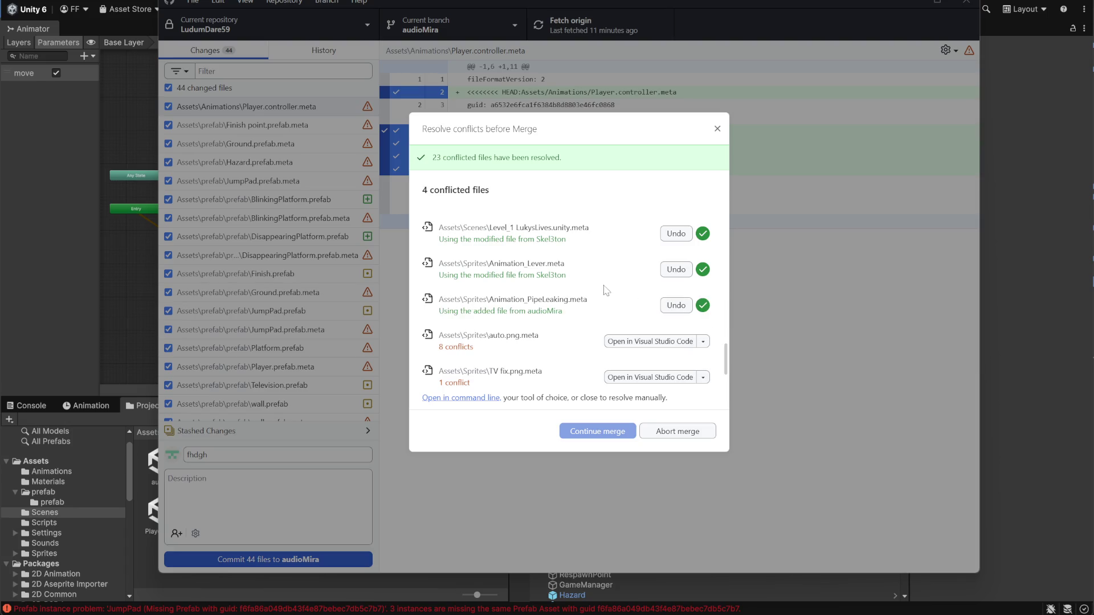
pyautogui.click(680, 269)
pyautogui.click(696, 272)
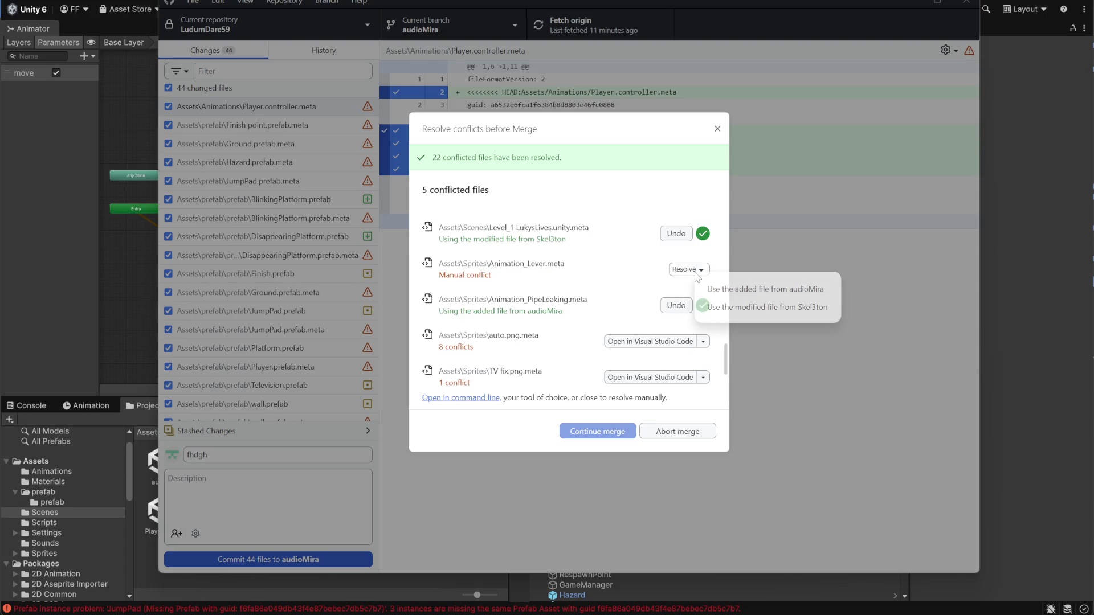
pyautogui.click(741, 292)
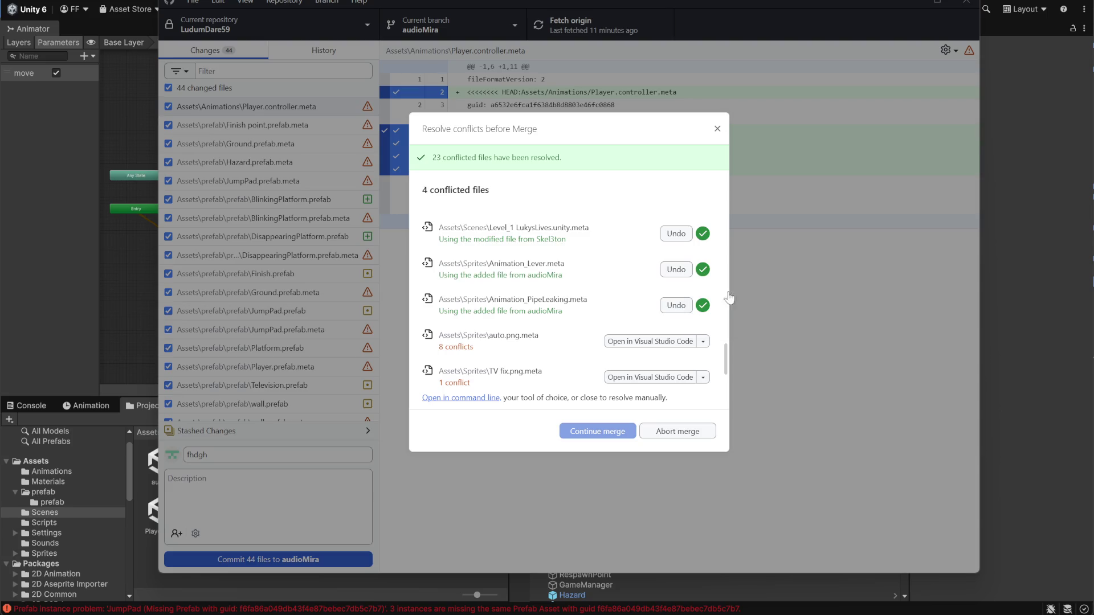
pyautogui.scroll(-1, 700, 306)
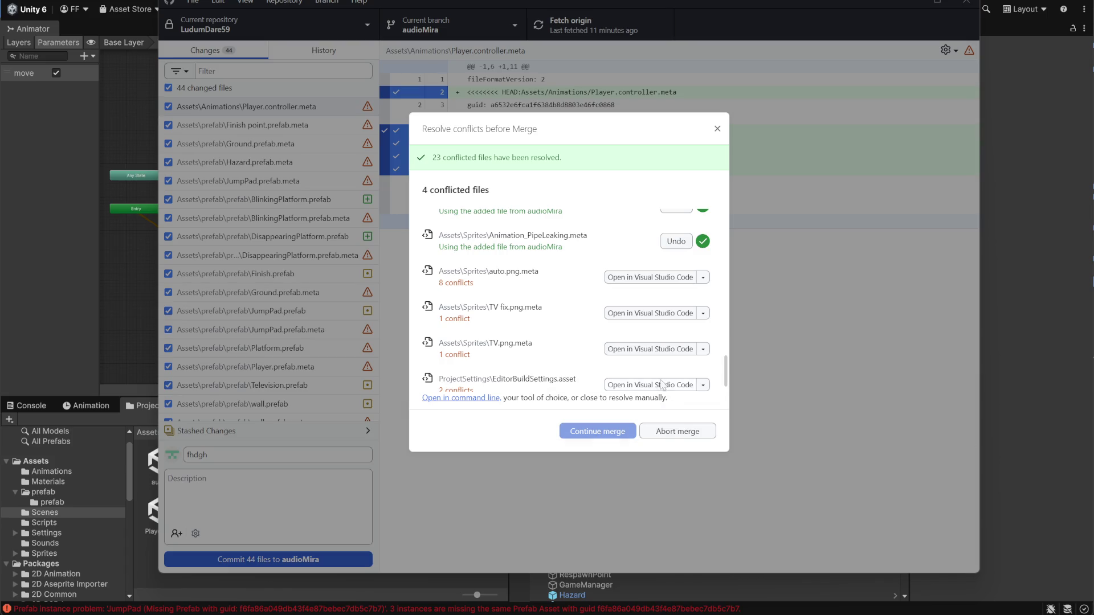
# Scroll to the remaining conflicts and bring up auto.png.meta's resolution choices.
pyautogui.scroll(-1, 664, 387)
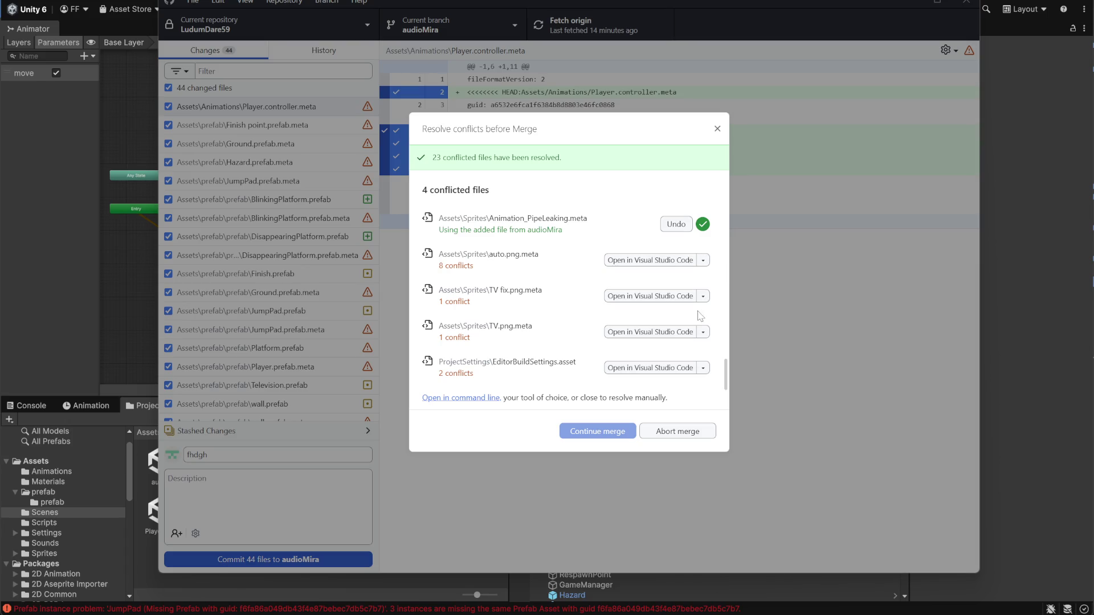
pyautogui.click(704, 263)
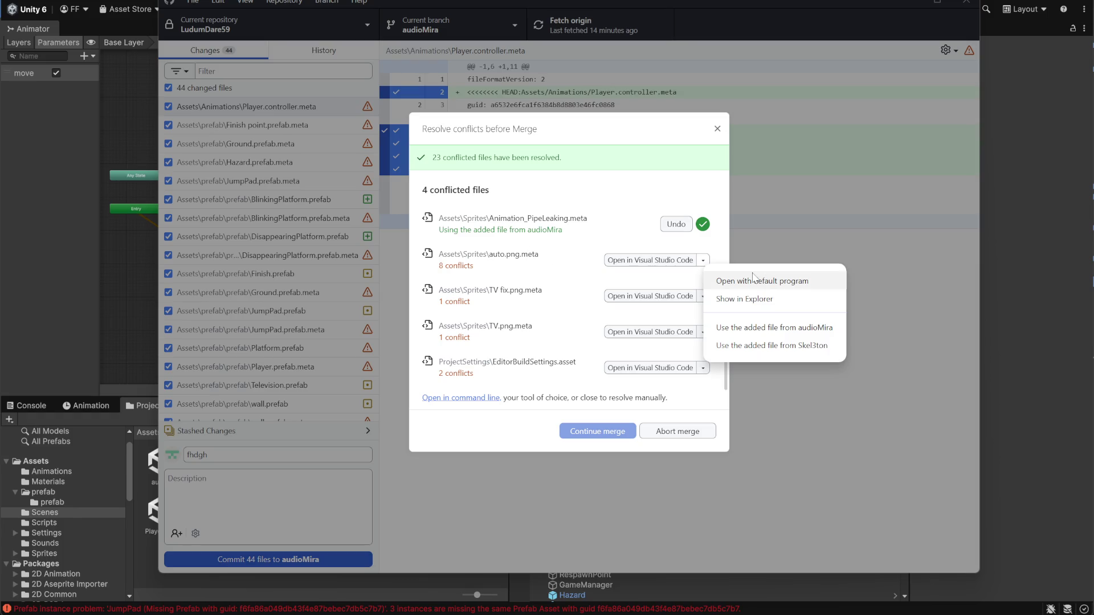
# Review auto.png.meta's resolution choices and dismiss them without picking a version.
pyautogui.moveTo(725, 376)
pyautogui.mouseDown()
pyautogui.moveTo(725, 268)
pyautogui.moveTo(728, 434)
pyautogui.mouseUp()
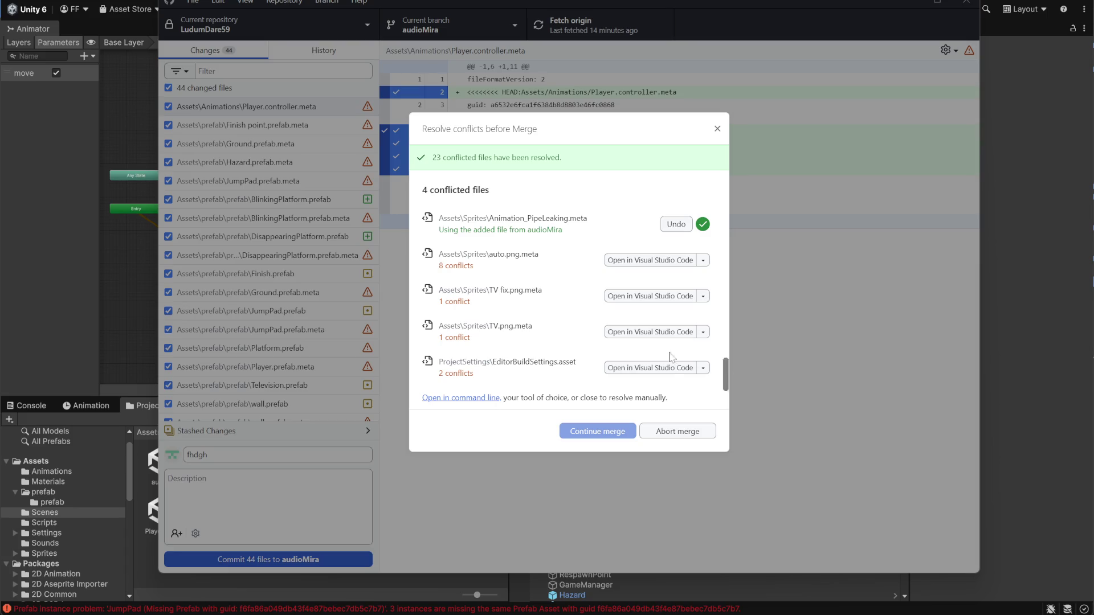
pyautogui.click(704, 261)
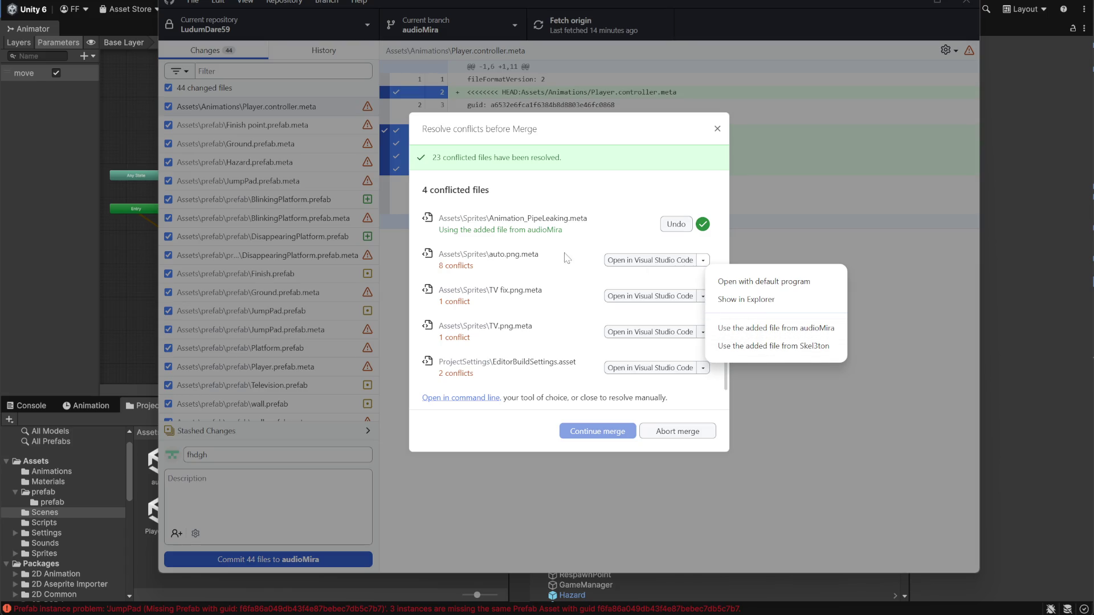
pyautogui.click(650, 258)
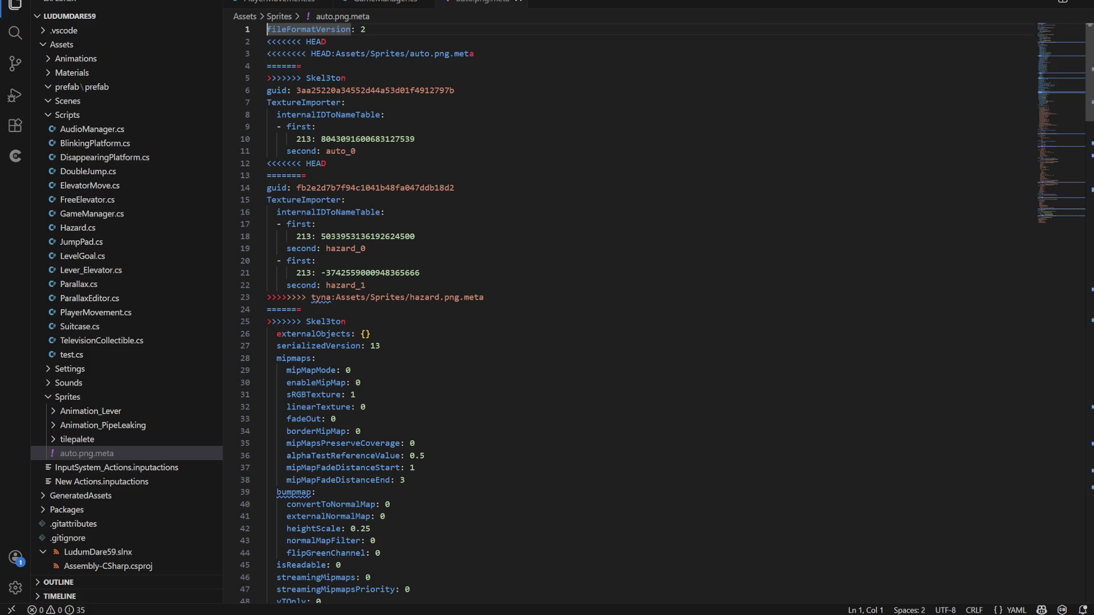
# Read through auto.png.meta's HEAD, tyna and Skel3ton conflict blocks, then return to GitHub Desktop.
pyautogui.scroll(-20, 626, 313)
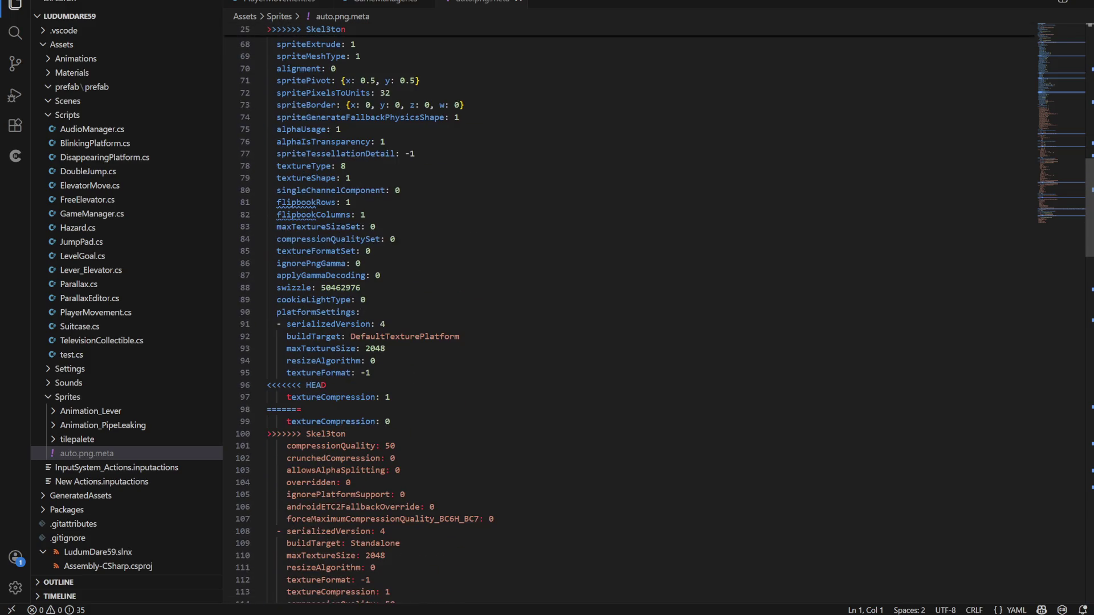
pyautogui.scroll(-6, 627, 319)
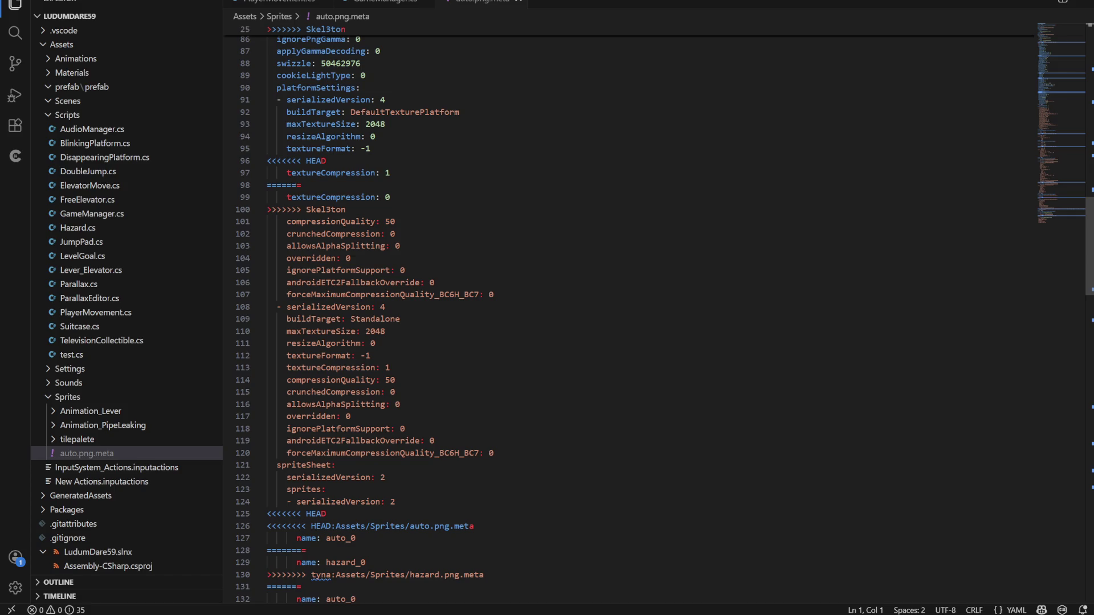
pyautogui.scroll(-5, 627, 320)
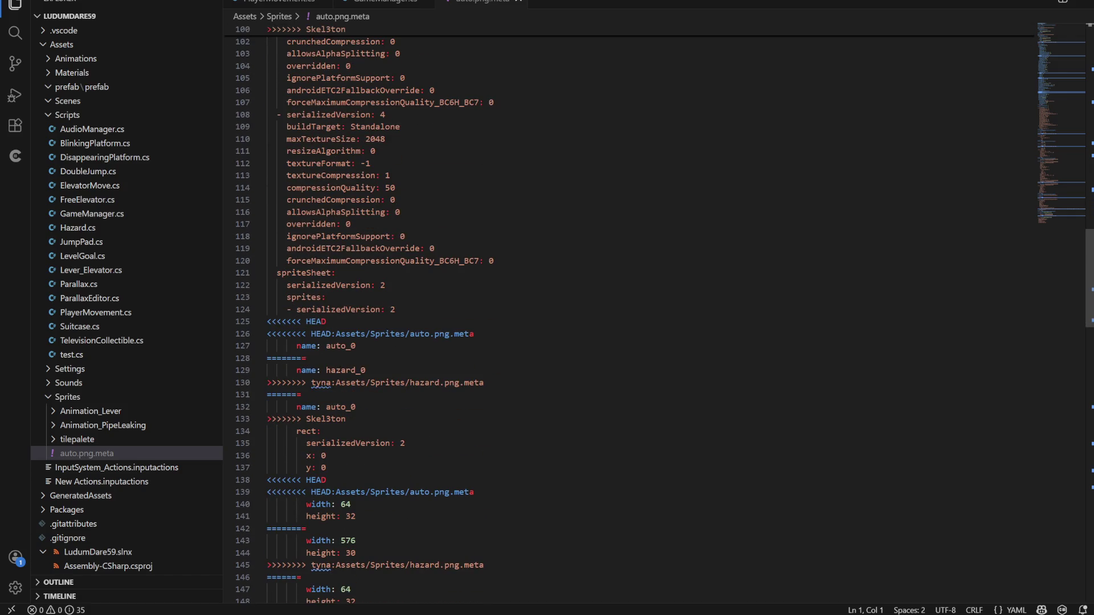
pyautogui.scroll(-4, 627, 319)
pyautogui.scroll(-6, 627, 320)
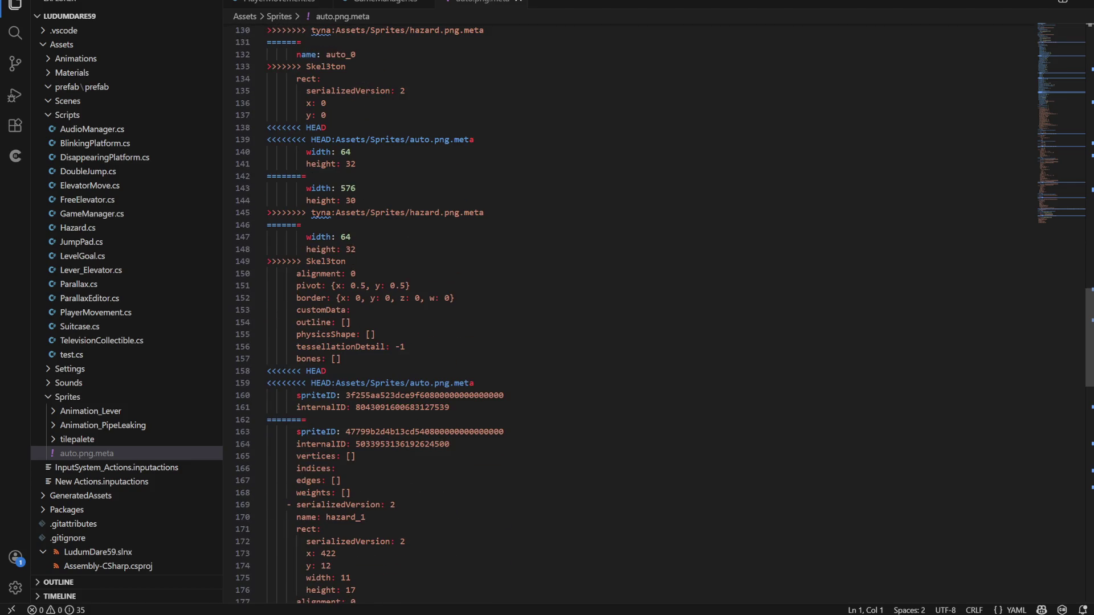
pyautogui.scroll(-6, 627, 319)
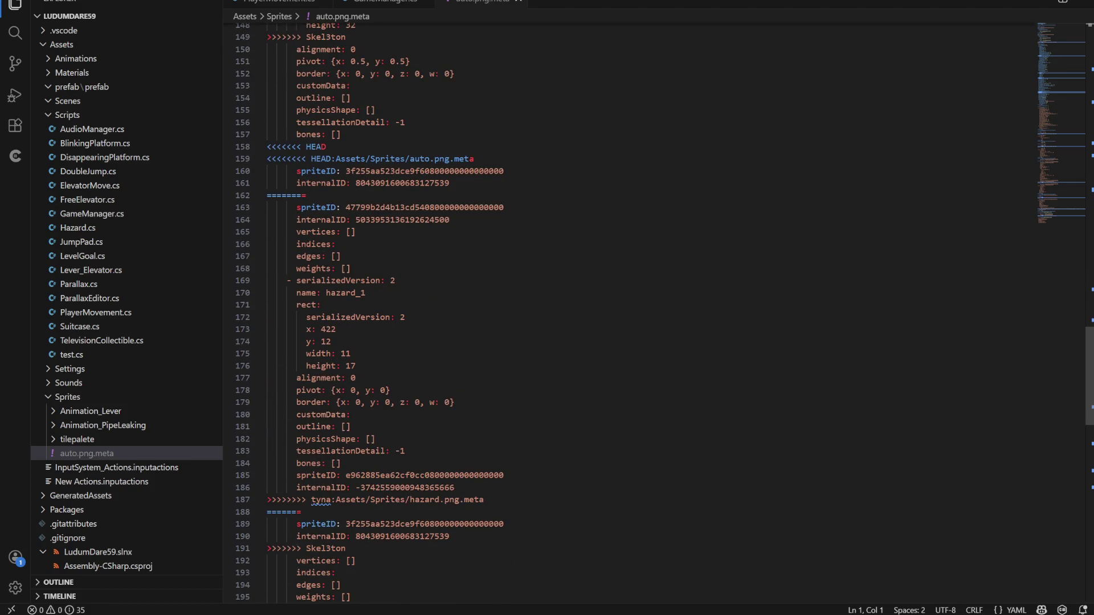
pyautogui.scroll(-13, 627, 320)
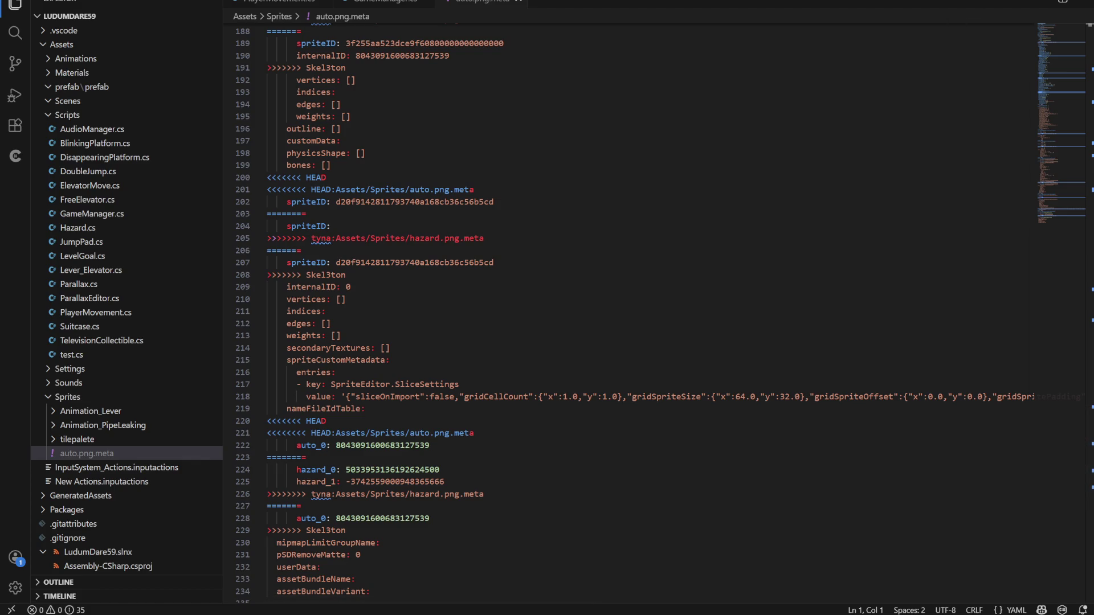
pyautogui.hotkey('alt', 'Tab')
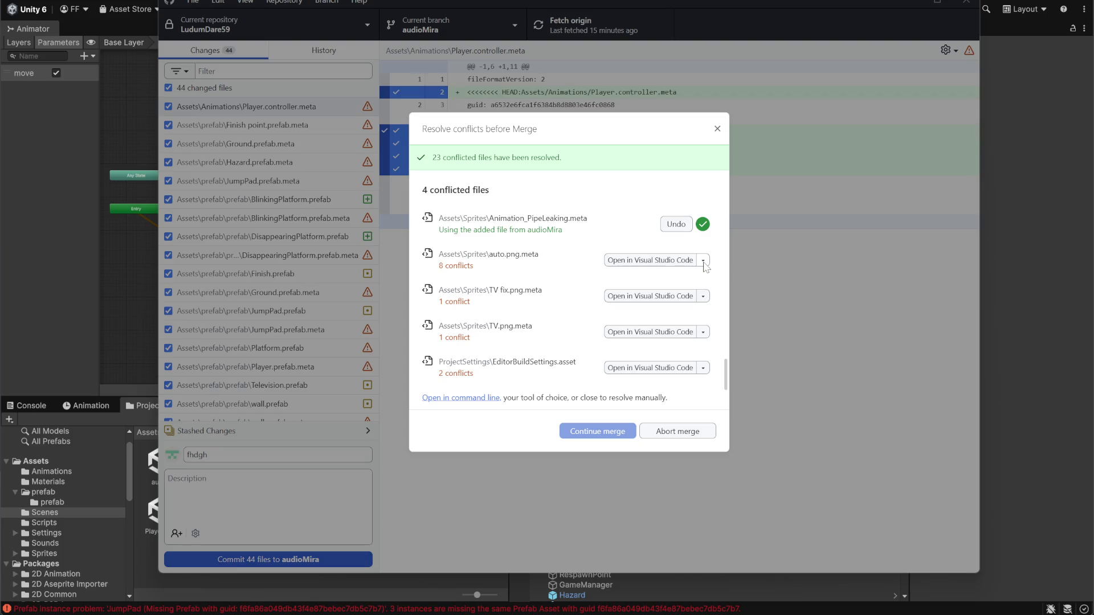
# Resolve auto.png.meta and TV fix.png.meta with Skel3ton's versions.
pyautogui.click(704, 263)
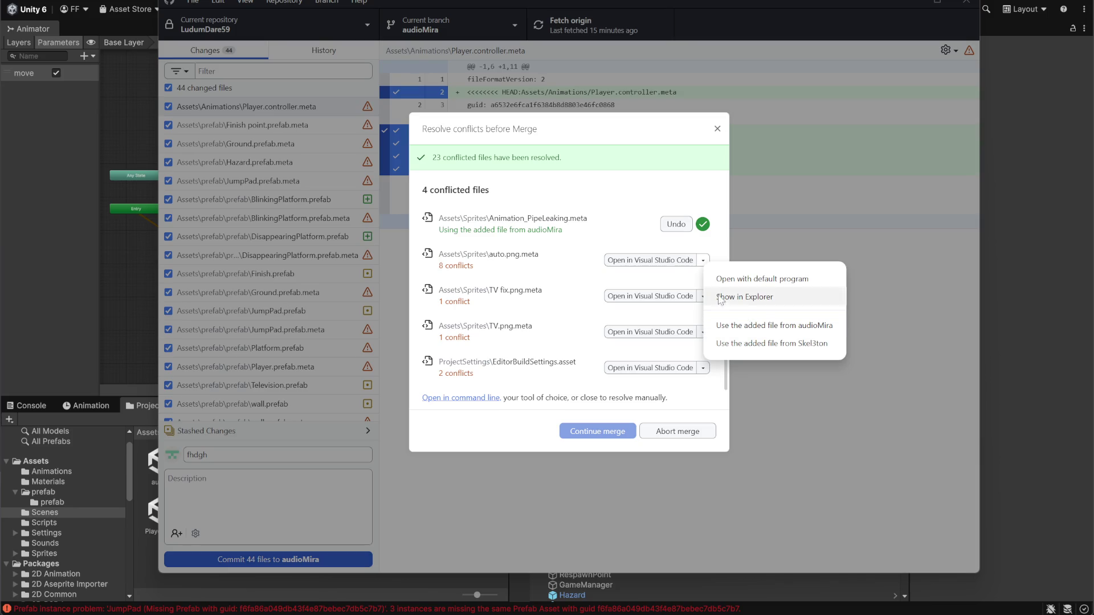
pyautogui.click(717, 250)
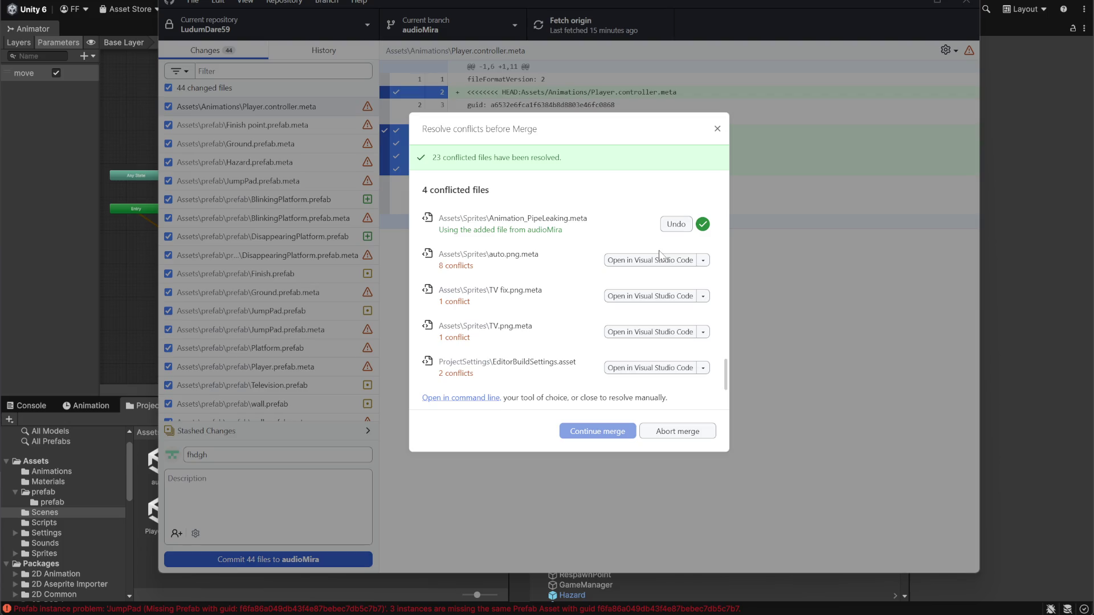
pyautogui.click(703, 261)
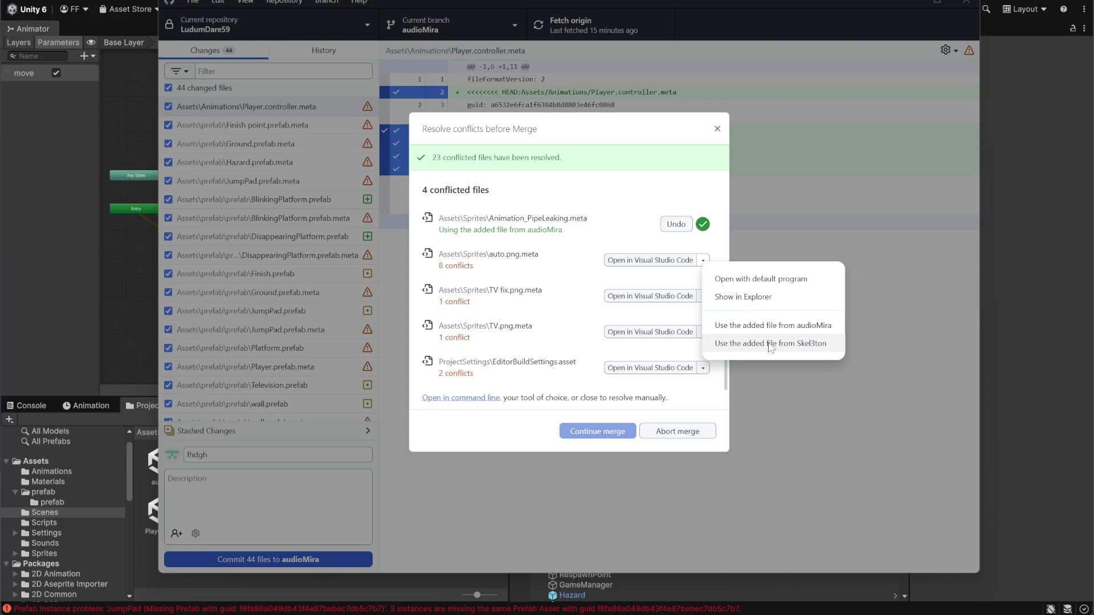
pyautogui.click(772, 344)
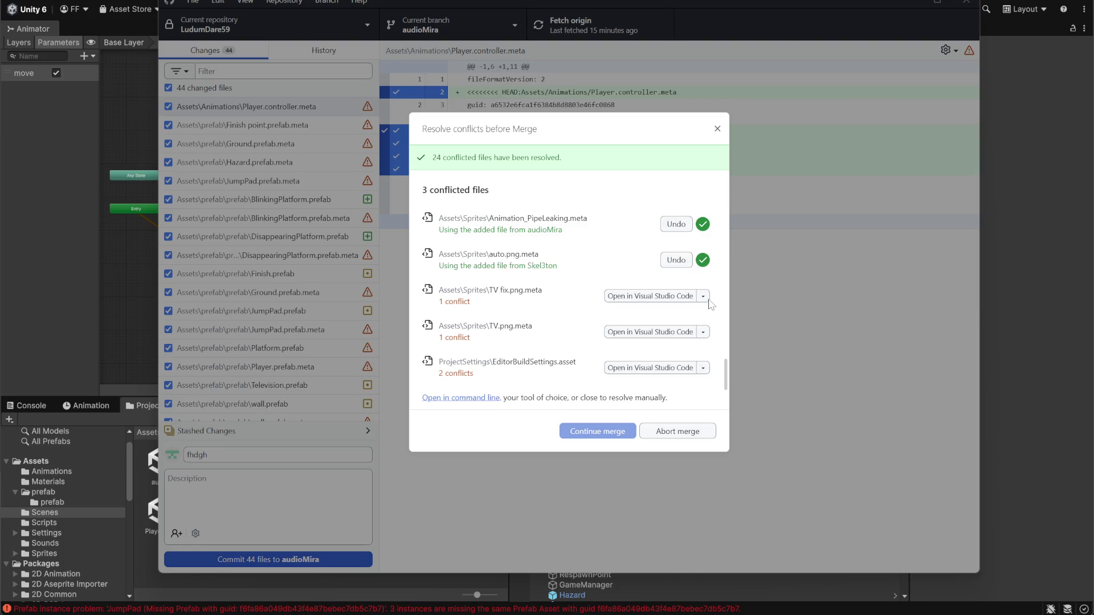
pyautogui.click(701, 300)
pyautogui.click(773, 380)
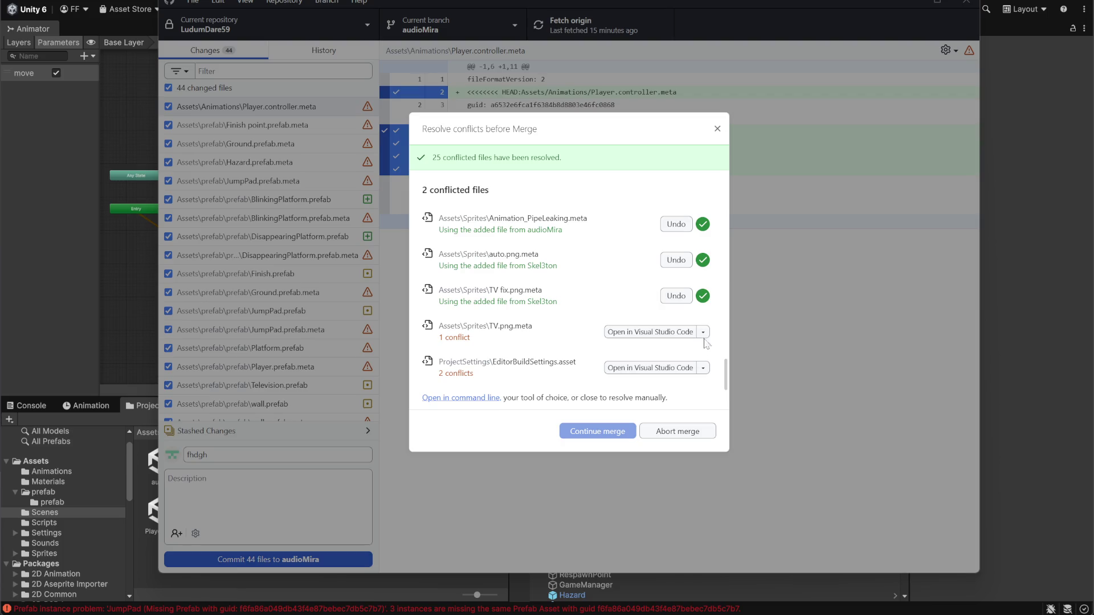
# Take Skel3ton's TV.png.meta and modified EditorBuildSettings.asset, then continue the merge.
pyautogui.click(703, 332)
pyautogui.click(764, 412)
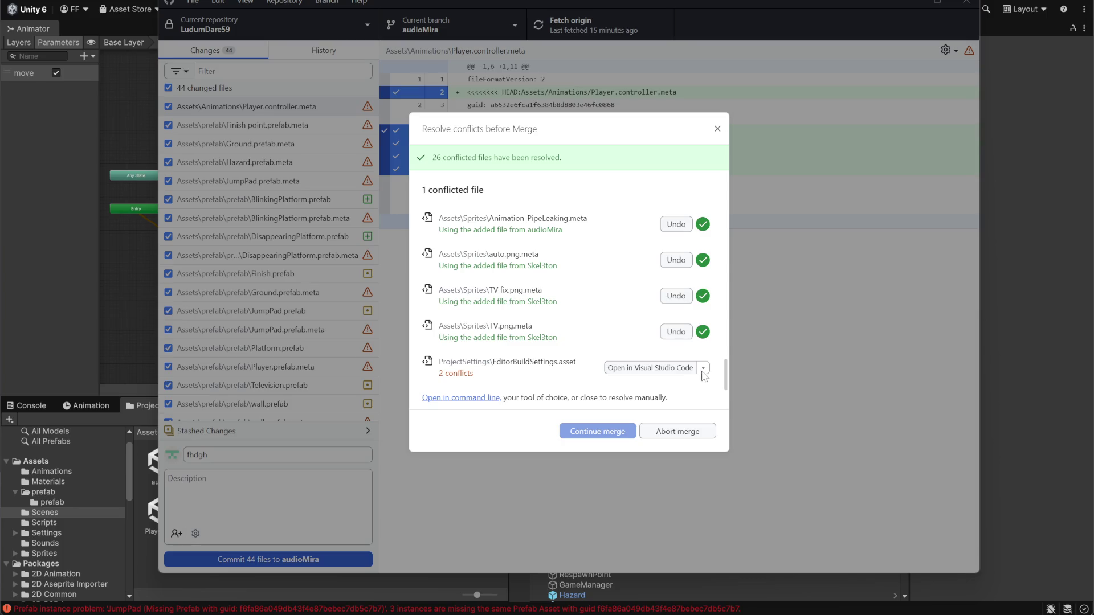
pyautogui.click(704, 369)
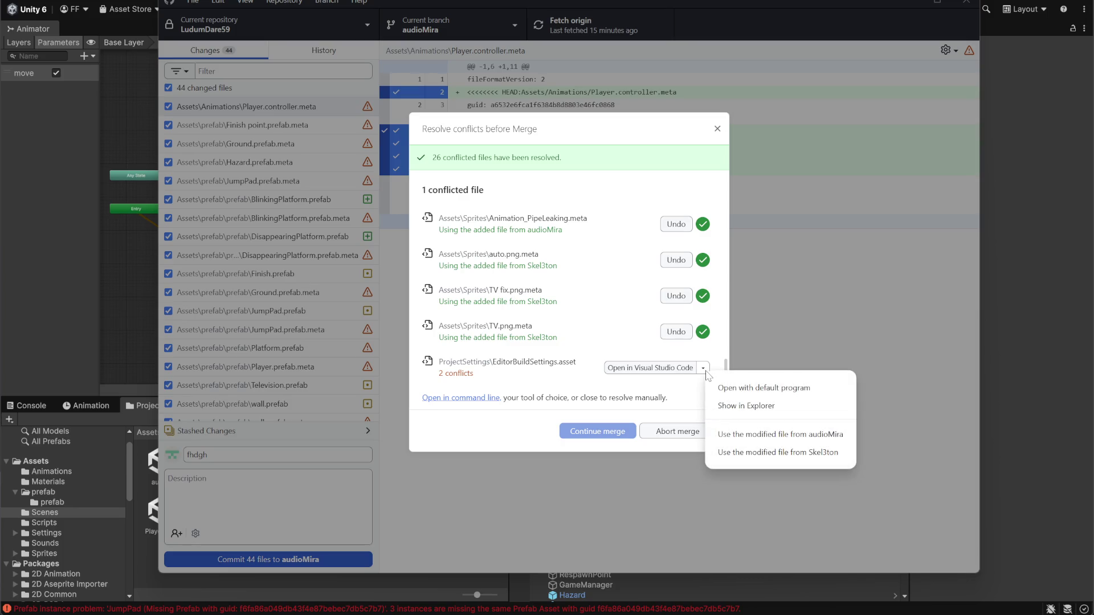
pyautogui.click(785, 453)
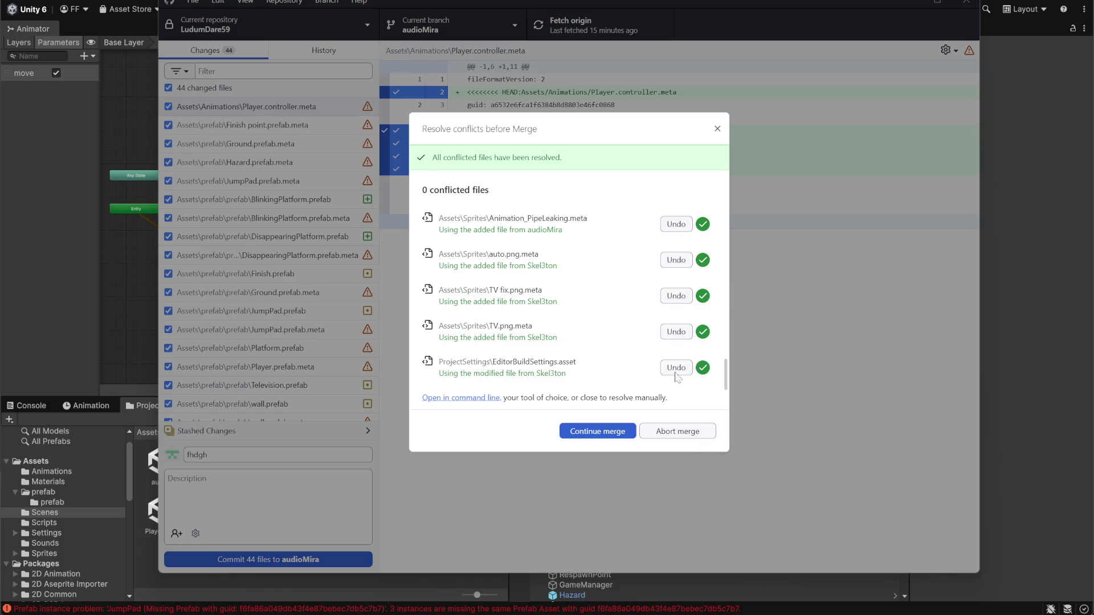
pyautogui.click(598, 435)
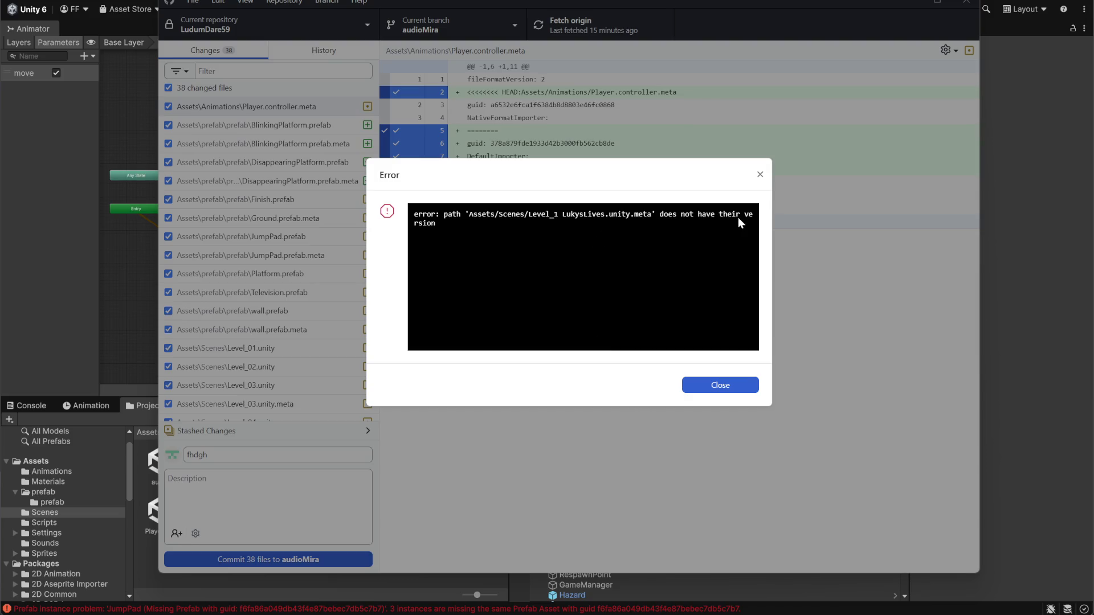
# Dismiss the merge error and review the changed files and stashed changes.
pyautogui.click(735, 383)
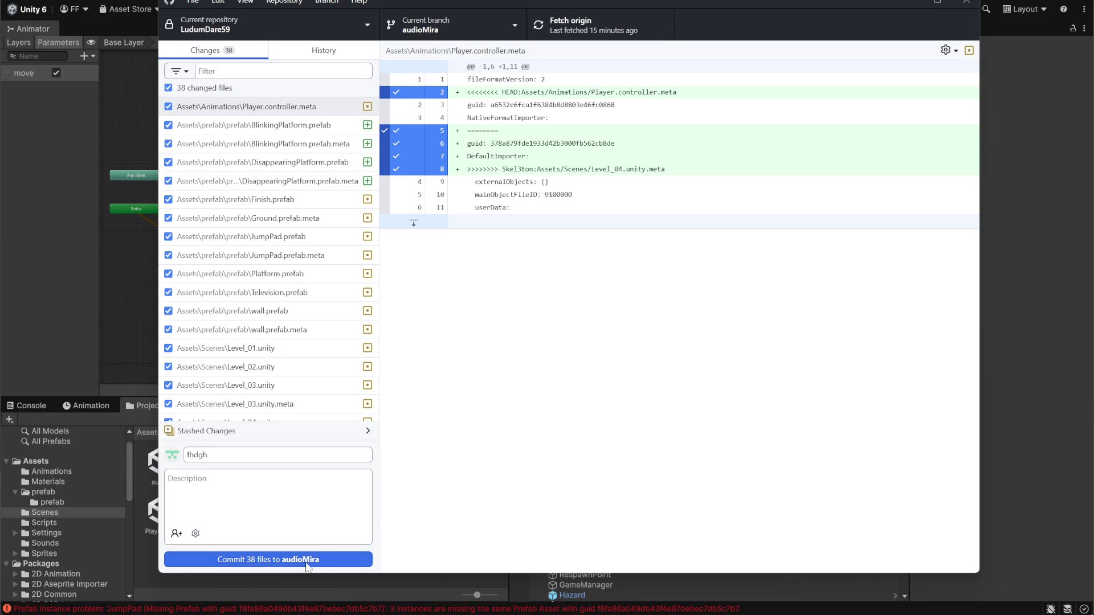
pyautogui.scroll(-5, 306, 298)
pyautogui.scroll(-1, 307, 298)
pyautogui.scroll(3, 313, 304)
pyautogui.scroll(-3, 313, 303)
pyautogui.scroll(10, 322, 306)
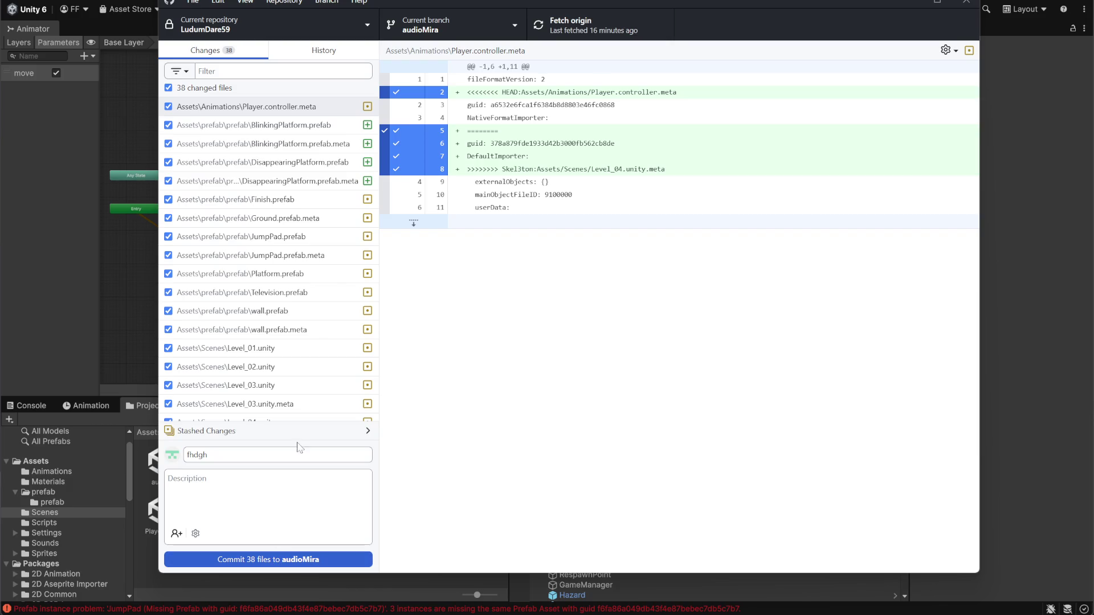
pyautogui.click(351, 439)
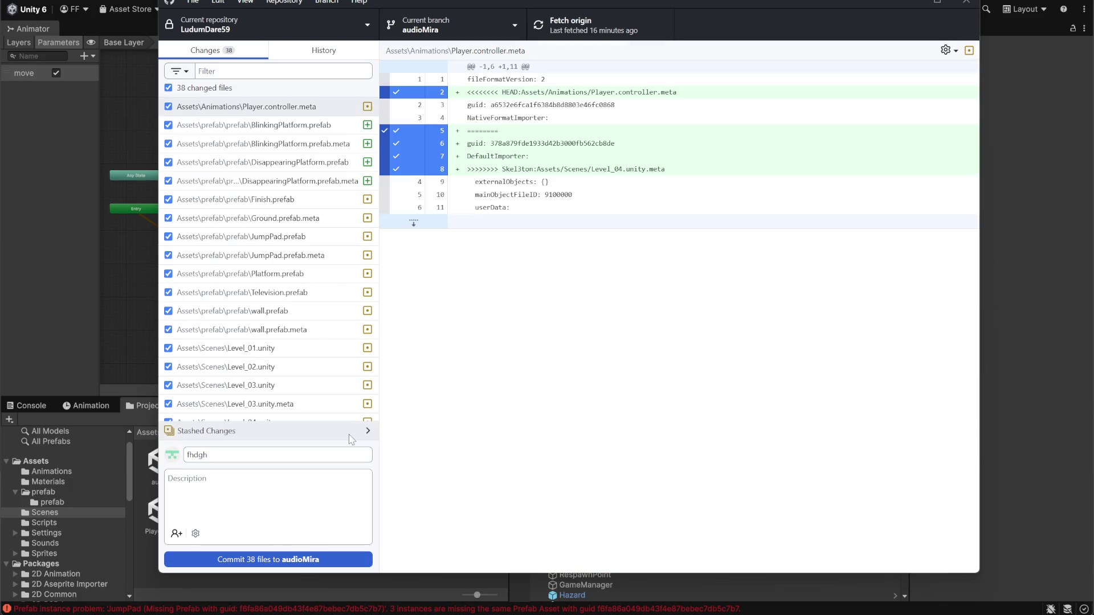
# Attempt committing all 38 files to audioMira, but decline committing the conflicted files.
pyautogui.click(311, 559)
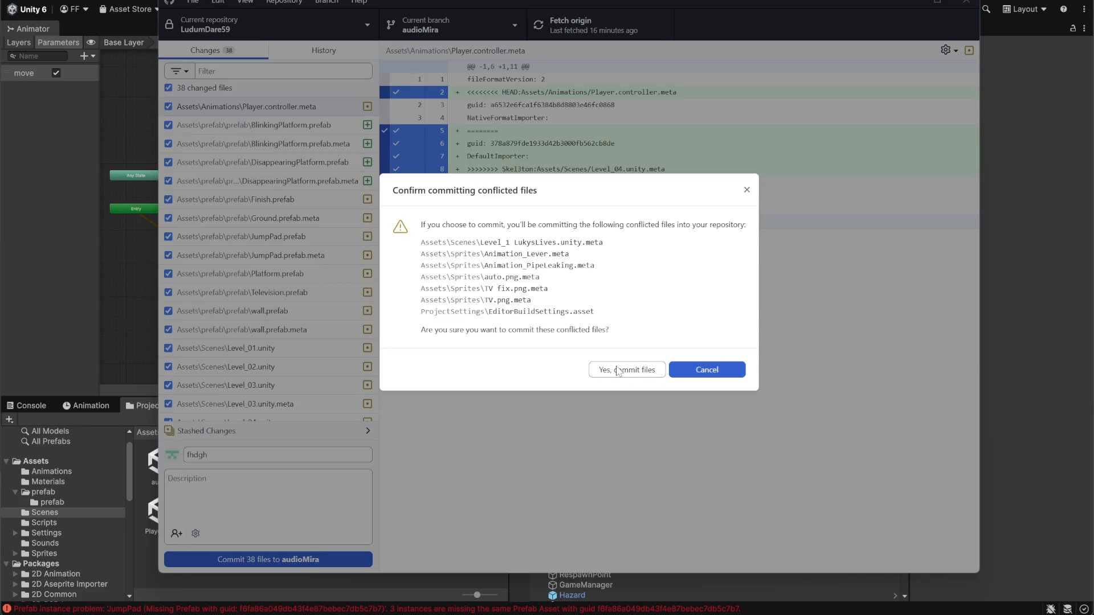
pyautogui.click(746, 190)
pyautogui.scroll(-5, 286, 228)
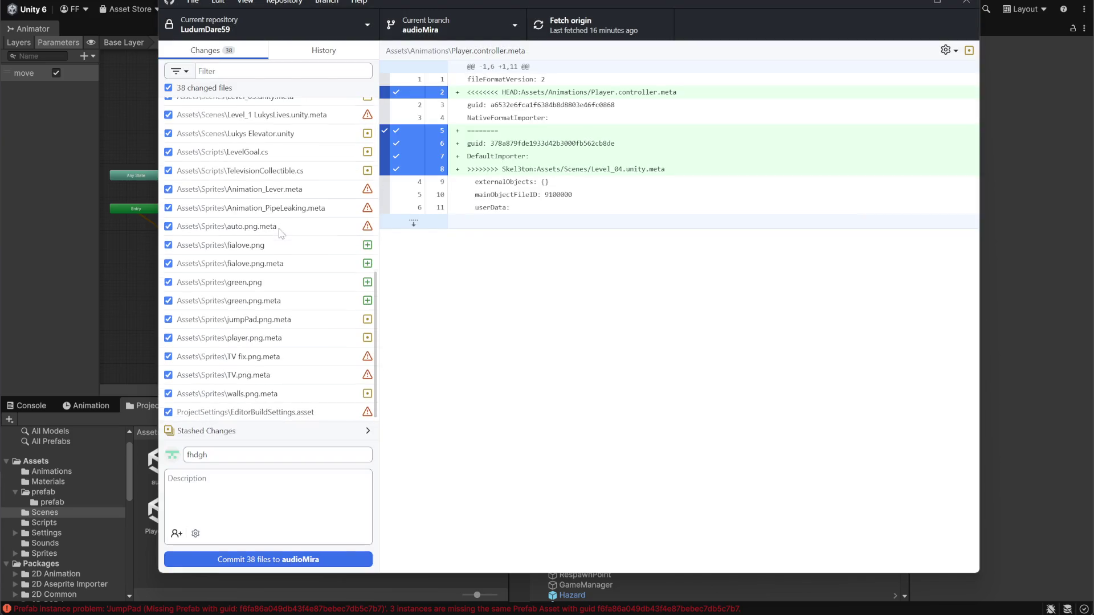
# Exclude EditorBuildSettings.asset, TV.png.meta, TV fix.png.meta, auto.png.meta and both animation metas from the commit.
pyautogui.click(168, 412)
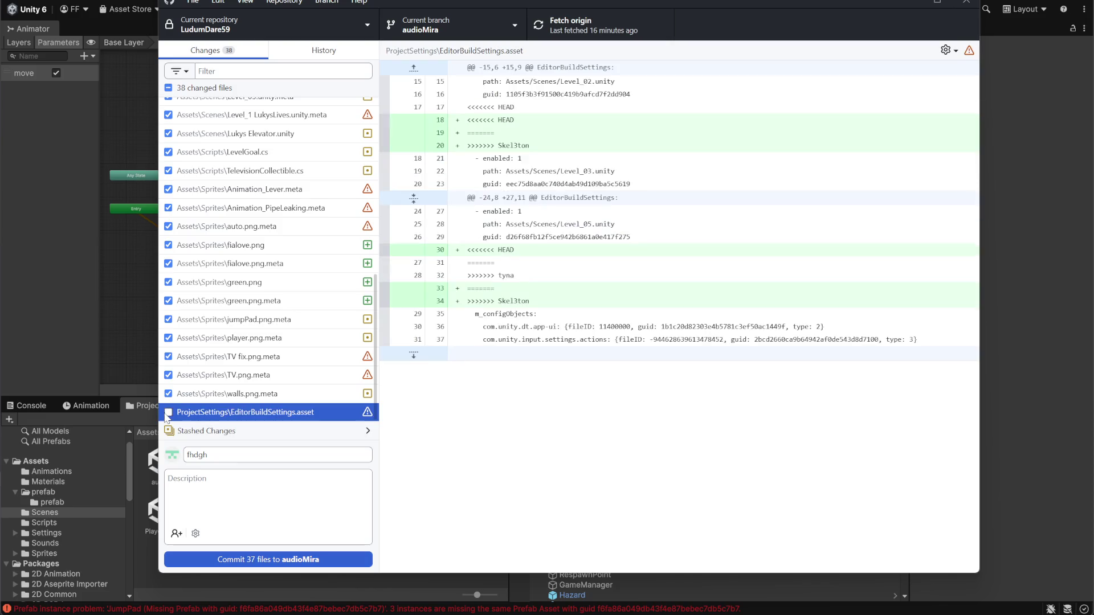
pyautogui.click(168, 375)
pyautogui.click(182, 357)
pyautogui.click(168, 356)
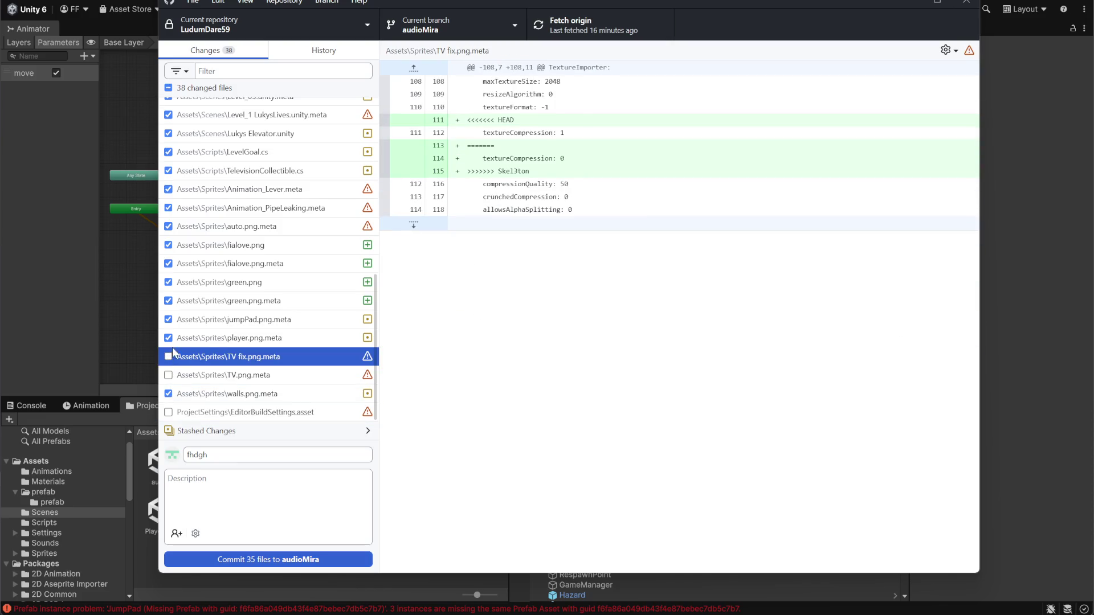
pyautogui.click(168, 226)
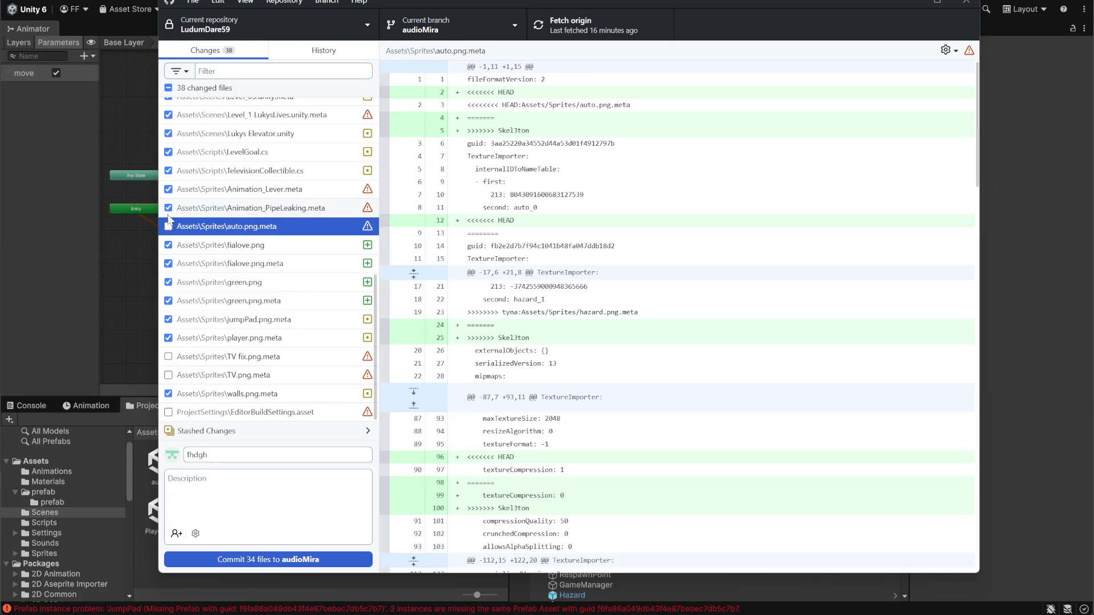
pyautogui.click(169, 208)
pyautogui.click(168, 189)
# Review the Changes list and commit the 31 checked files to audioMira.
pyautogui.scroll(2, 181, 182)
pyautogui.scroll(5, 203, 212)
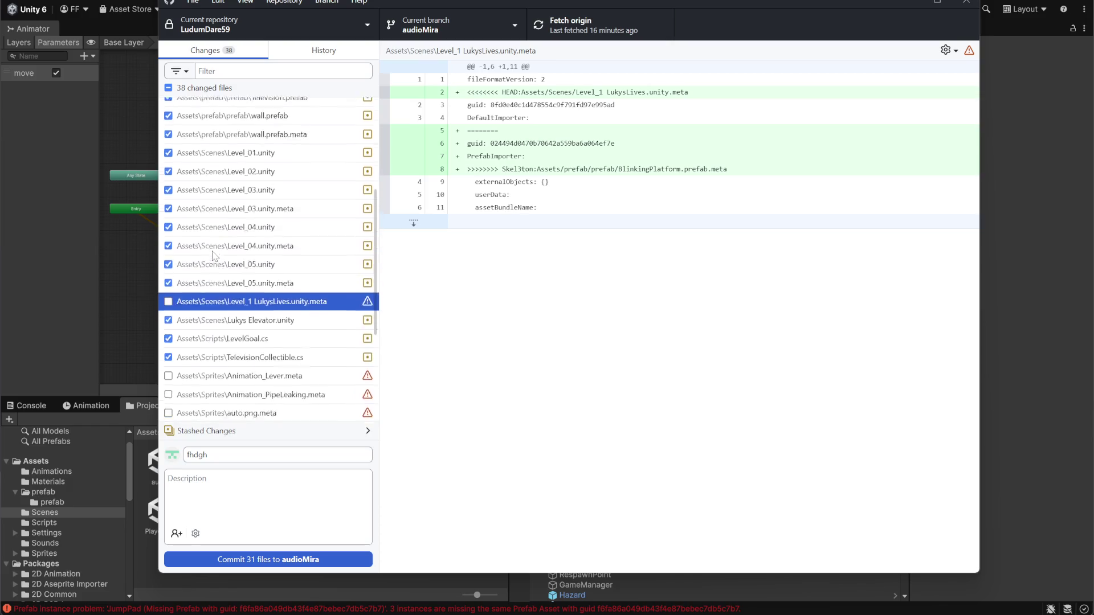
pyautogui.scroll(-7, 229, 291)
pyautogui.scroll(2, 230, 287)
pyautogui.scroll(5, 229, 288)
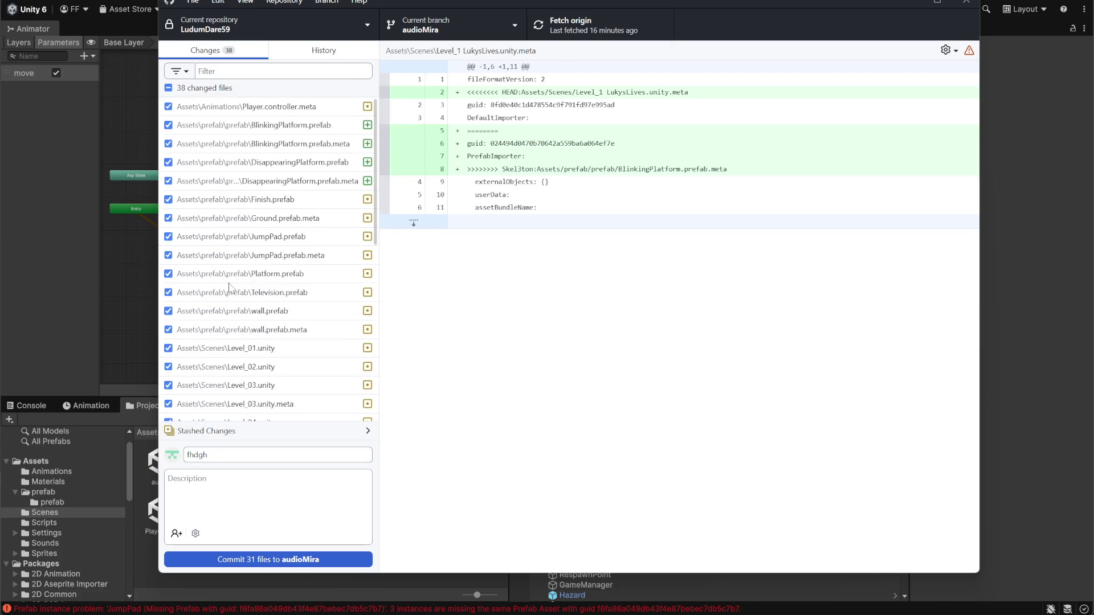
pyautogui.scroll(-10, 228, 296)
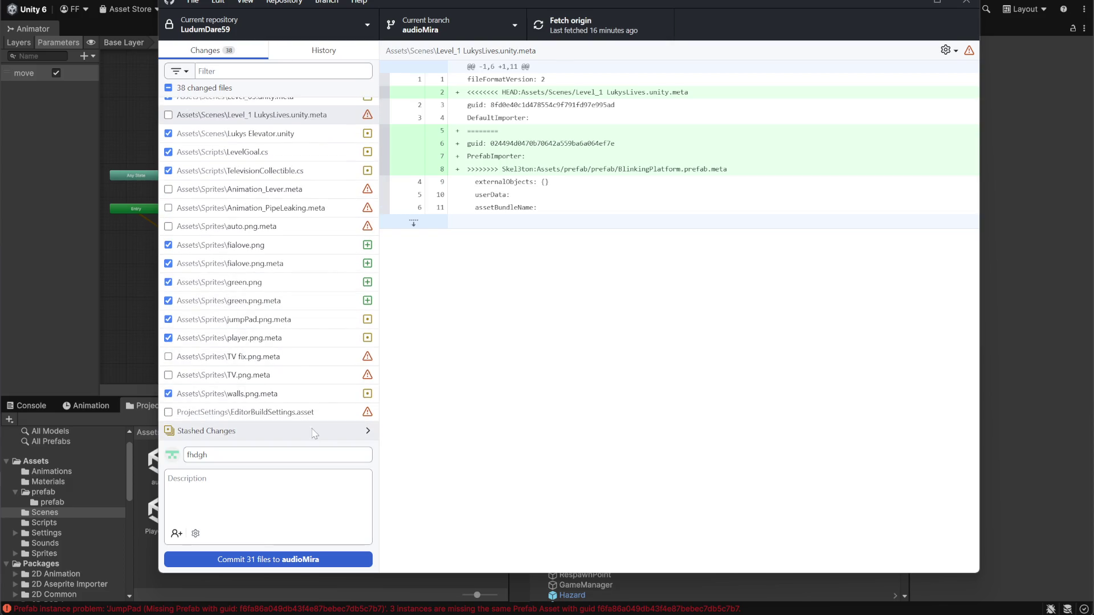
pyautogui.click(290, 559)
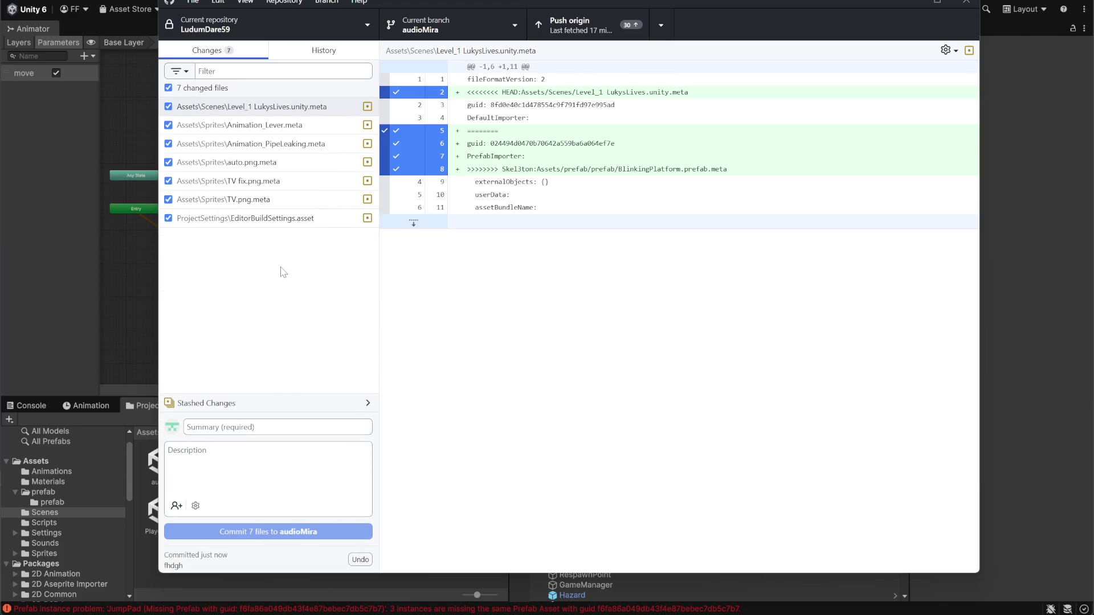
pyautogui.click(368, 109)
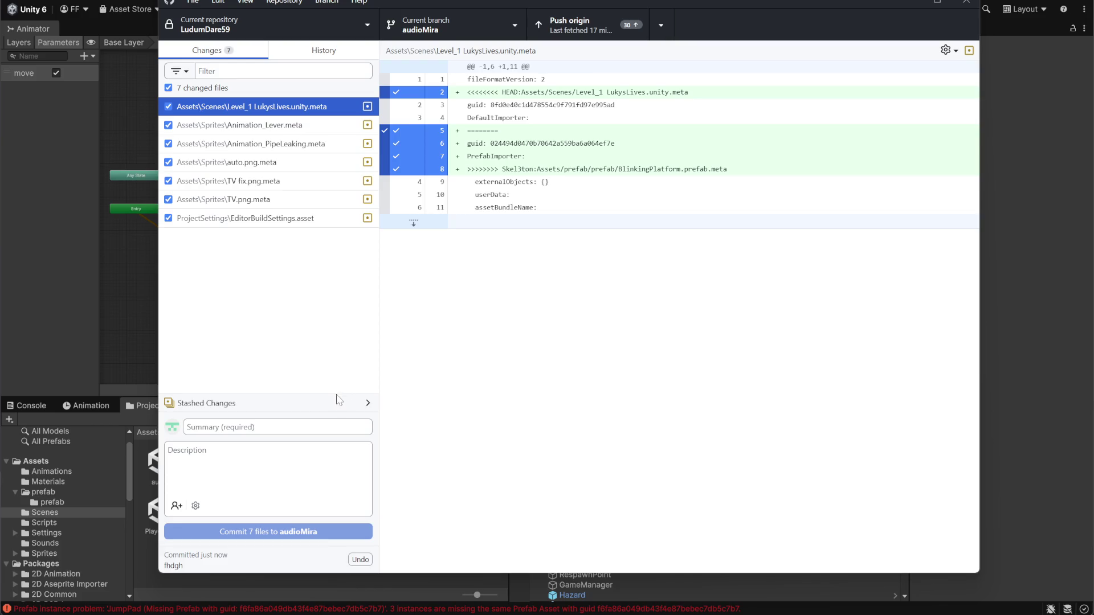
pyautogui.click(366, 407)
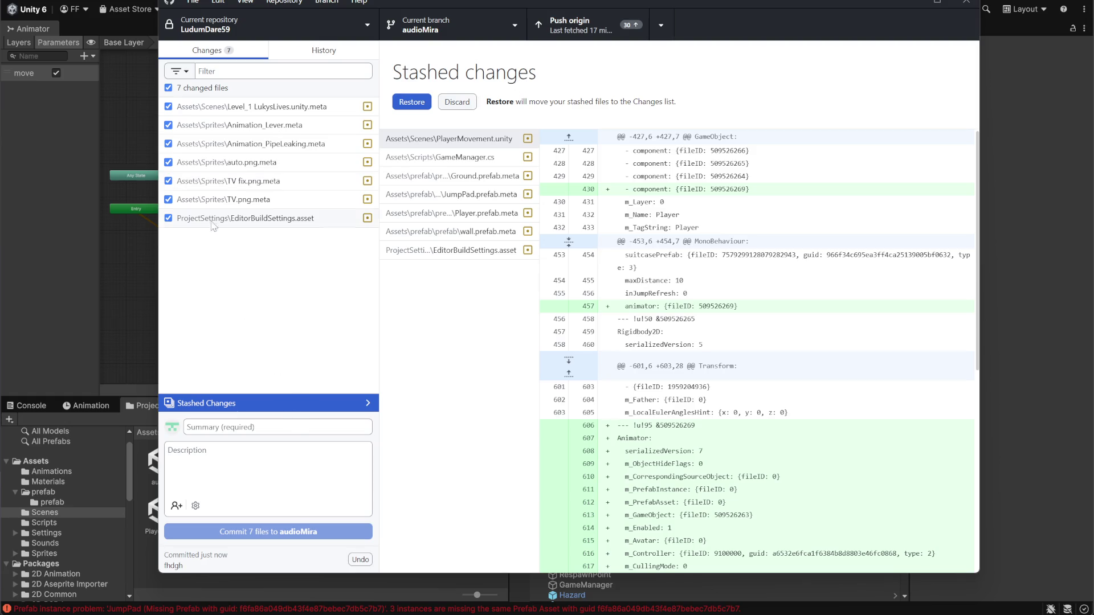
pyautogui.click(280, 302)
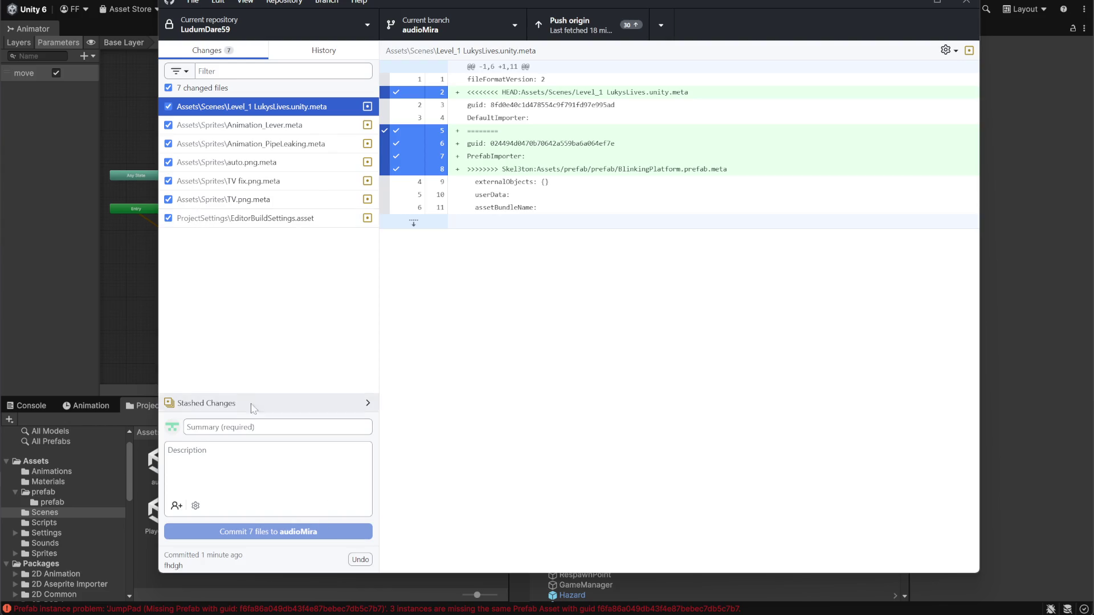
# Commit the remaining 7 files to audioMira as 'dfdffd' and push to origin.
pyautogui.click(224, 426)
pyautogui.write('dfdffd')
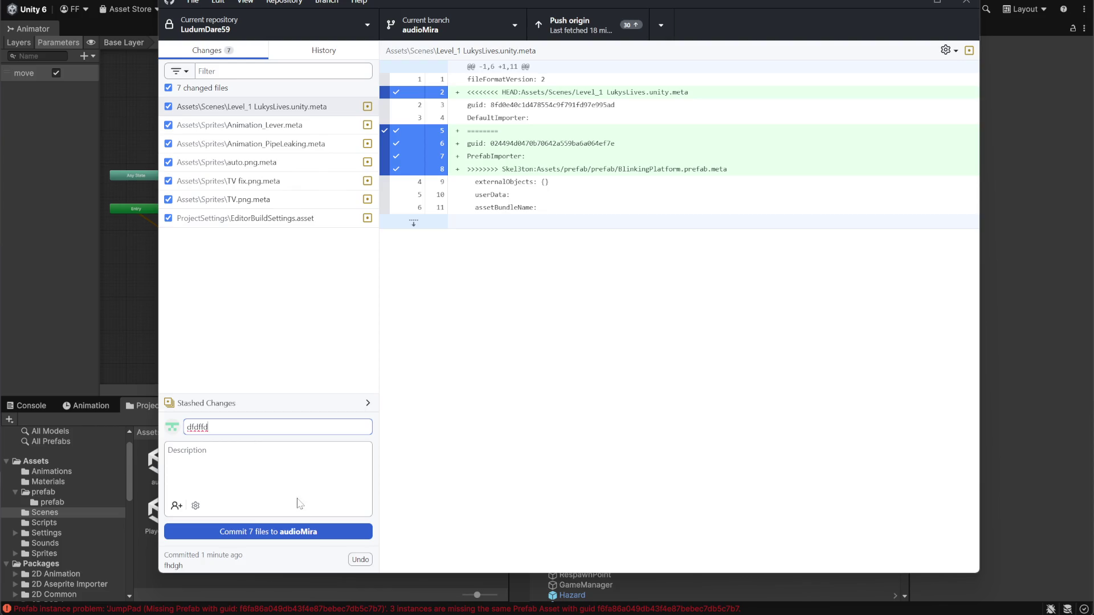
pyautogui.click(196, 507)
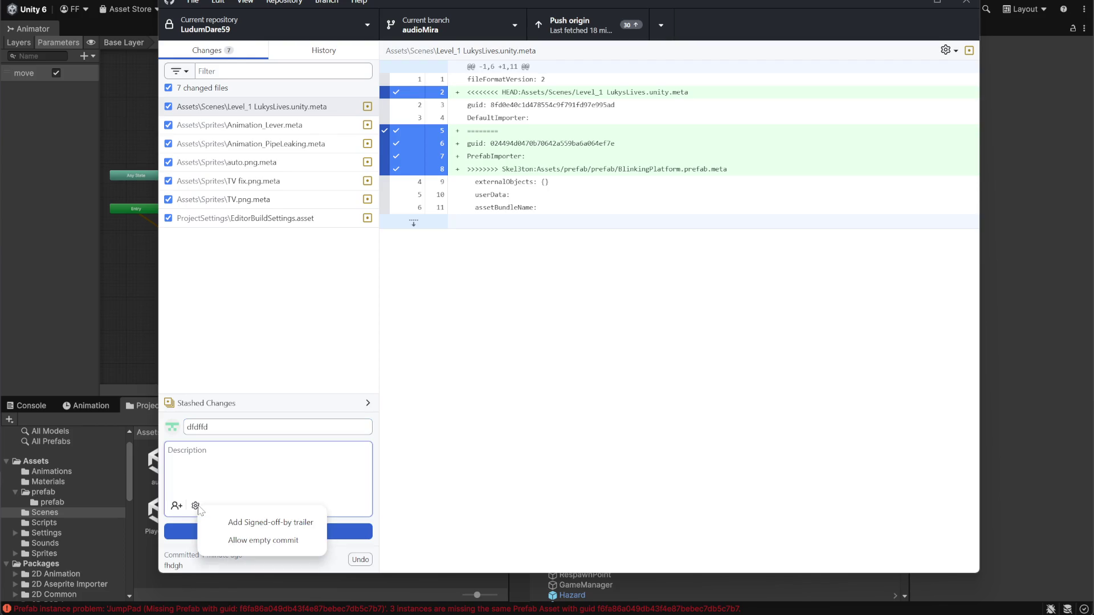
pyautogui.click(352, 525)
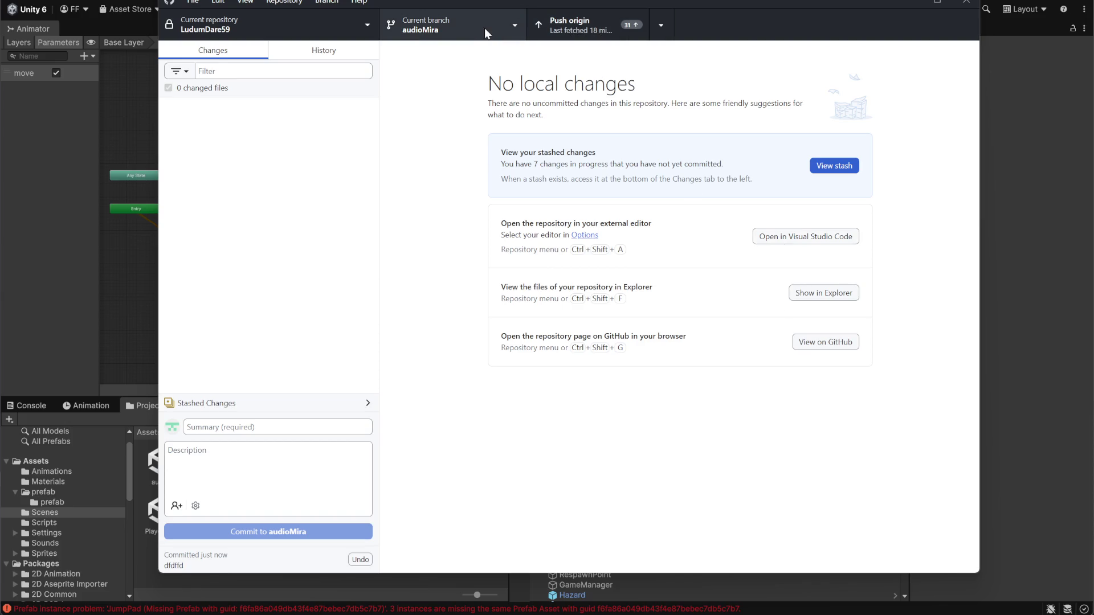
pyautogui.click(590, 34)
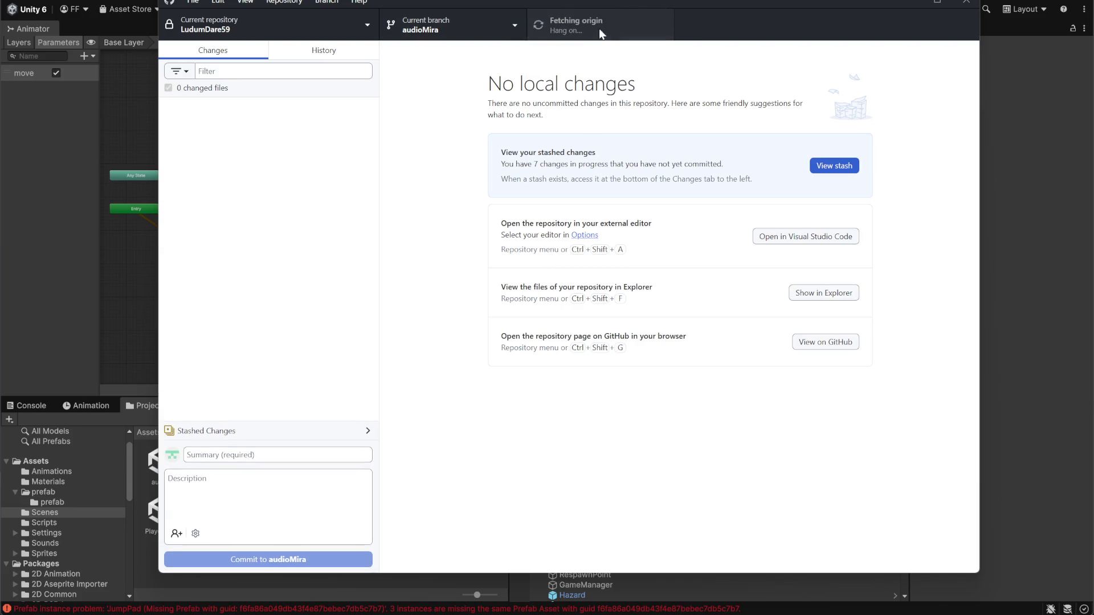
# Open the picker for choosing a branch to merge into audioMira.
pyautogui.click(516, 33)
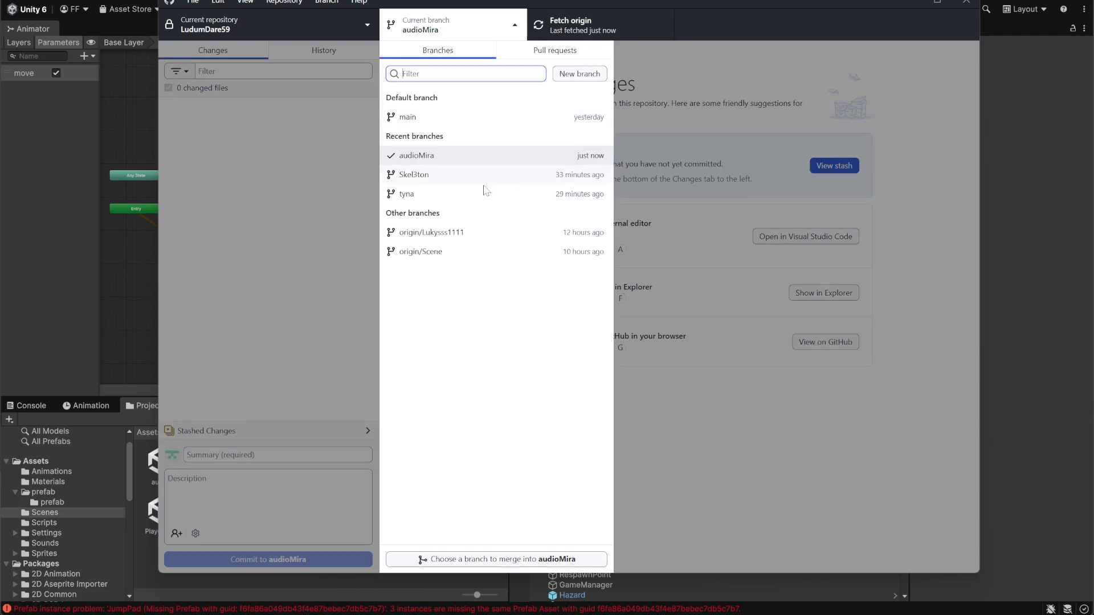
pyautogui.press('Down')
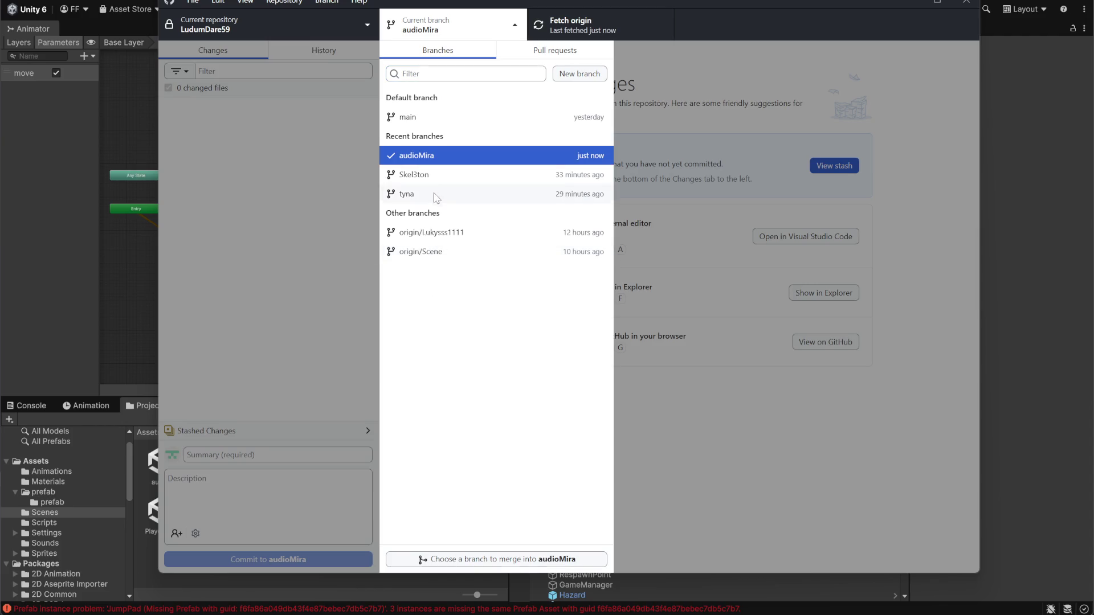
pyautogui.click(530, 560)
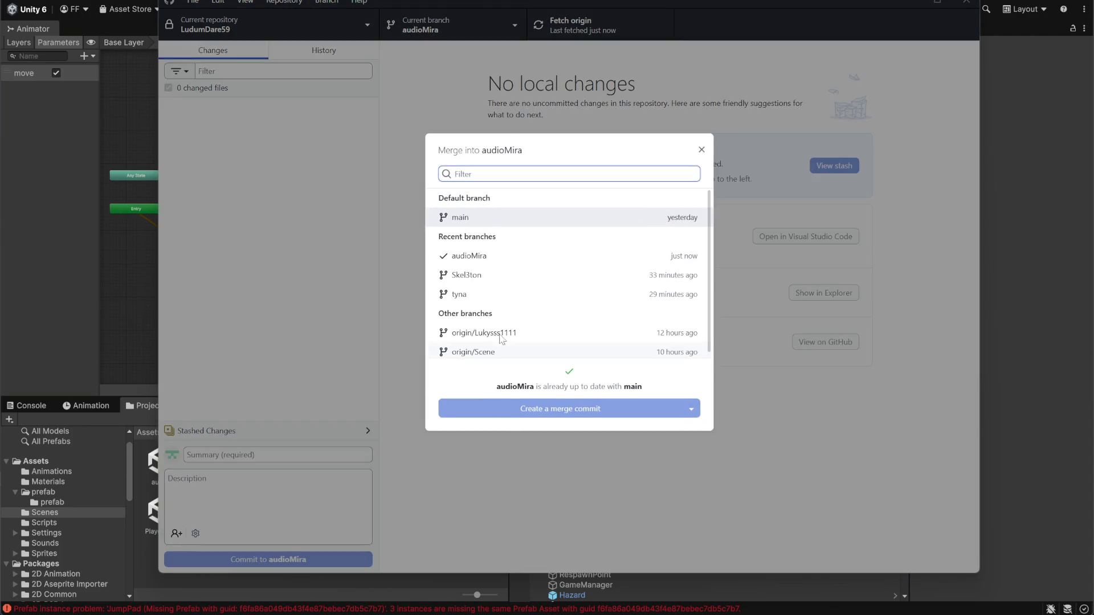
# Compare Skel3ton and tyna, then start a merge commit of origin/Lukysss1111 into audioMira.
pyautogui.click(494, 284)
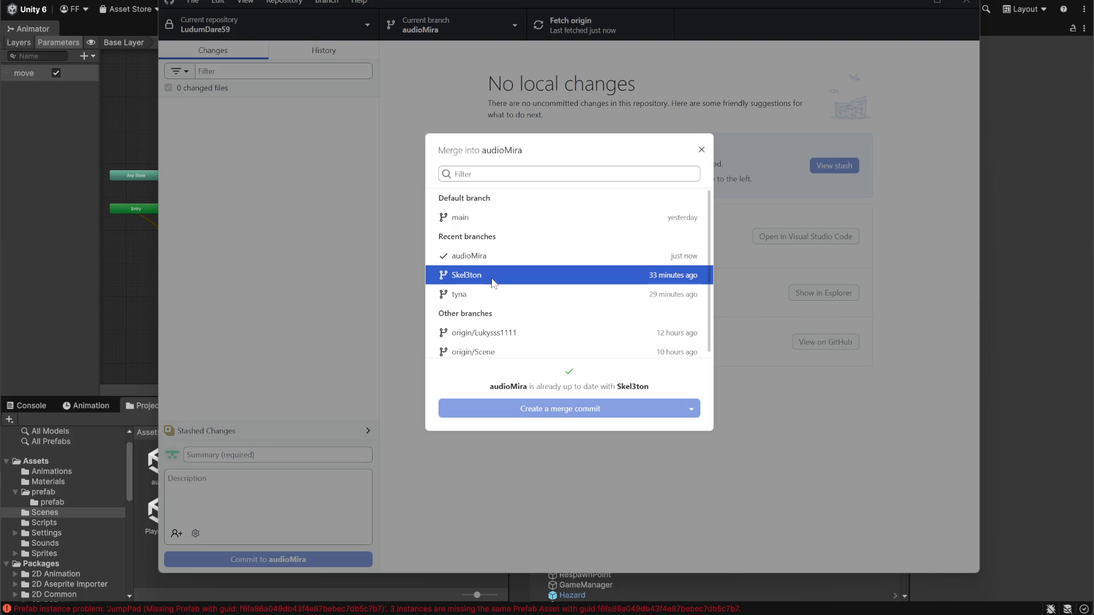
pyautogui.click(487, 297)
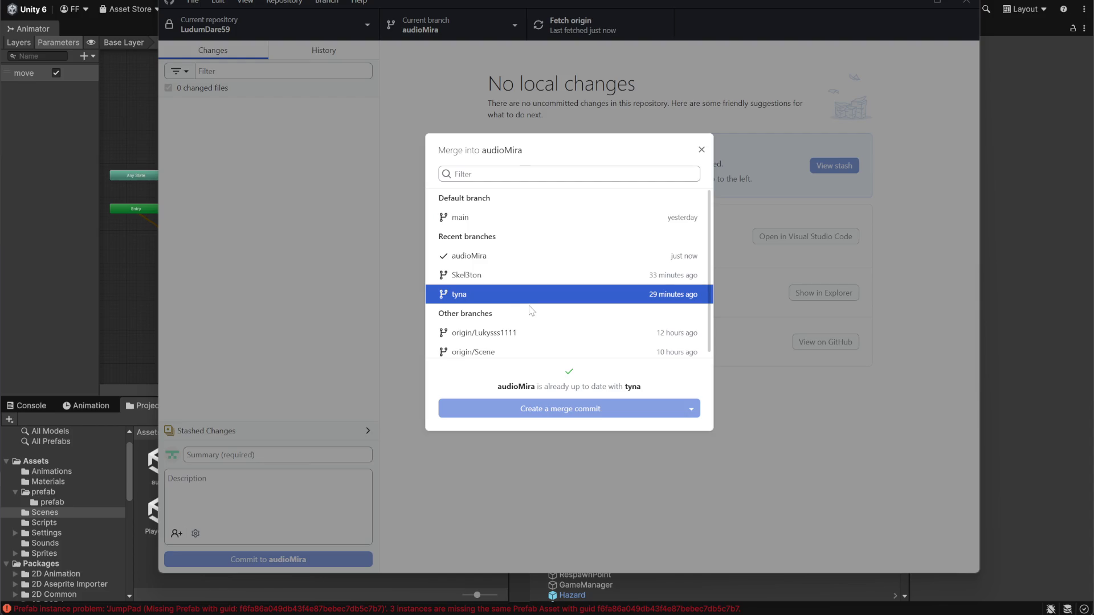
pyautogui.click(513, 280)
pyautogui.click(512, 295)
pyautogui.click(513, 281)
pyautogui.click(516, 295)
pyautogui.click(523, 329)
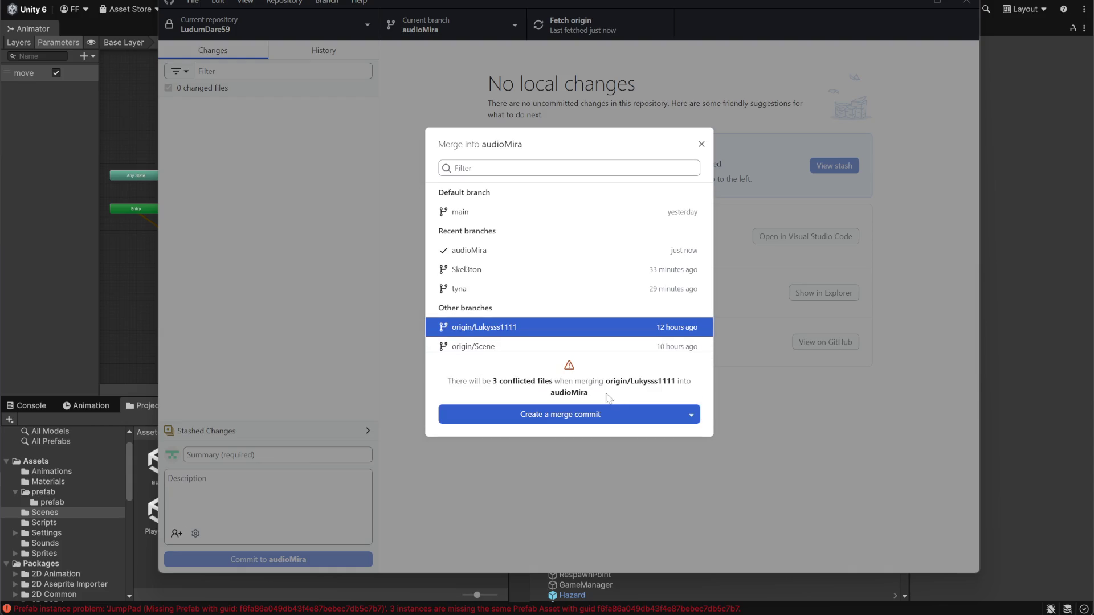
pyautogui.click(692, 415)
pyautogui.click(580, 434)
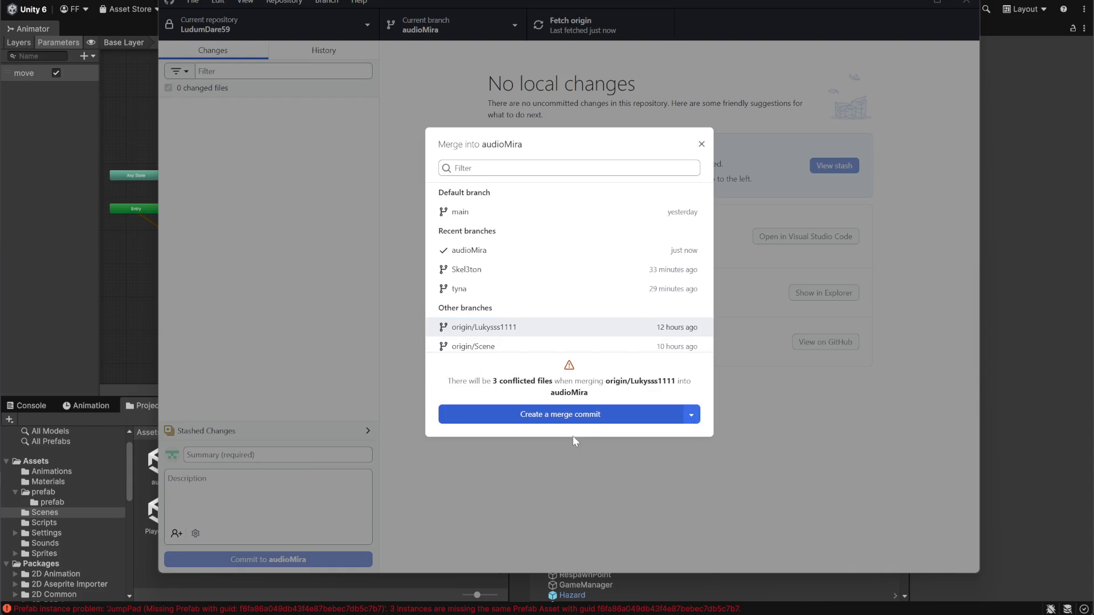
pyautogui.click(567, 421)
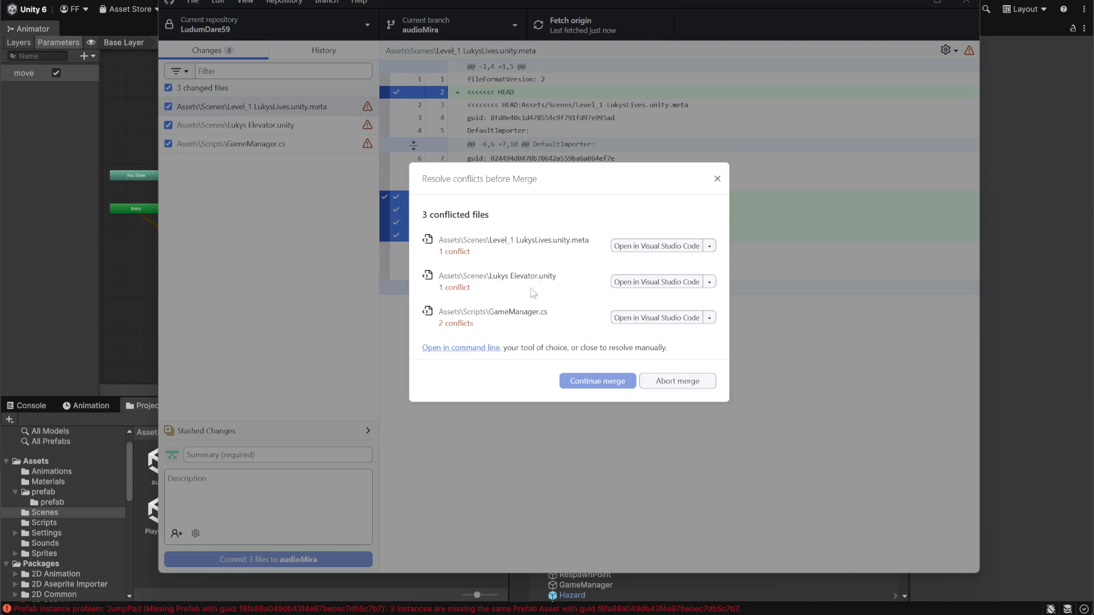
# Resolve Level_1 LukysLives.unity.meta and Lukys Elevator.unity with origin/Lukysss1111's versions; open GameManager.cs conflicts.
pyautogui.click(709, 245)
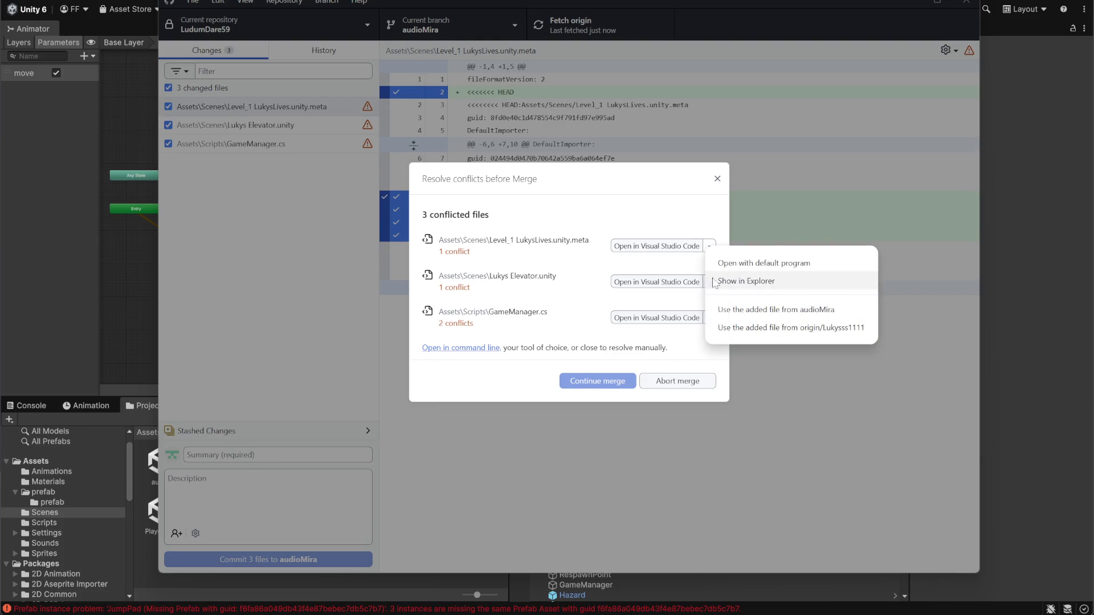
pyautogui.click(812, 328)
pyautogui.click(710, 295)
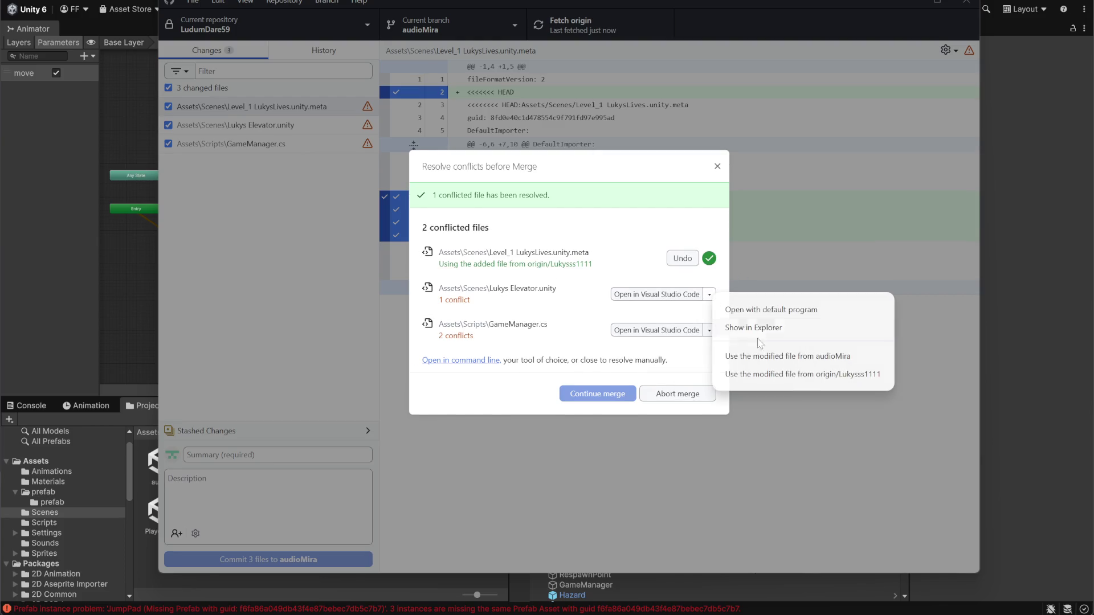
pyautogui.click(804, 374)
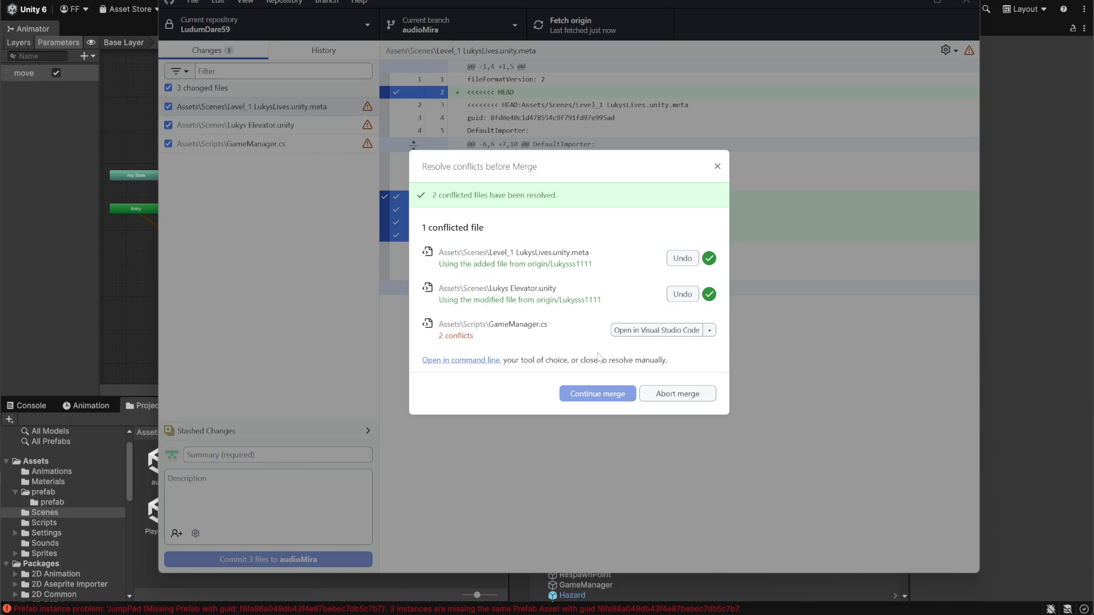
pyautogui.click(700, 331)
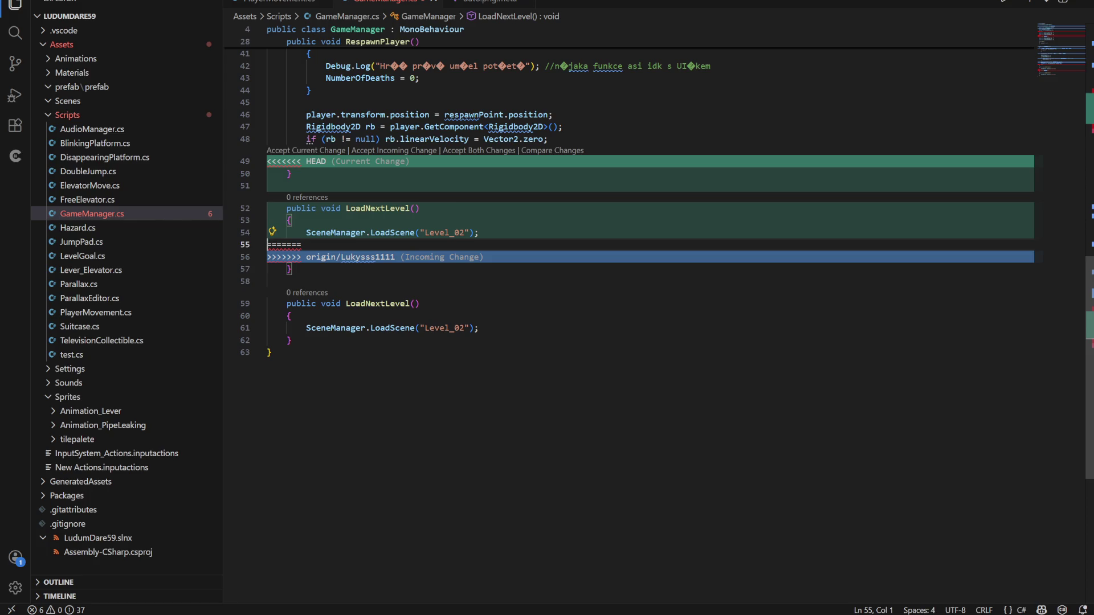
pyautogui.press('Up')
pyautogui.press('Up')
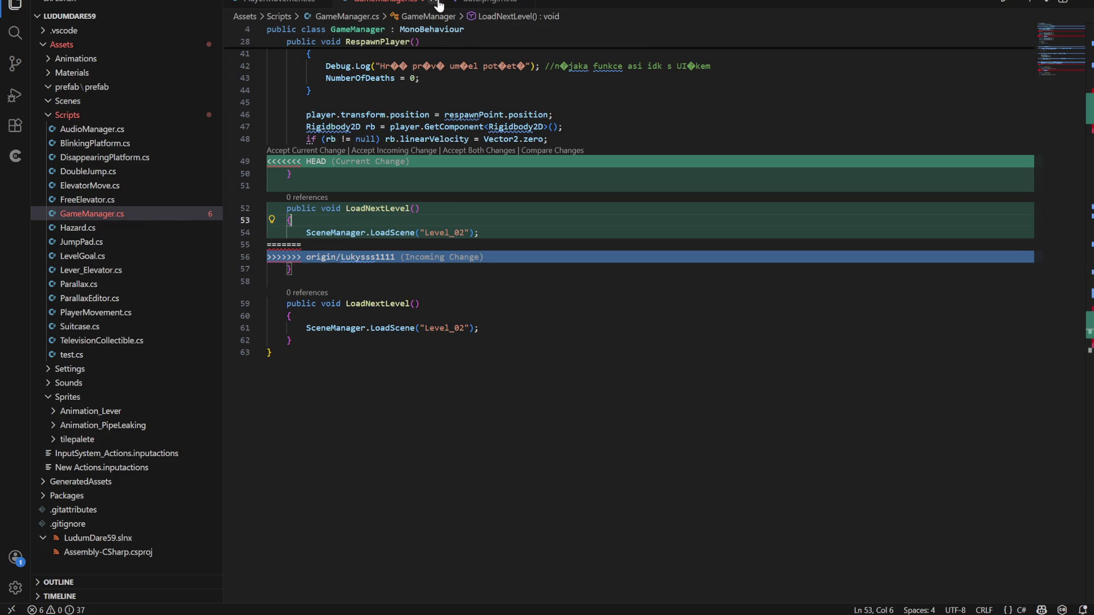
pyautogui.click(438, 4)
pyautogui.hotkey('alt', 'Tab')
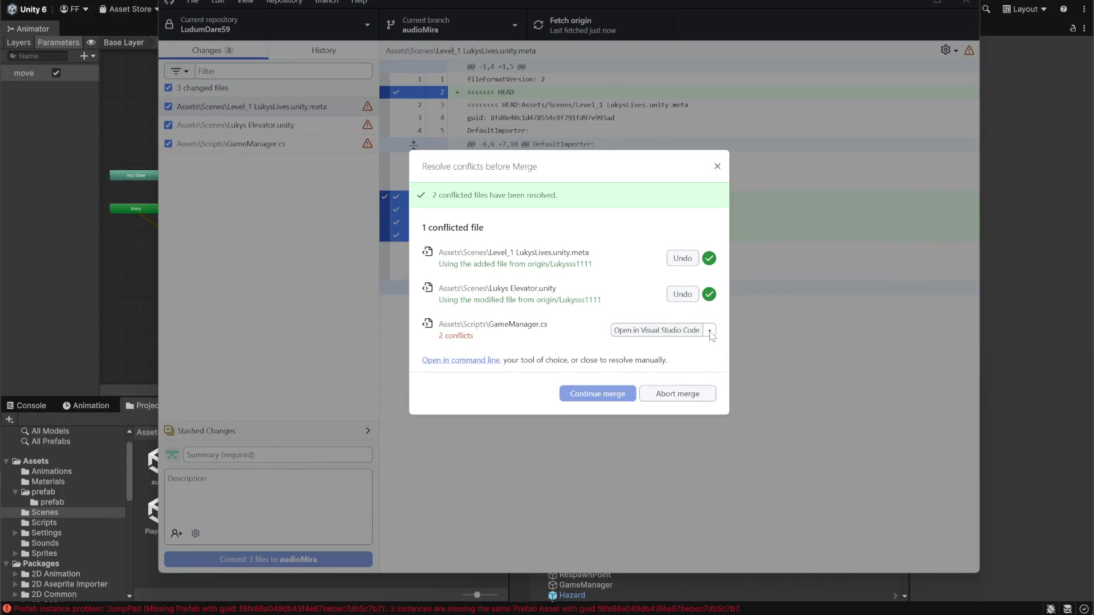
pyautogui.click(710, 332)
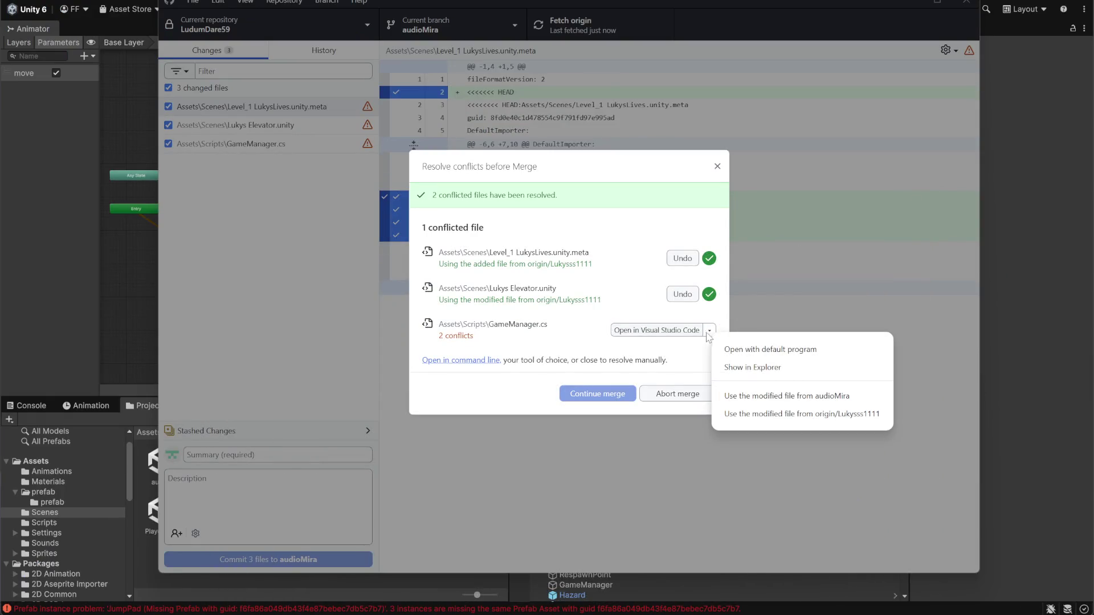
pyautogui.click(811, 415)
pyautogui.click(616, 399)
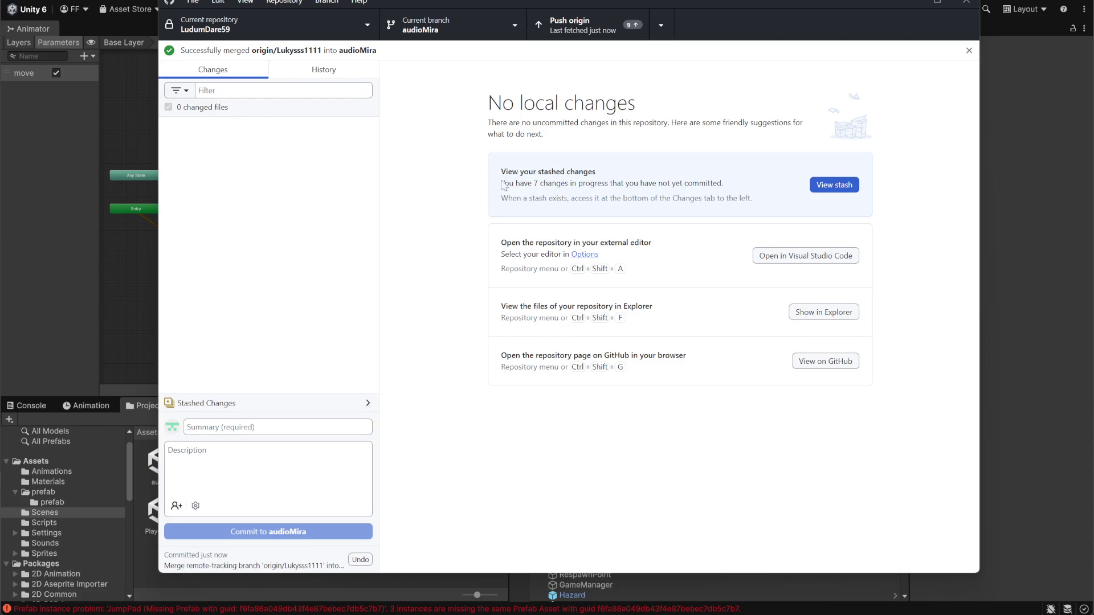
pyautogui.click(576, 26)
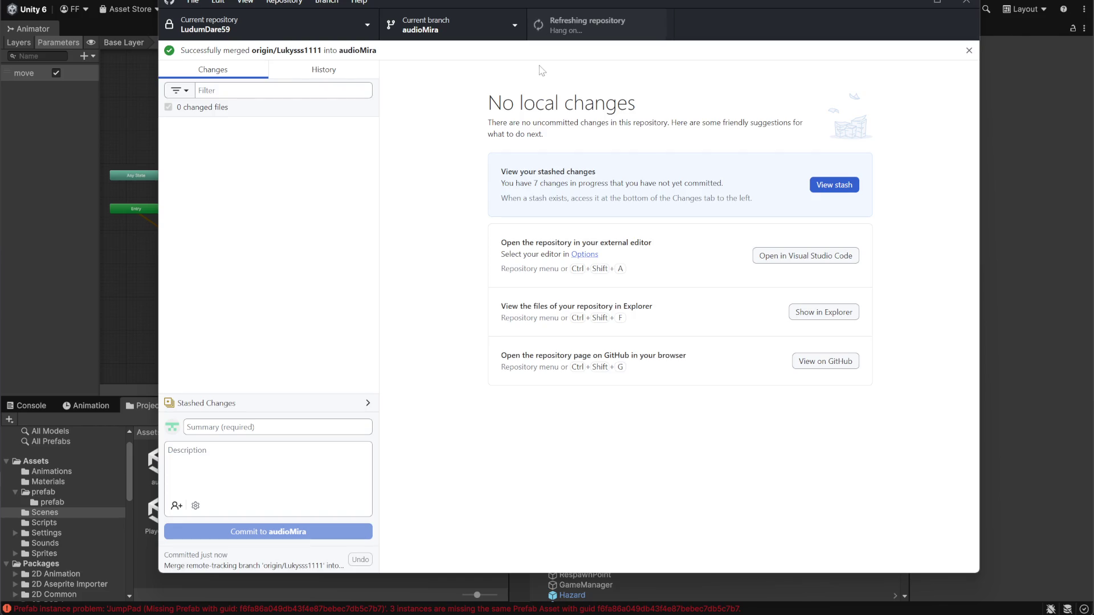
# Check tyna and Skel3ton in the merge picker, finding audioMira up to date, then close it.
pyautogui.click(515, 26)
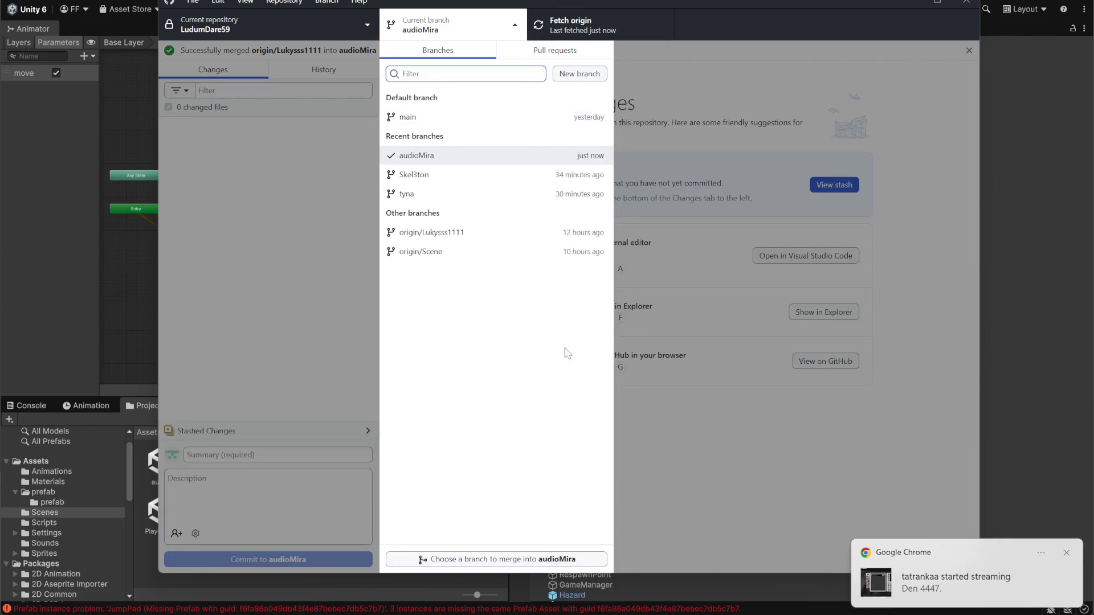
pyautogui.click(510, 560)
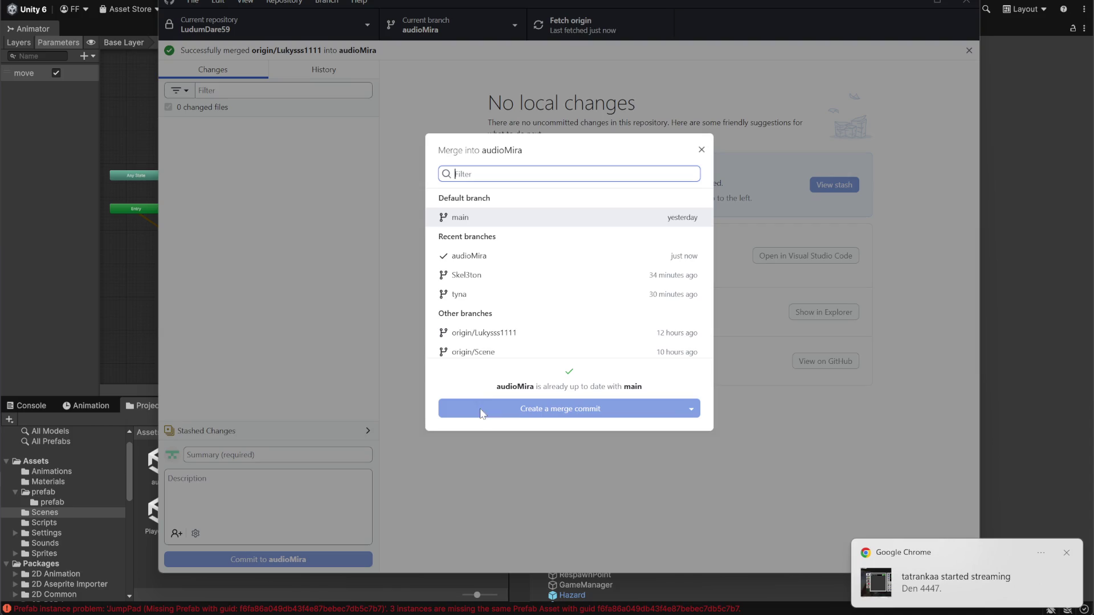
pyautogui.click(481, 336)
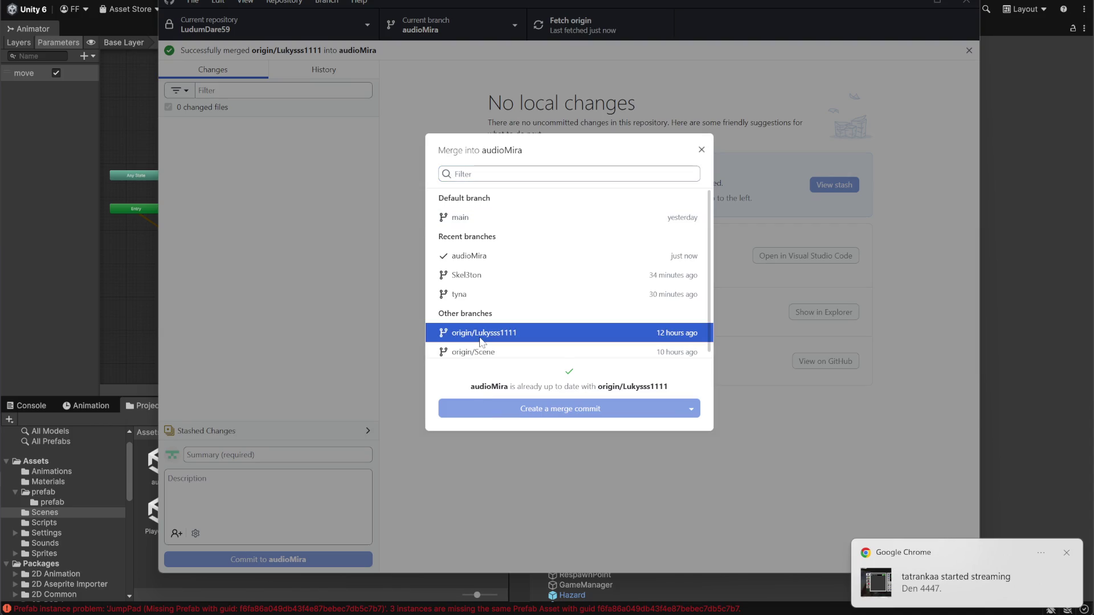
pyautogui.click(490, 296)
pyautogui.click(490, 282)
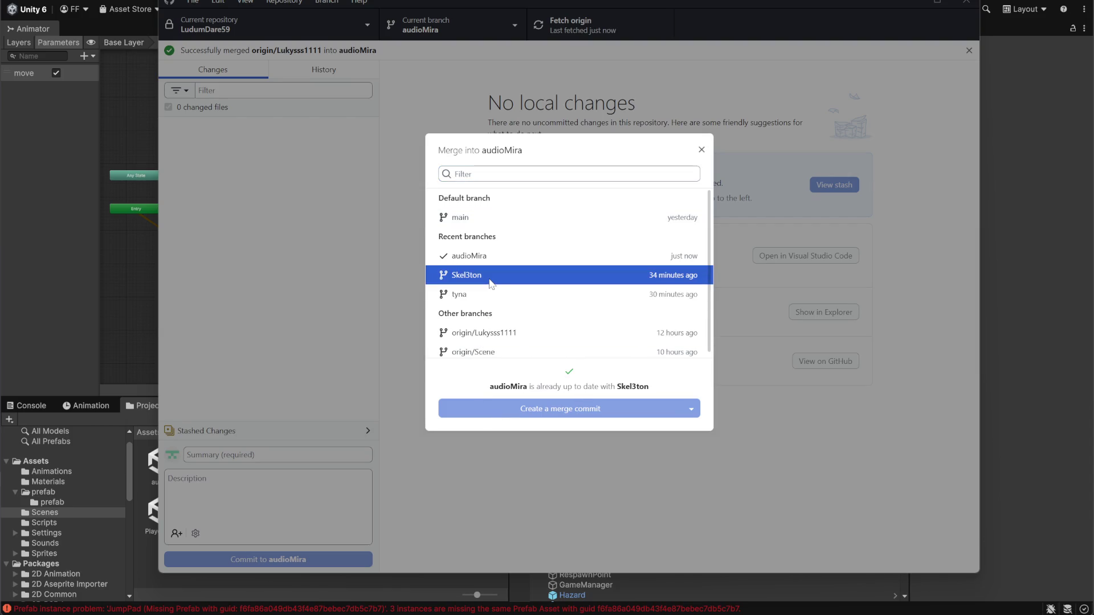
pyautogui.click(834, 438)
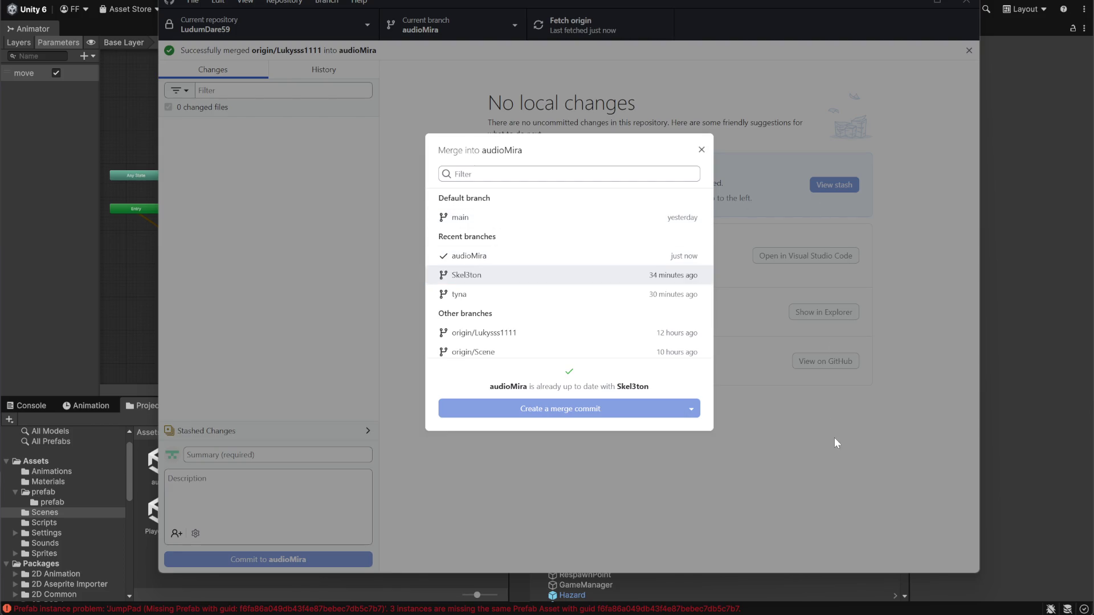
pyautogui.click(896, 2)
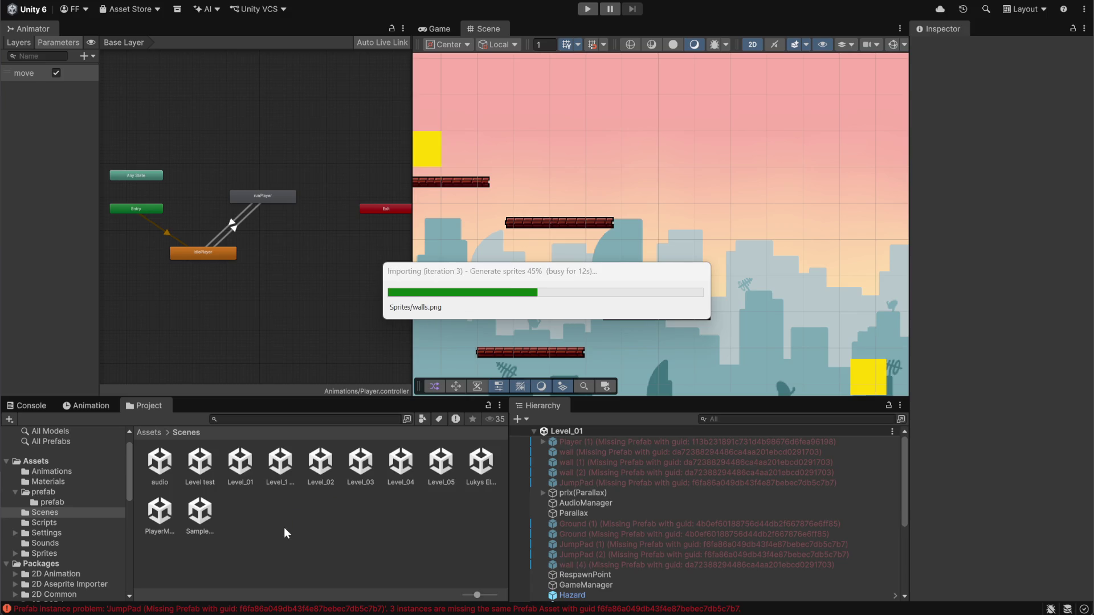
# Reload the merge-modified scenes in Unity and open the audio scene to inspect missing prefabs.
pyautogui.click(562, 325)
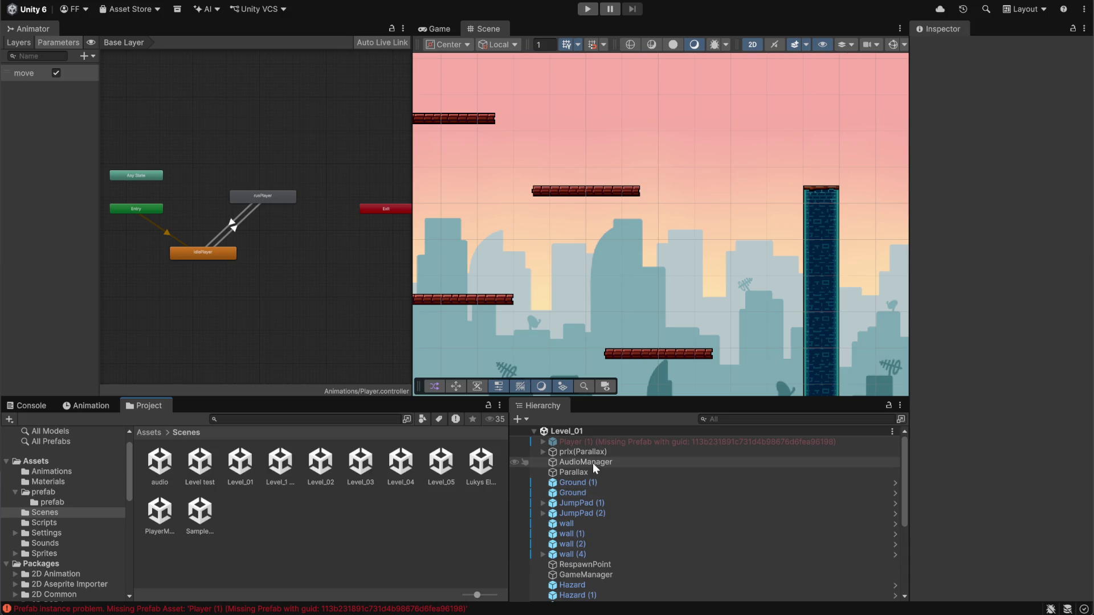
pyautogui.doubleClick(167, 471)
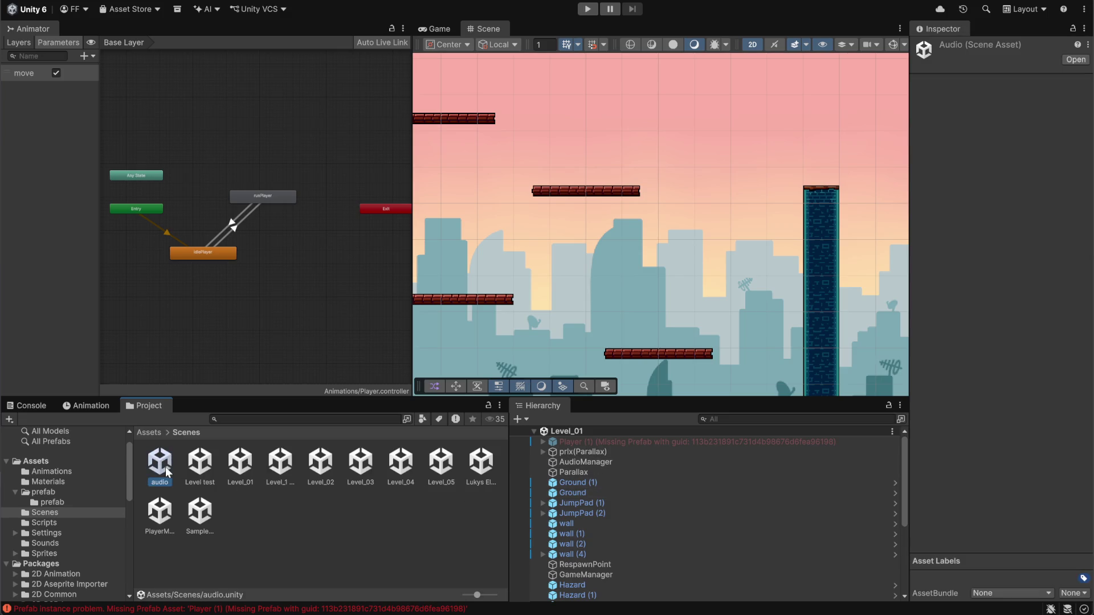
pyautogui.scroll(-1, 628, 534)
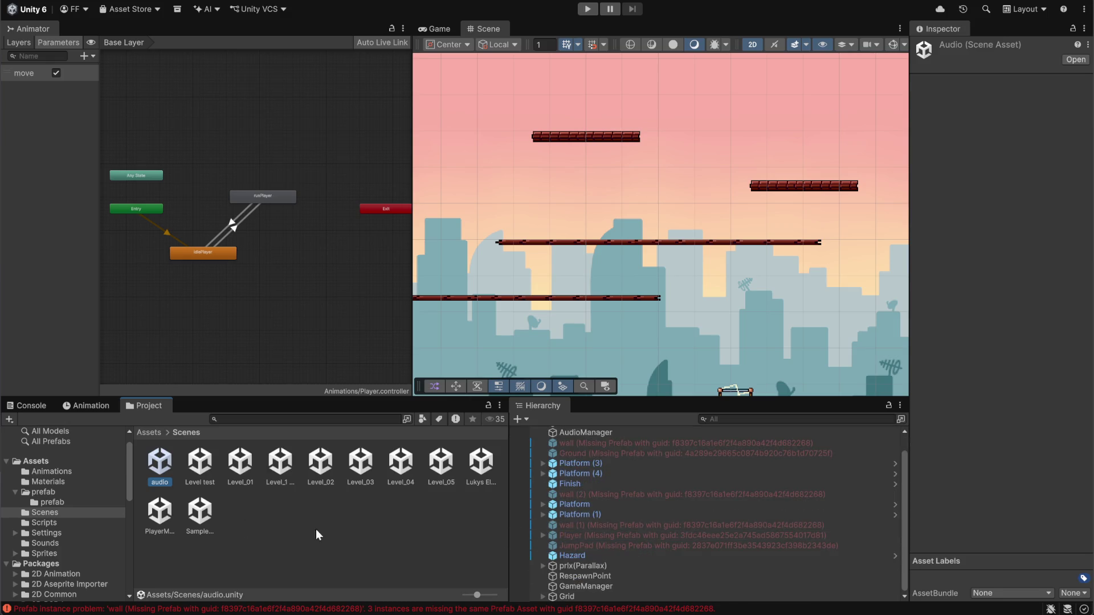
pyautogui.scroll(-10, 669, 300)
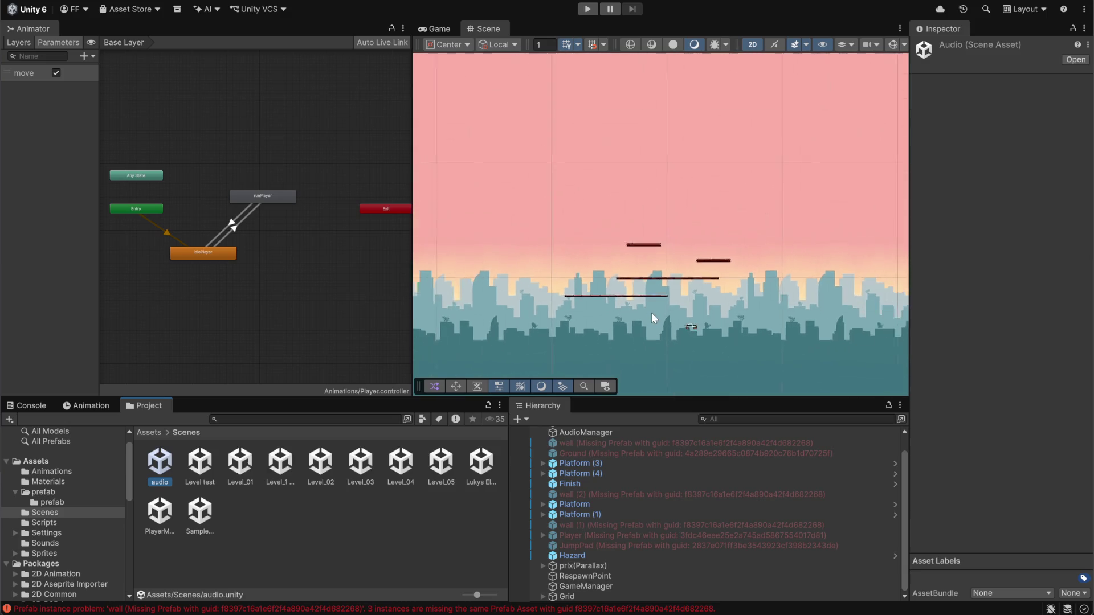
pyautogui.scroll(4, 646, 317)
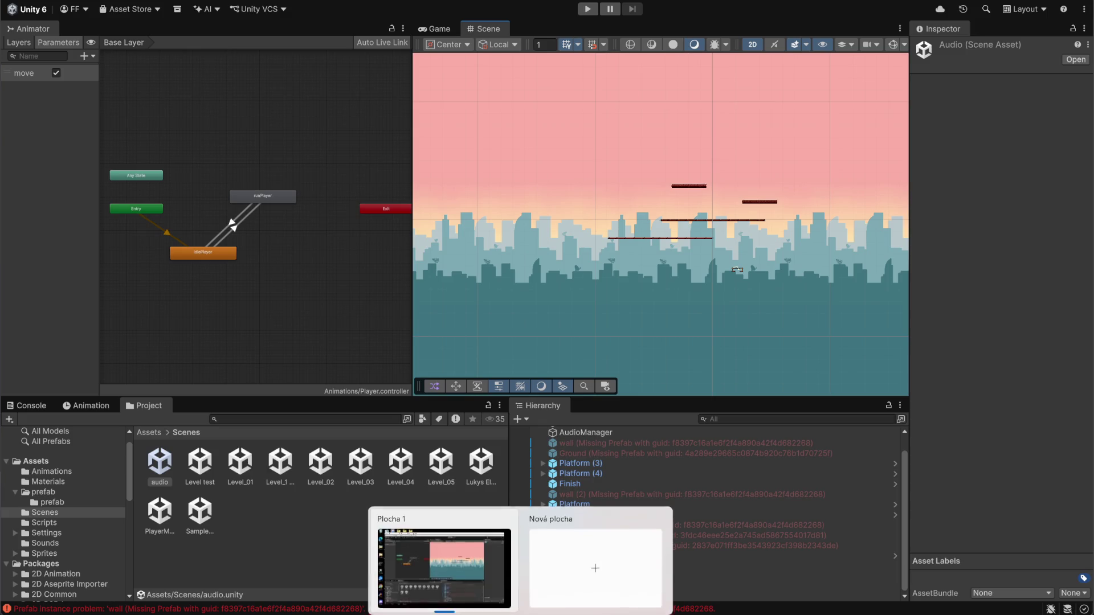
pyautogui.hotkey('alt', 'Tab')
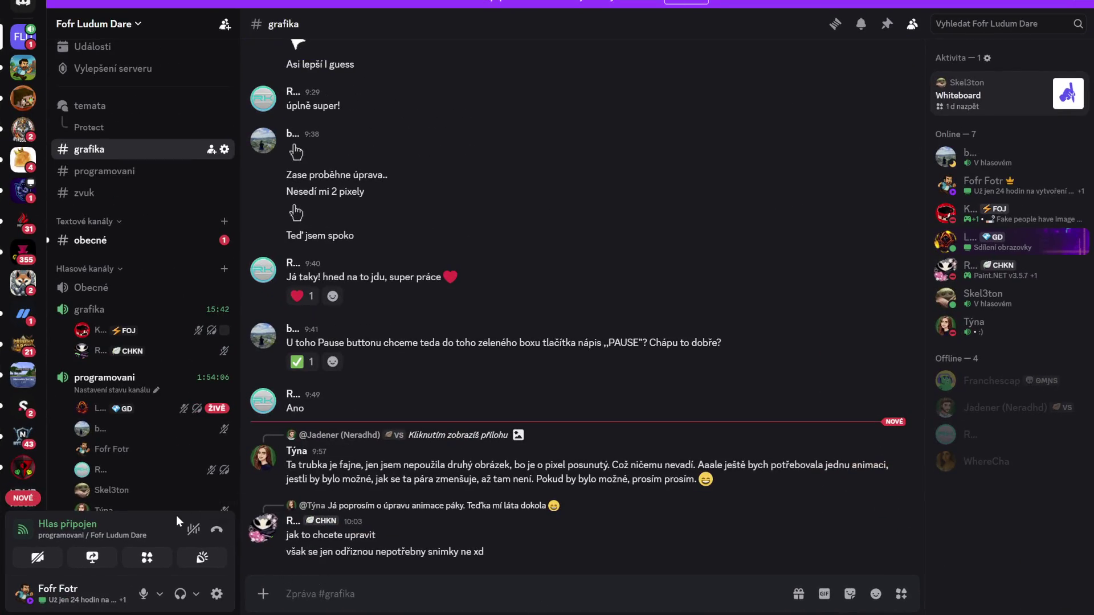
# Mute the Discord microphone, then return to GitHub Desktop to view the 5 changed files.
pyautogui.scroll(-1, 142, 473)
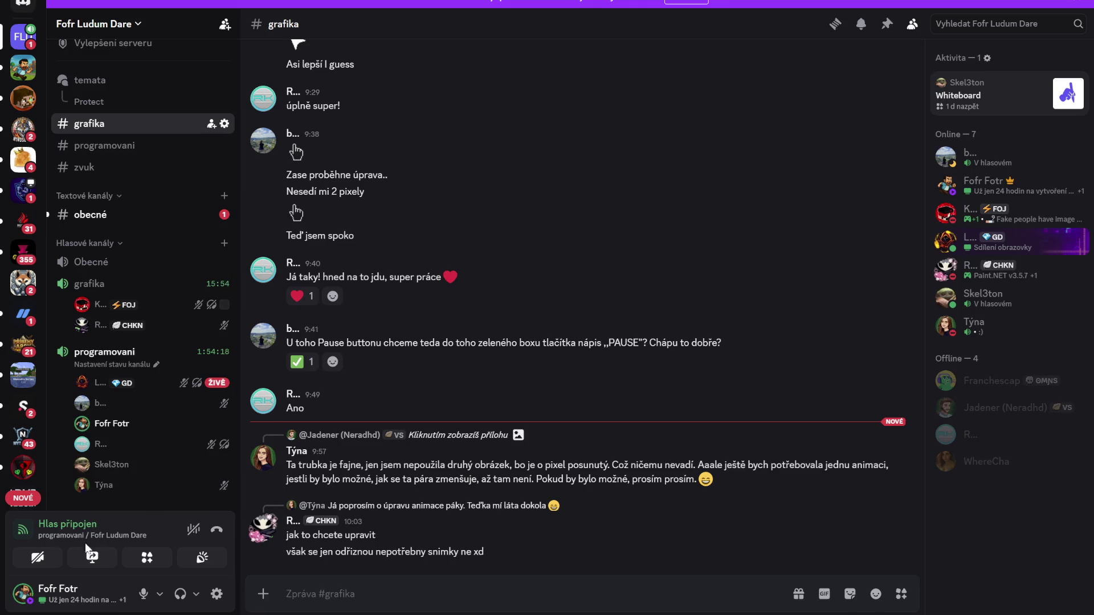
pyautogui.click(143, 594)
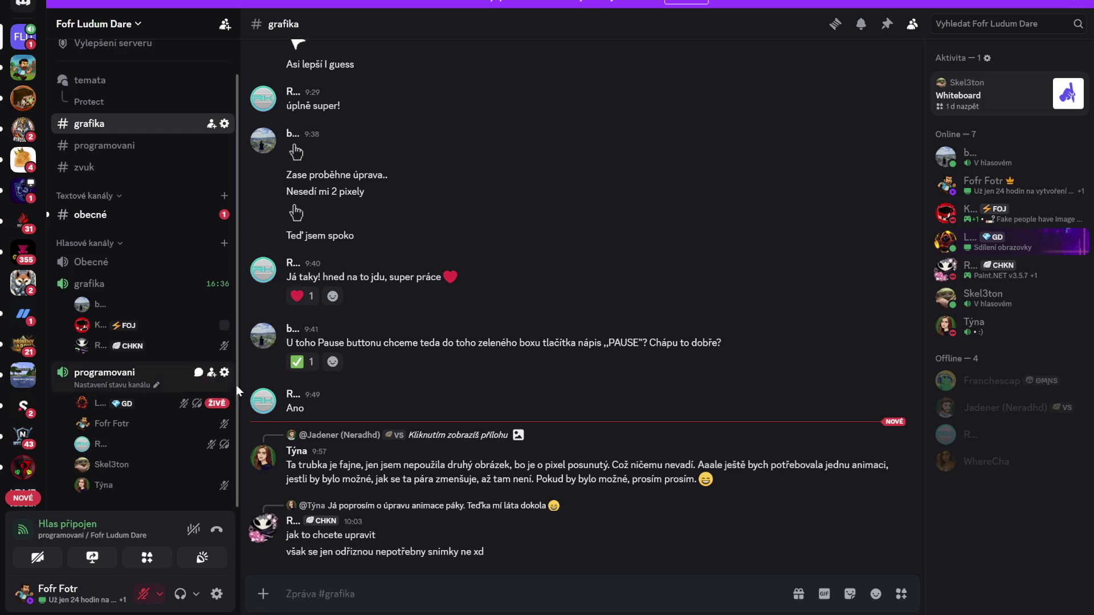
pyautogui.moveTo(899, 224)
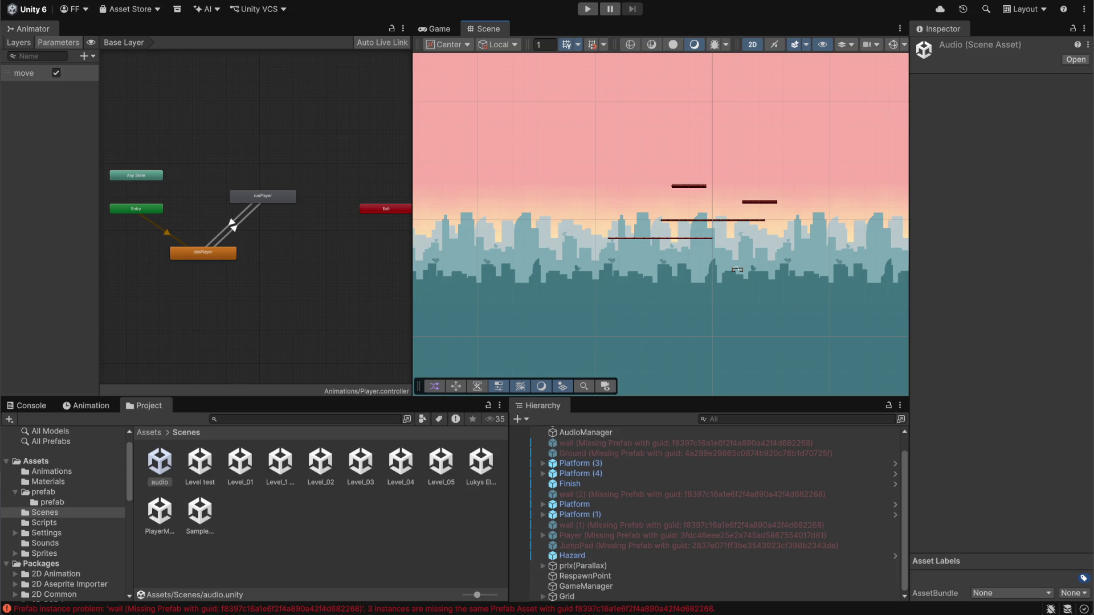
pyautogui.hotkey('alt', 'Tab')
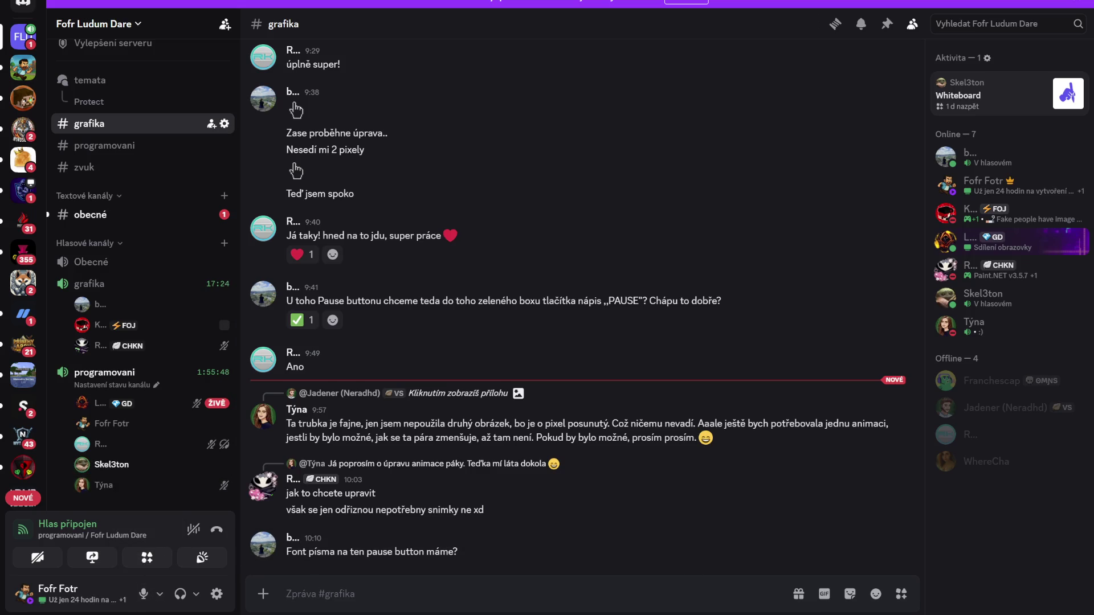
pyautogui.hotkey('alt', 'Tab')
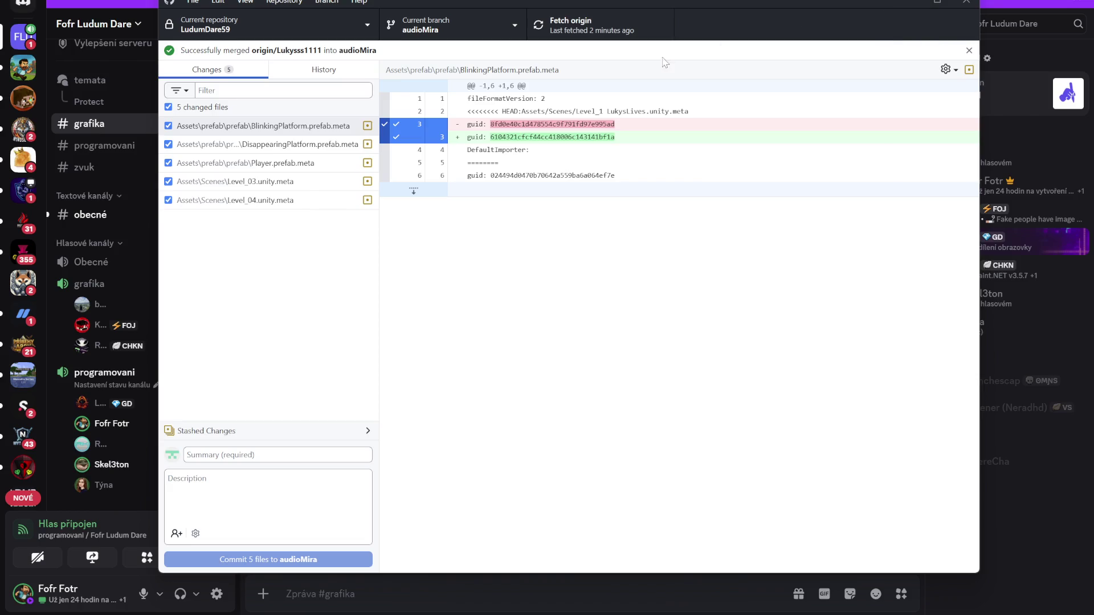
# Include the added guid line 3 of BlinkingPlatform.prefab.meta, then minimize GitHub Desktop.
pyautogui.click(394, 137)
pyautogui.click(905, 4)
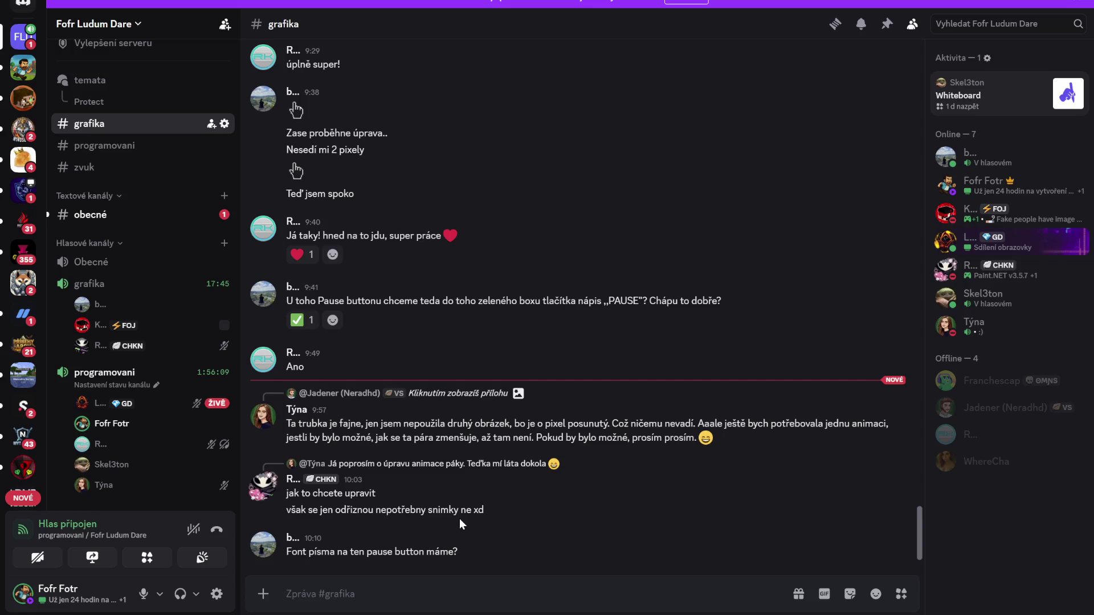
pyautogui.hotkey('alt', 'Tab')
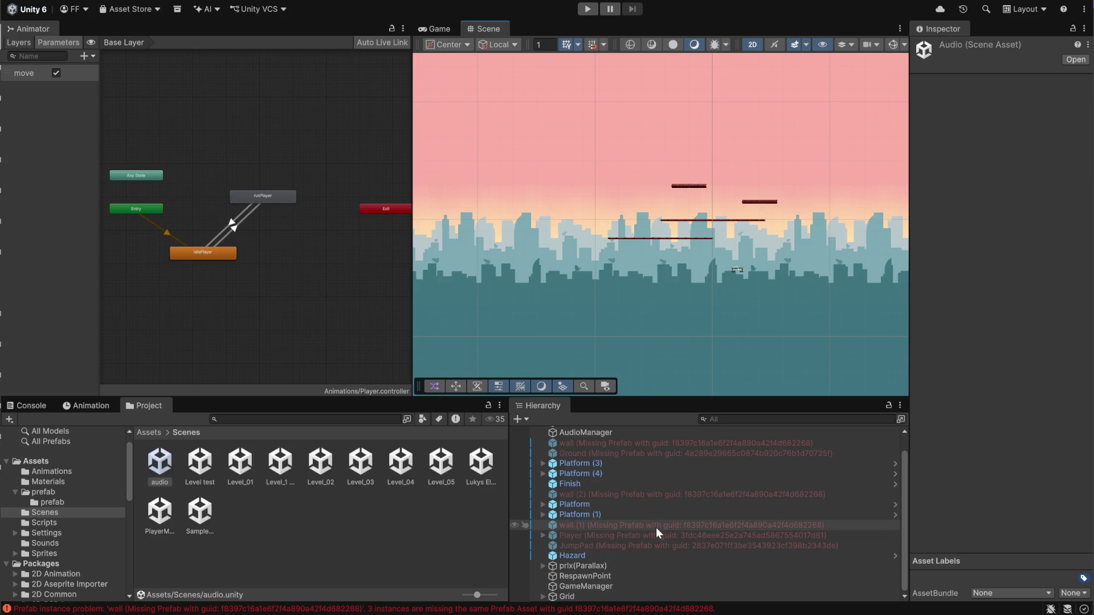
pyautogui.scroll(1, 662, 543)
pyautogui.scroll(-1, 660, 538)
pyautogui.click(161, 463)
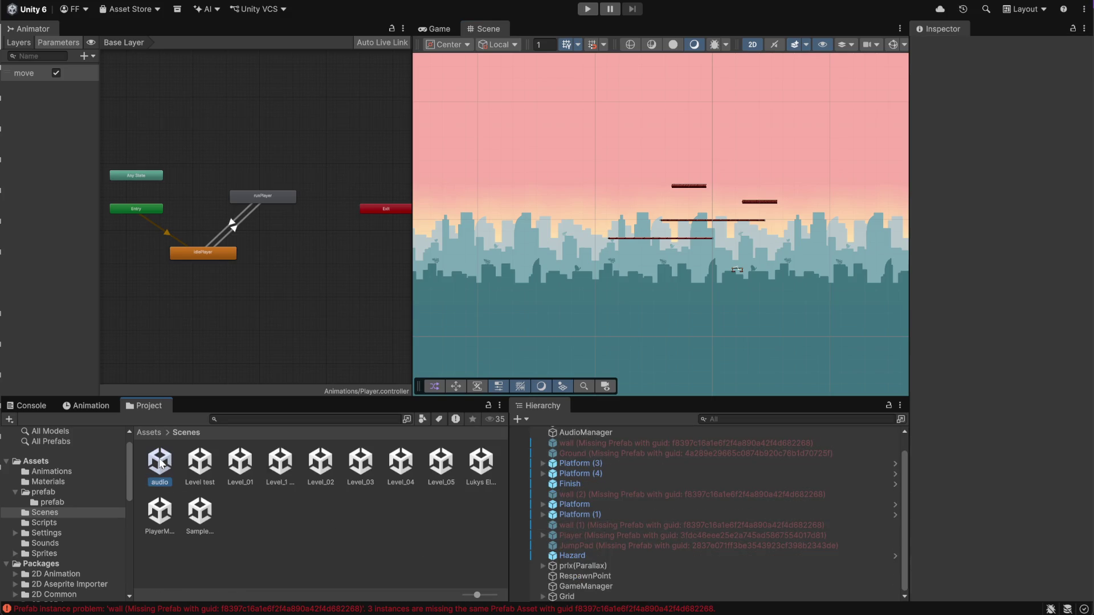
pyautogui.click(312, 520)
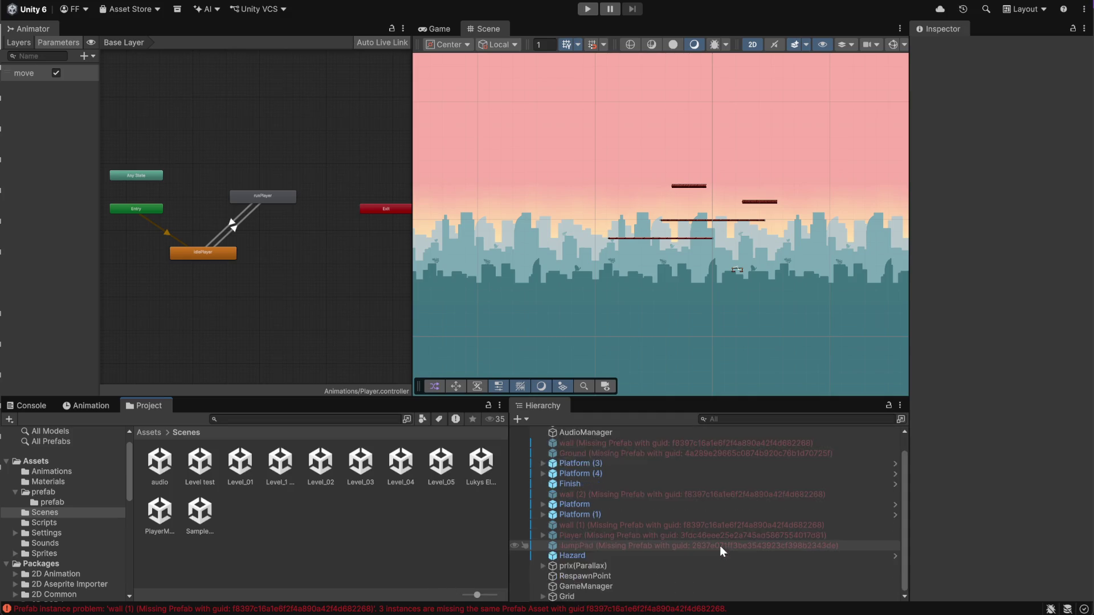
pyautogui.scroll(1, 719, 544)
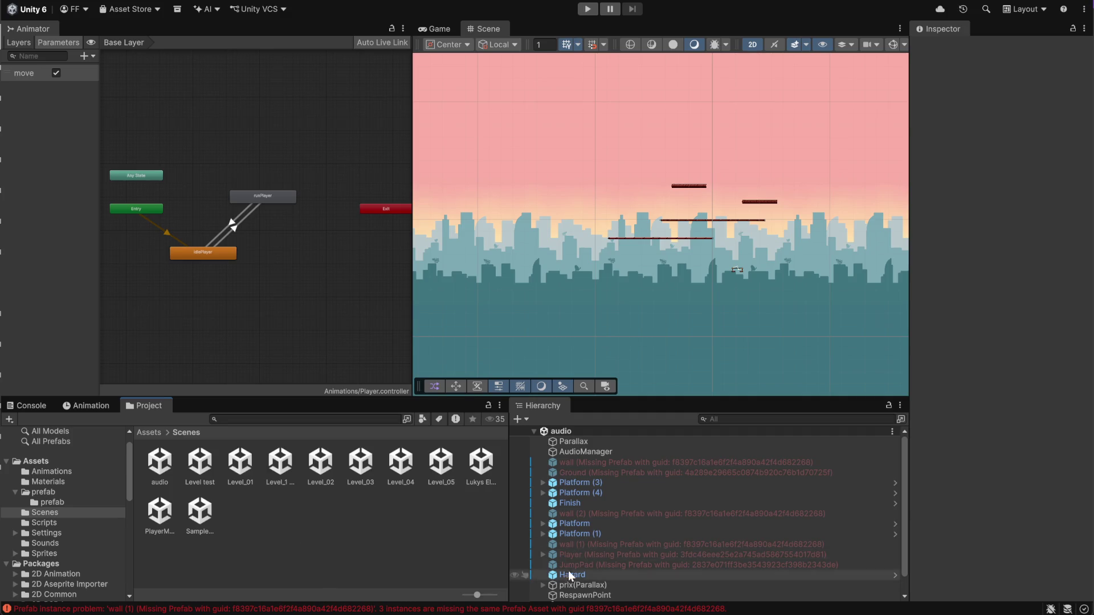
pyautogui.click(578, 604)
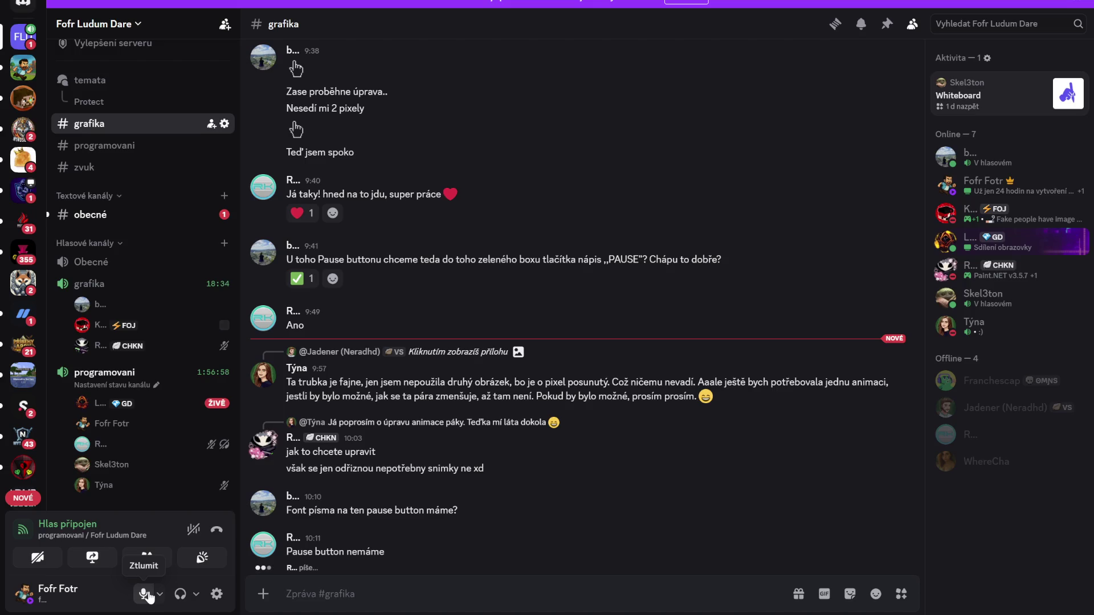
# Mute the Discord microphone and lower the output volume to 45%.
pyautogui.click(144, 595)
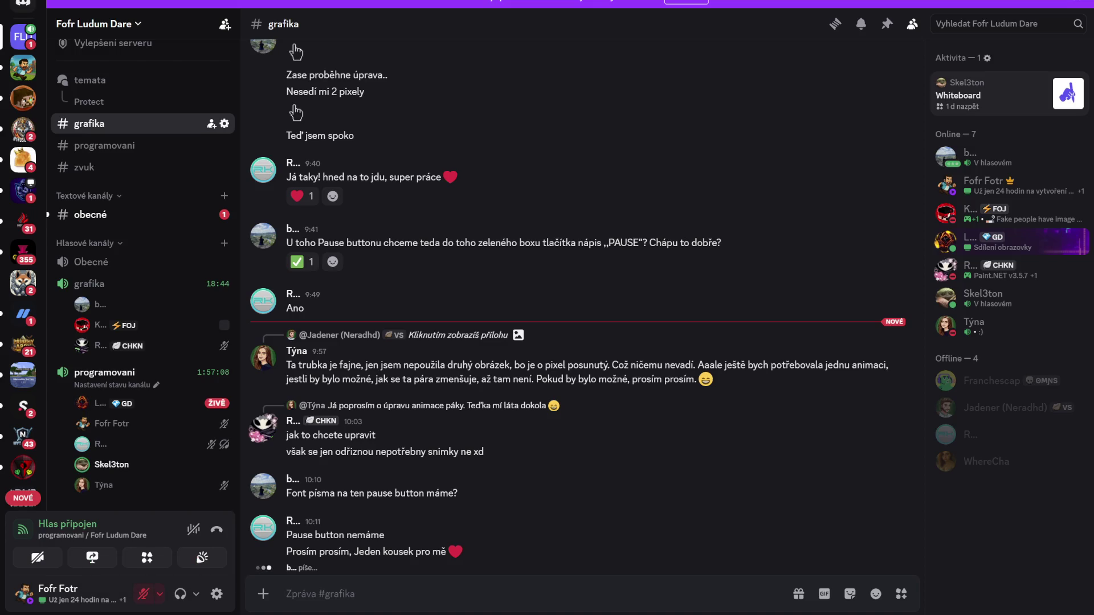
pyautogui.click(196, 594)
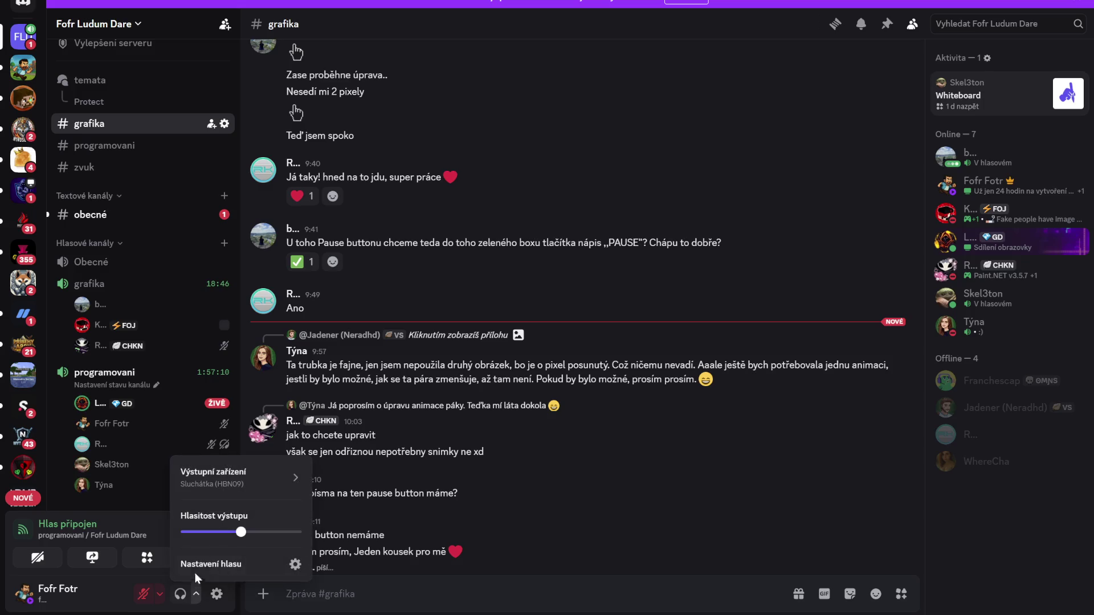
pyautogui.moveTo(212, 532); pyautogui.dragTo(207, 533)
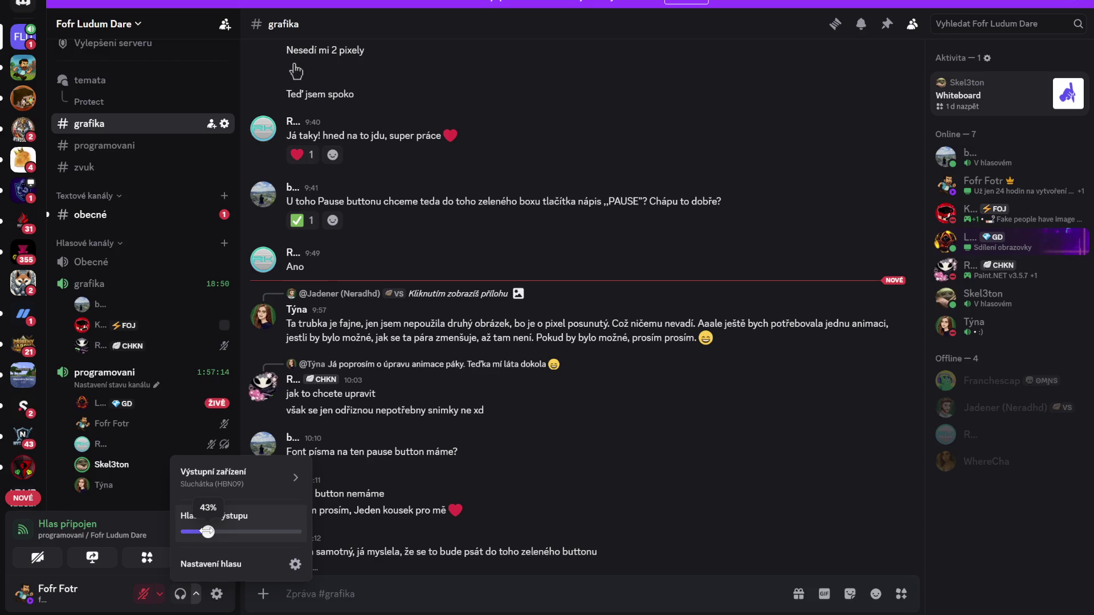
pyautogui.moveTo(207, 532); pyautogui.dragTo(209, 532)
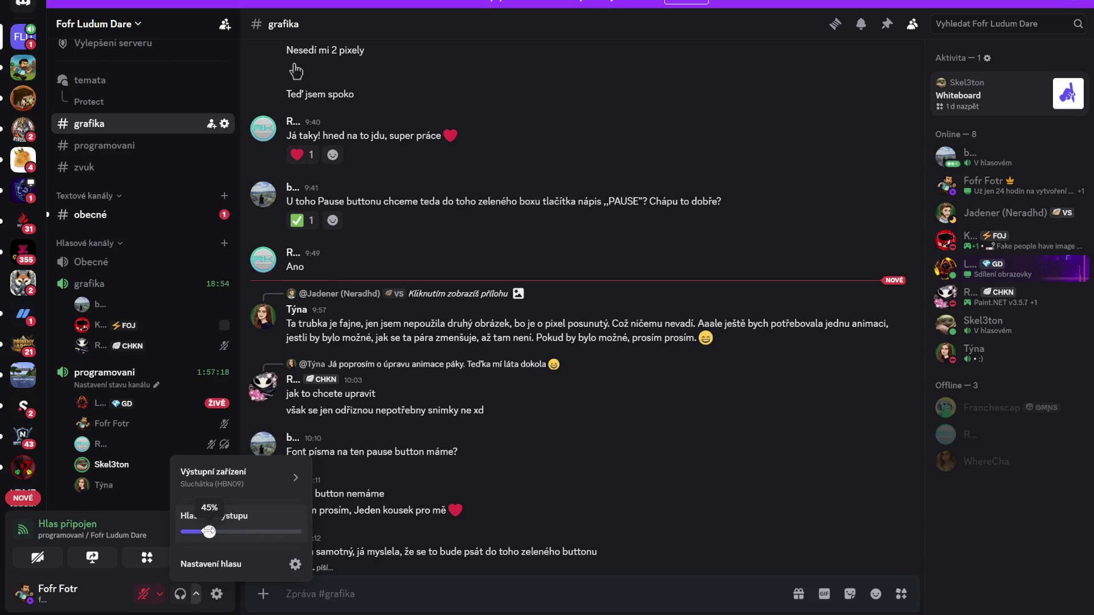
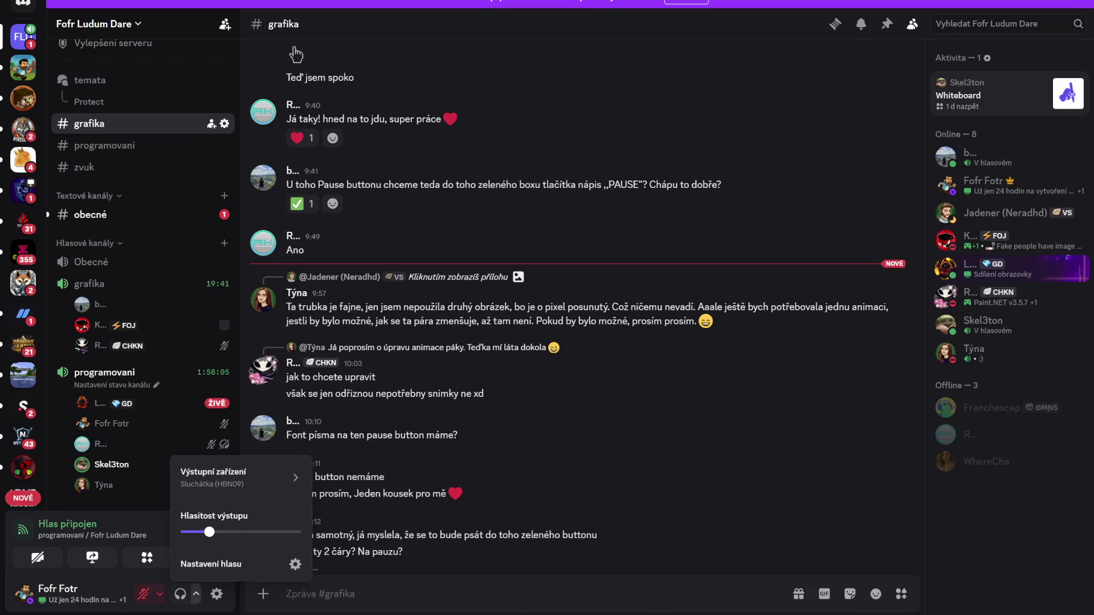
# Check the merged changes in GitHub Desktop, minimize it, and switch back to the Unity editor.
pyautogui.hotkey('alt', 'Tab')
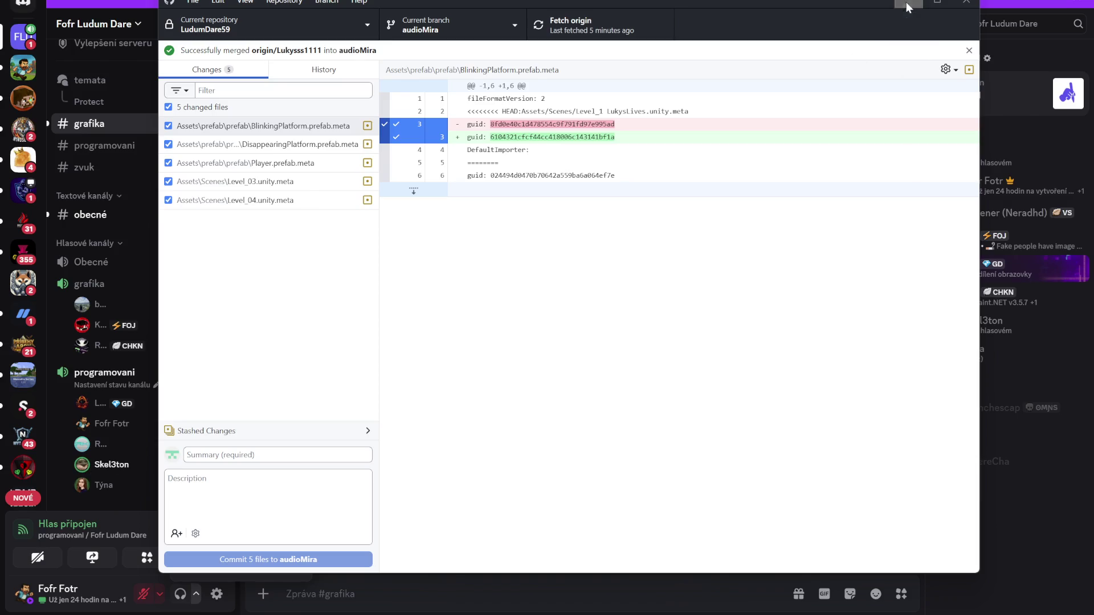
pyautogui.click(907, 2)
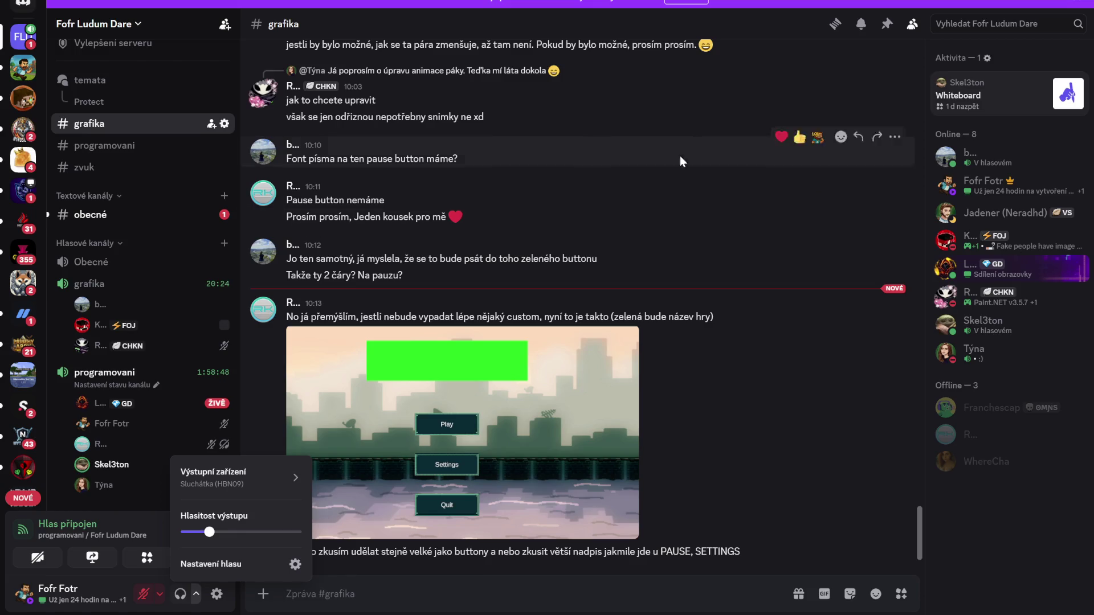
pyautogui.hotkey('alt', 'Tab')
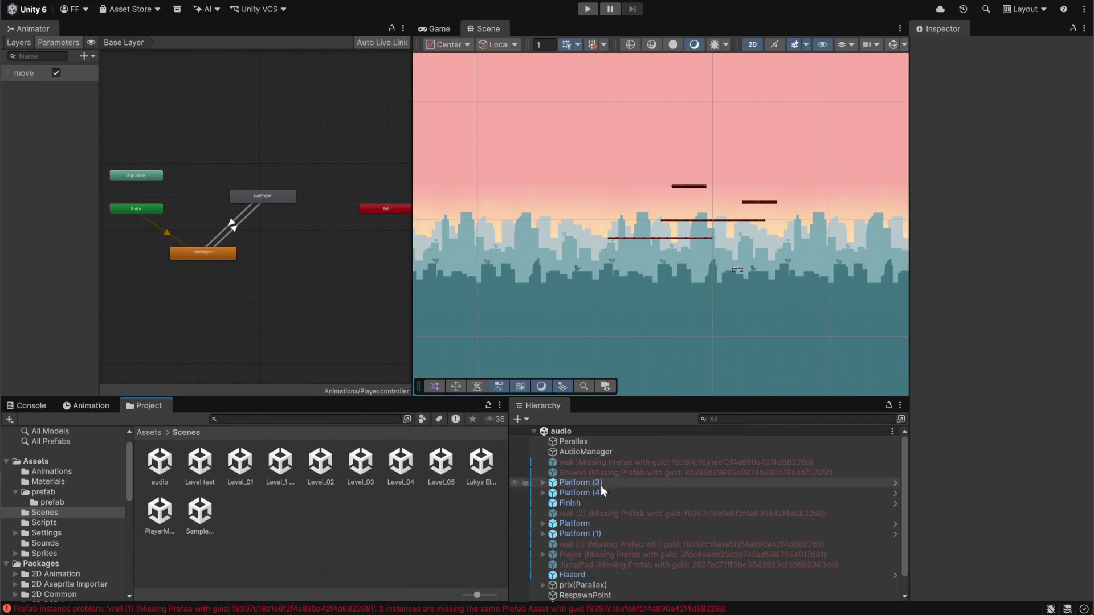
# Browse the Project window to the Assets > prefab > prefab subfolder.
pyautogui.click(614, 462)
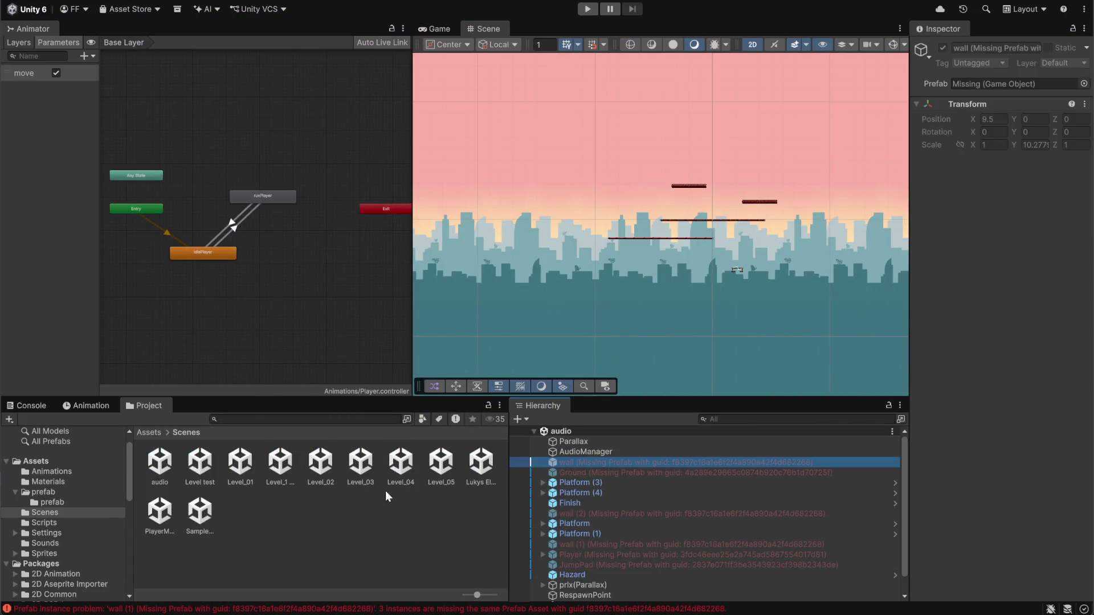
pyautogui.click(147, 433)
pyautogui.doubleClick(238, 462)
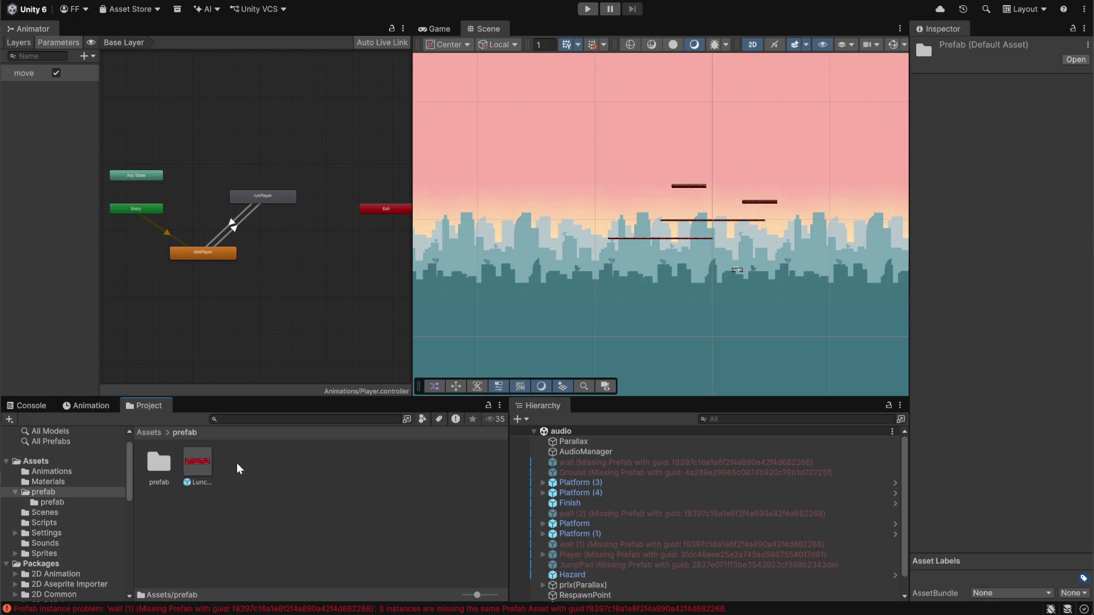
pyautogui.doubleClick(160, 462)
pyautogui.click(213, 525)
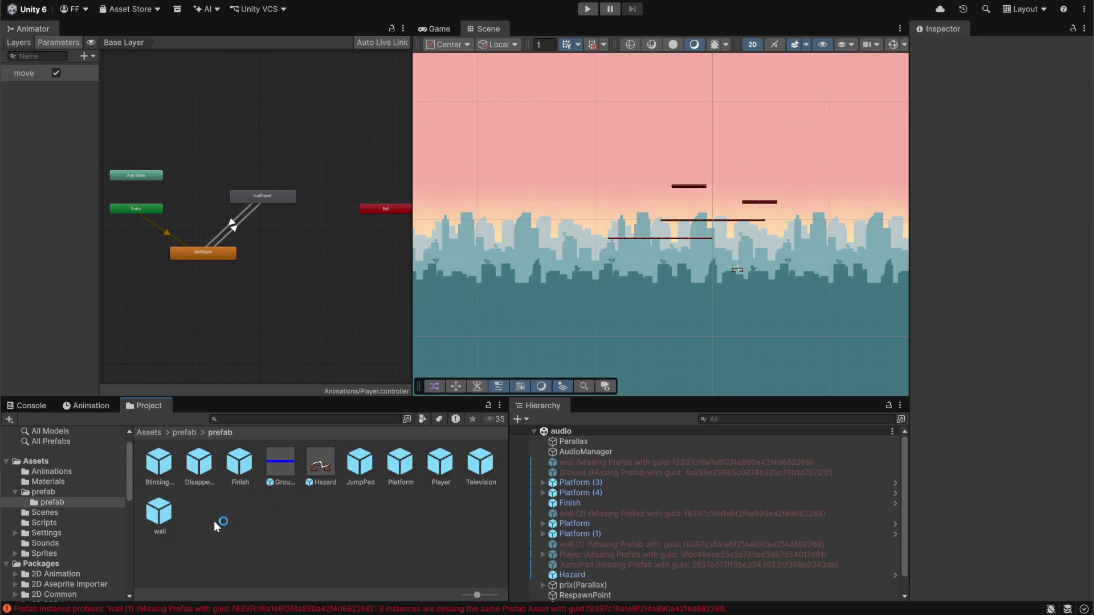
# Relink the first wall object to the wall prefab through its Prefab picker.
pyautogui.click(684, 463)
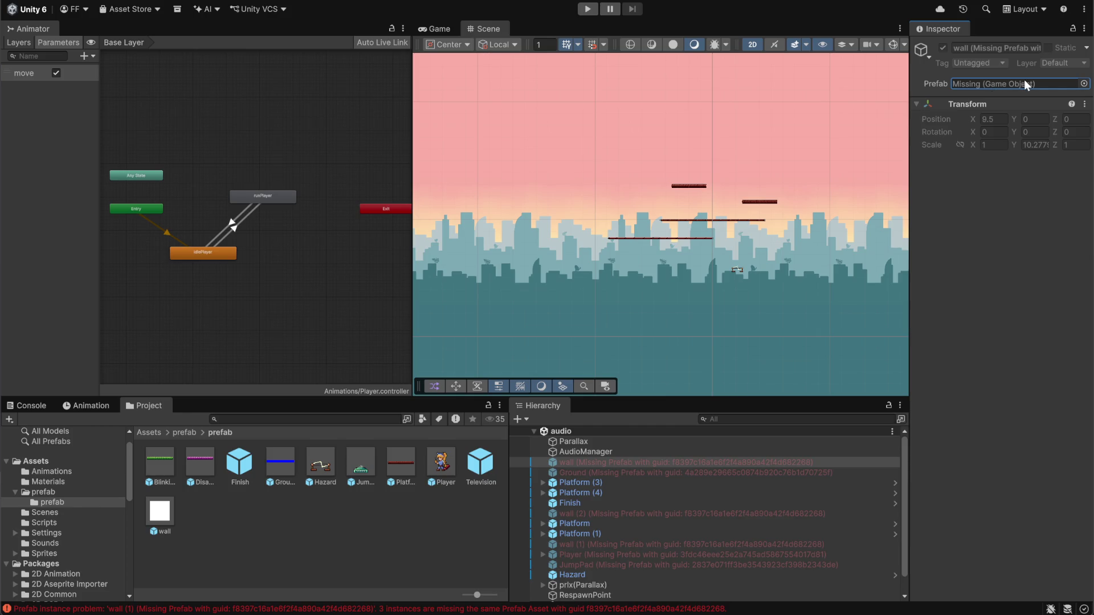
pyautogui.click(1084, 84)
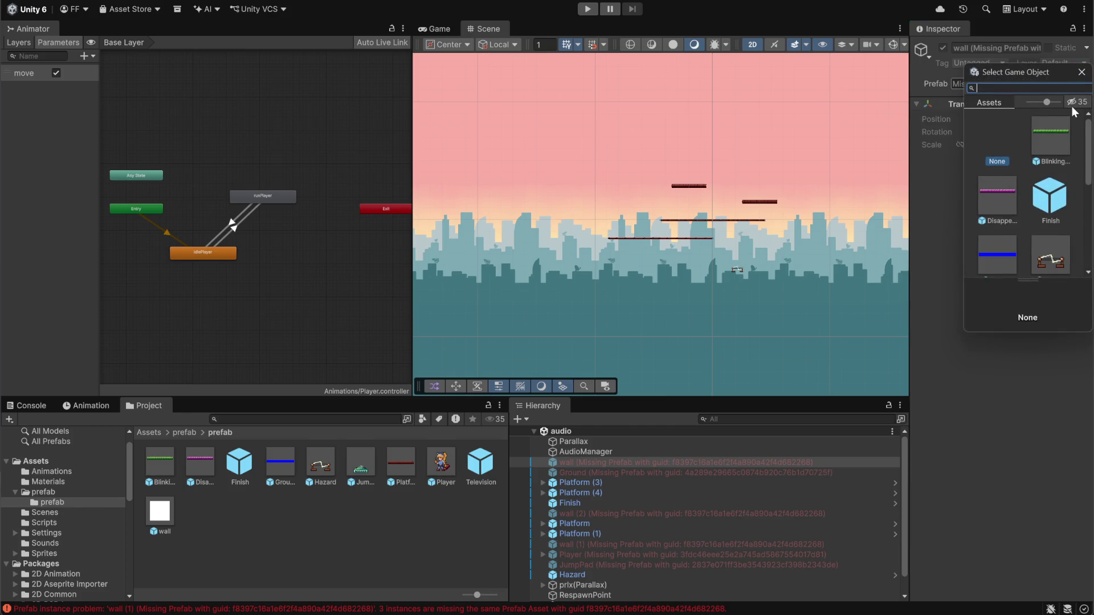
pyautogui.moveTo(962, 131); pyautogui.dragTo(638, 134)
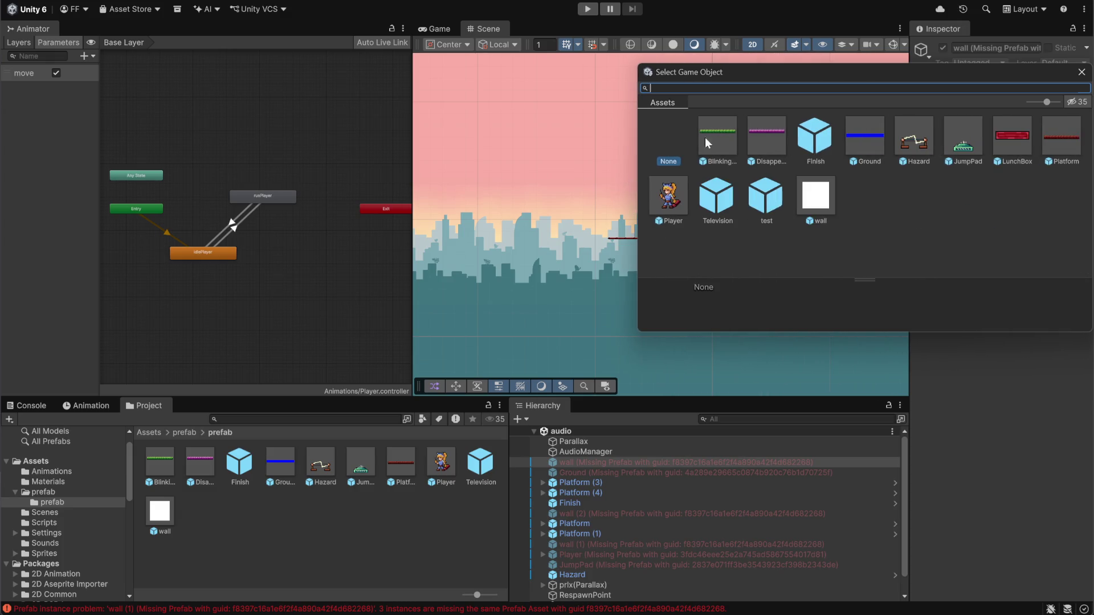
pyautogui.click(810, 207)
pyautogui.doubleClick(809, 207)
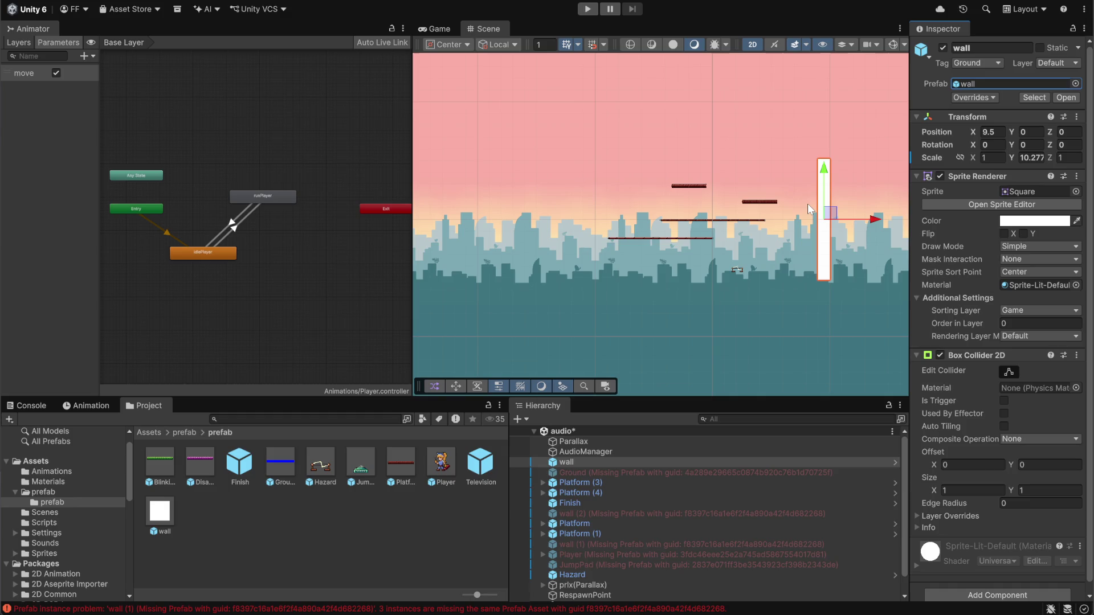
pyautogui.doubleClick(677, 473)
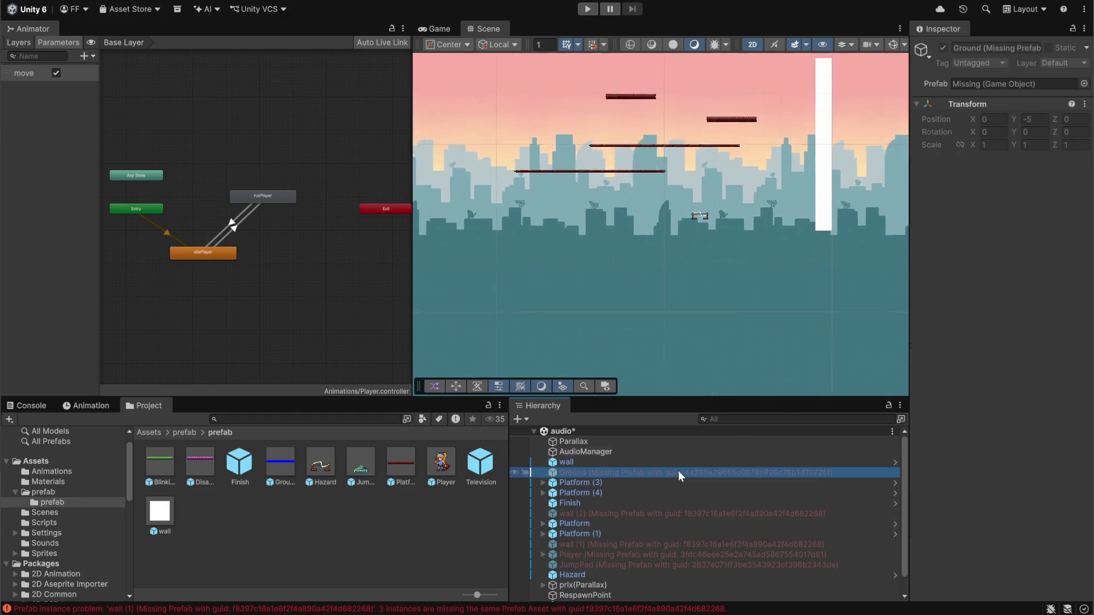
# Assign the Ground prefab to Ground and the wall prefab to wall (2) and wall (1).
pyautogui.click(1084, 84)
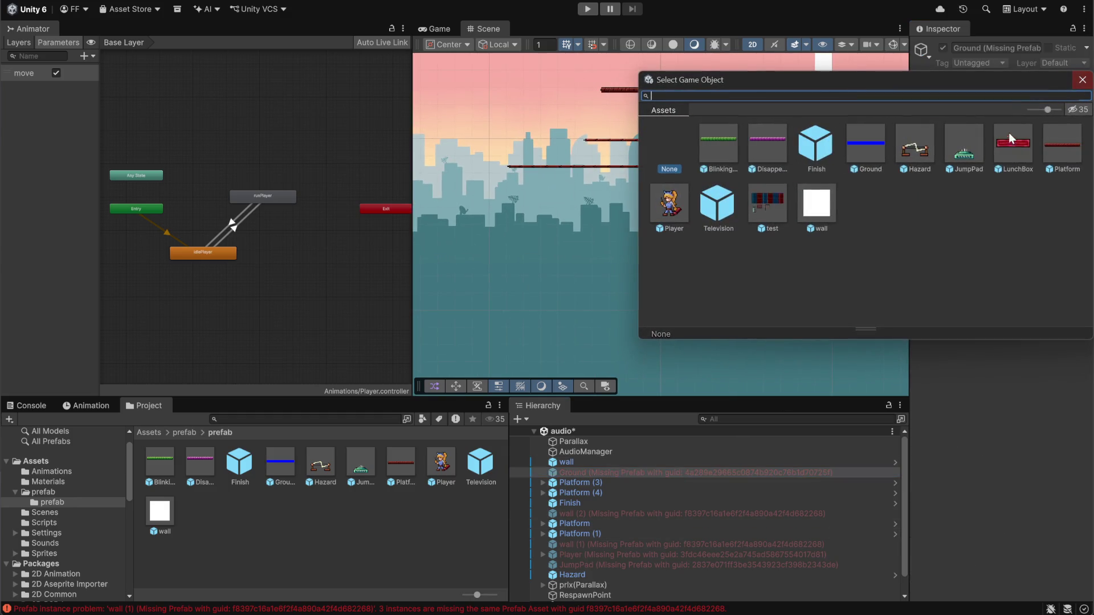
pyautogui.moveTo(863, 84)
pyautogui.mouseDown()
pyautogui.moveTo(750, 85)
pyautogui.moveTo(679, 173)
pyautogui.moveTo(647, 132)
pyautogui.mouseUp()
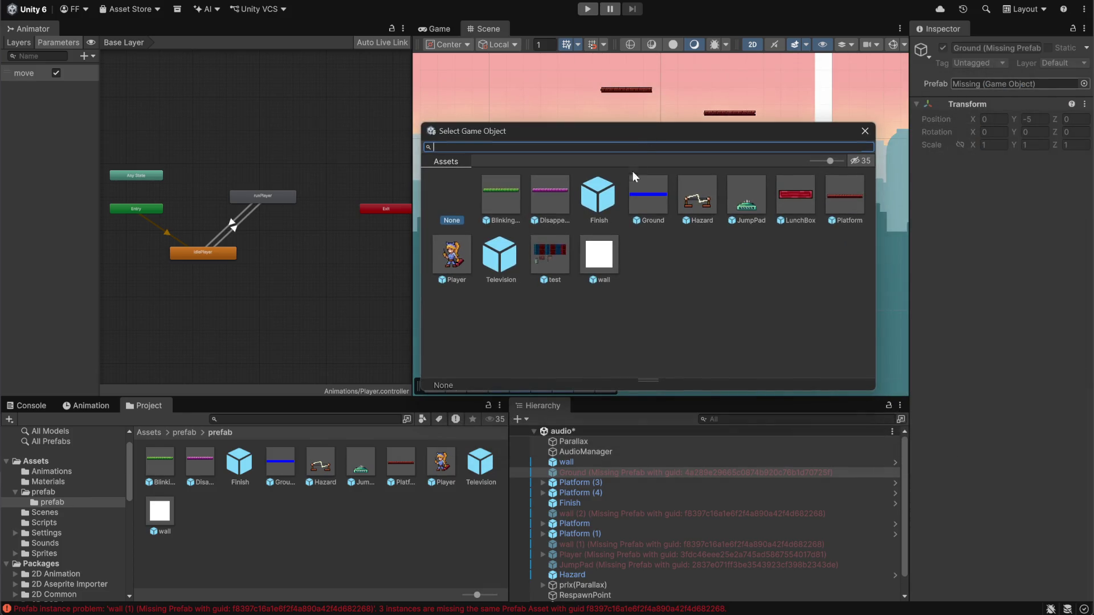
pyautogui.doubleClick(645, 191)
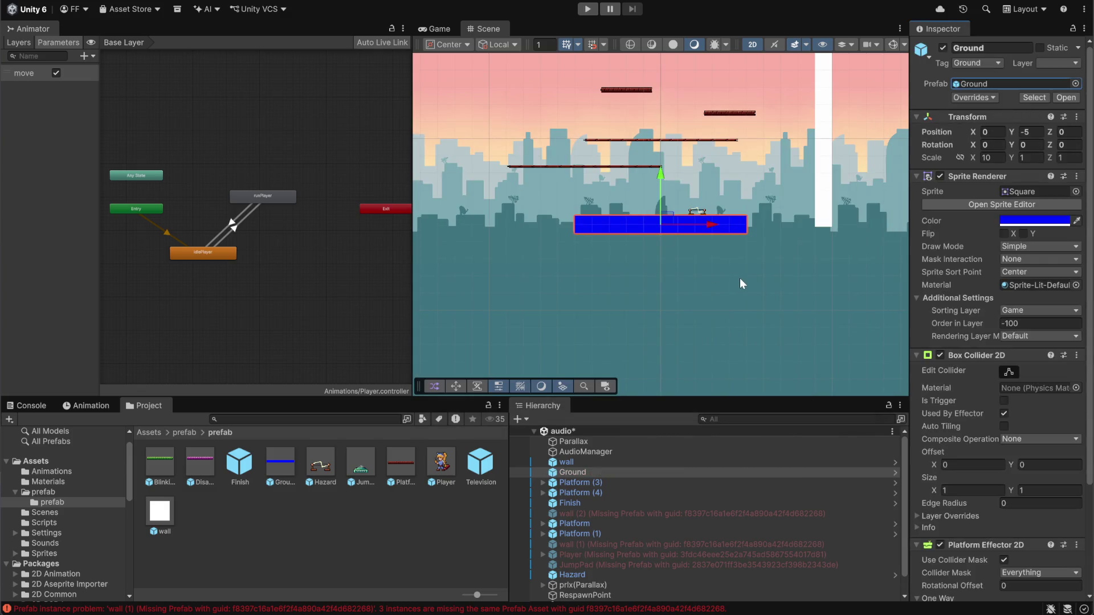
pyautogui.click(628, 512)
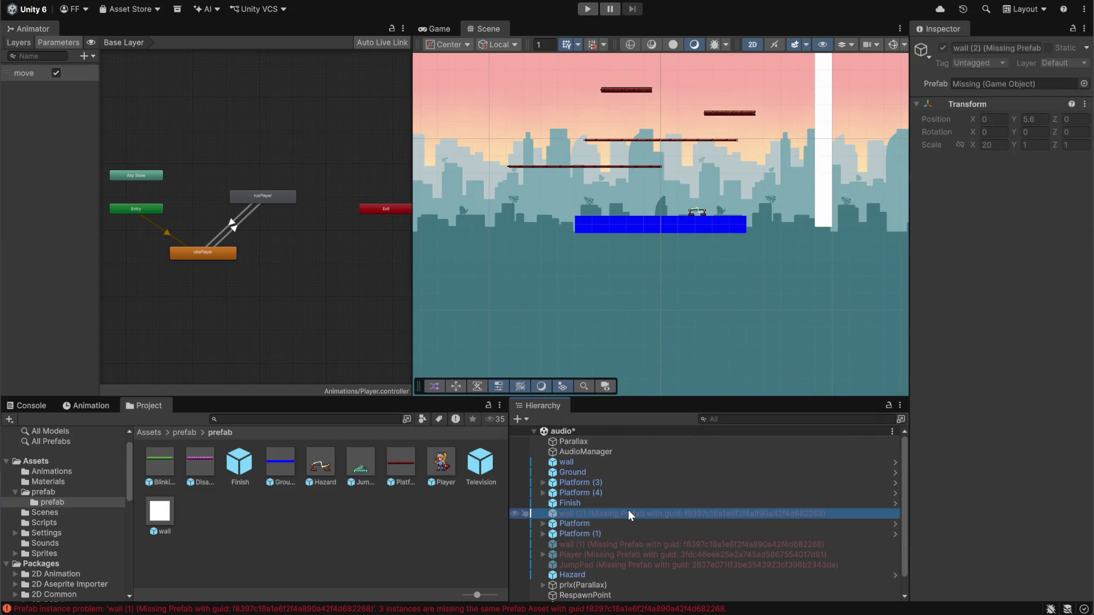
pyautogui.click(1084, 84)
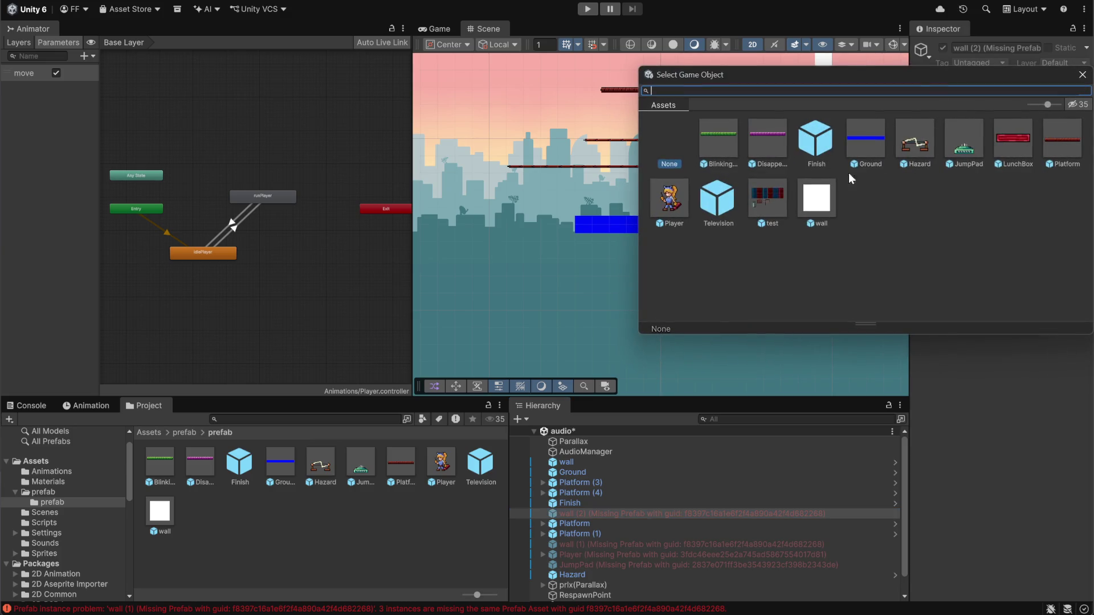
pyautogui.doubleClick(823, 200)
pyautogui.click(600, 544)
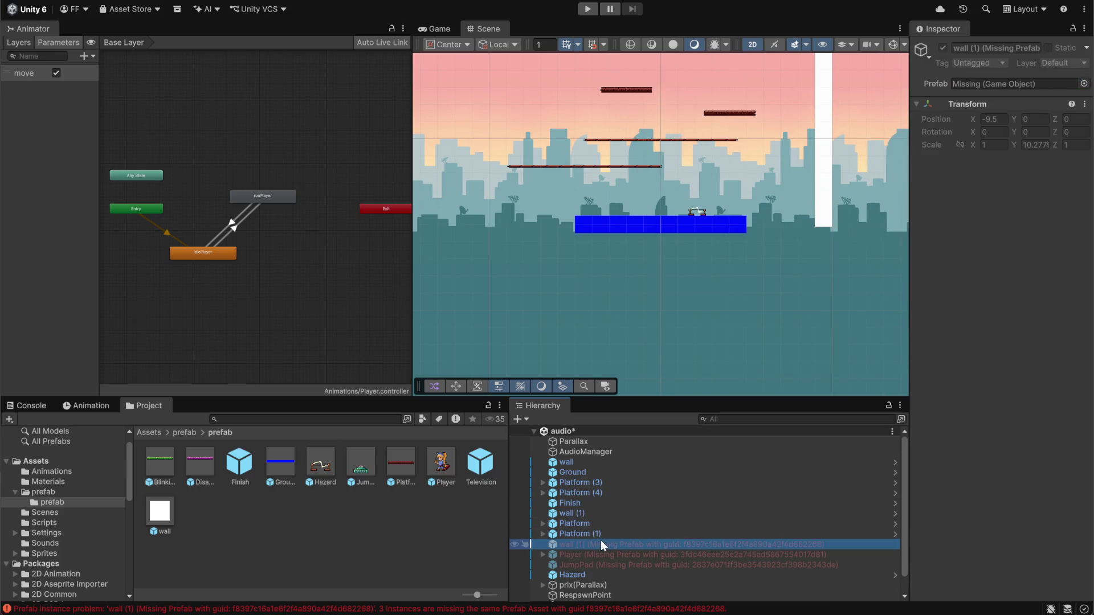
pyautogui.click(1084, 83)
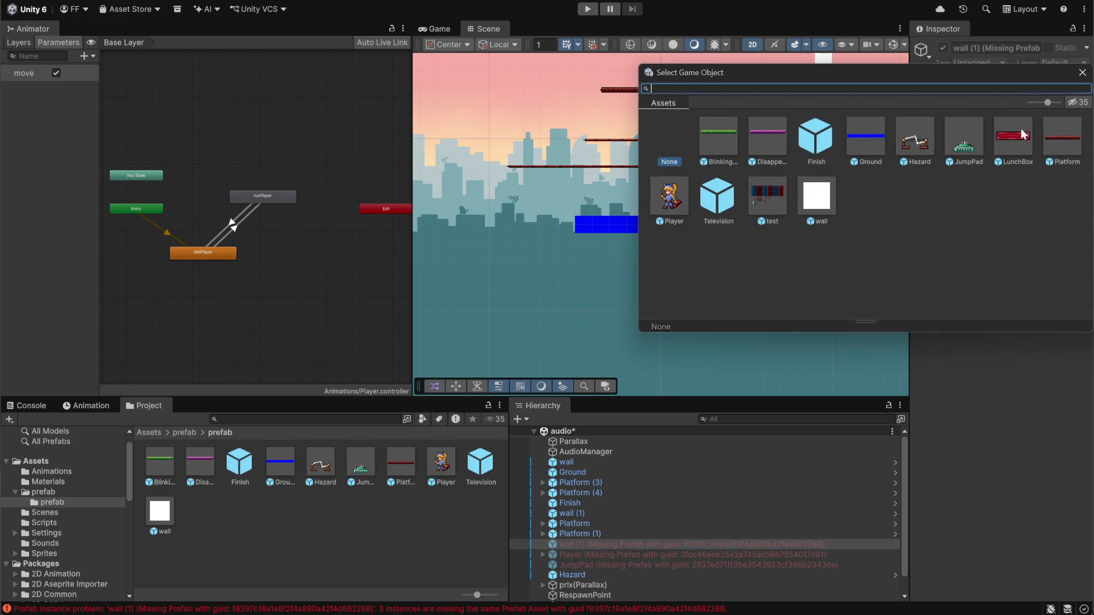
pyautogui.doubleClick(818, 200)
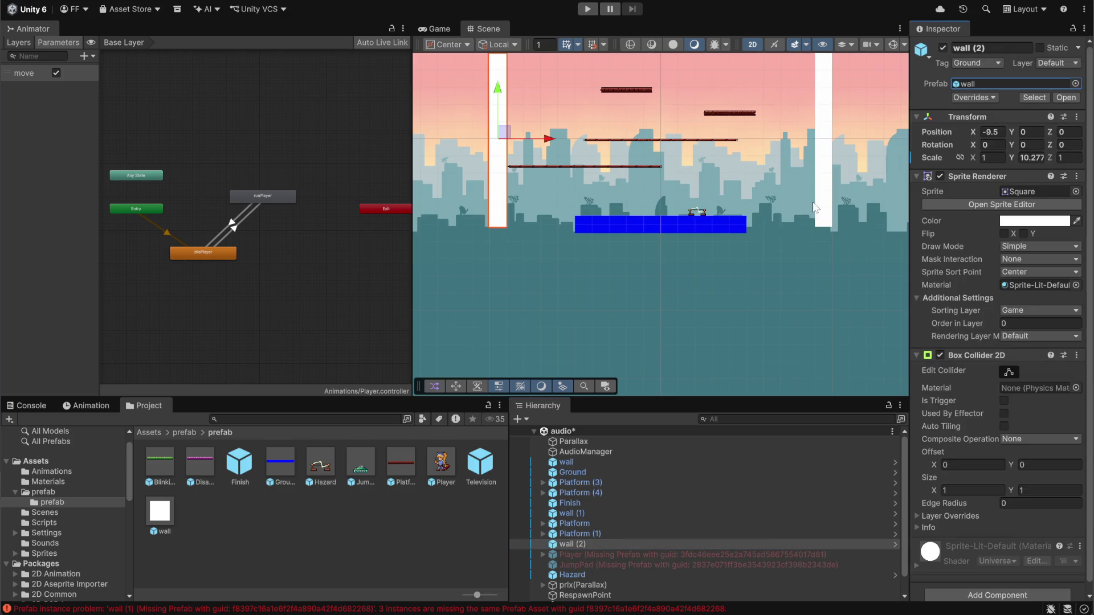
# Relink Player and JumpPad to their matching Player and JumpPad prefabs.
pyautogui.click(638, 555)
pyautogui.click(1076, 84)
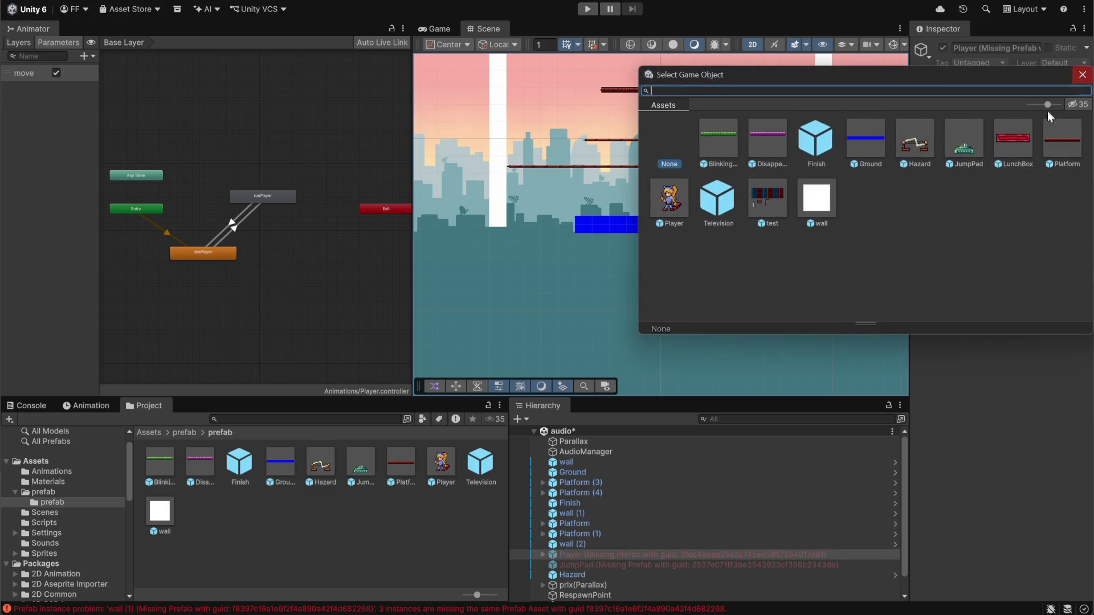
pyautogui.doubleClick(678, 206)
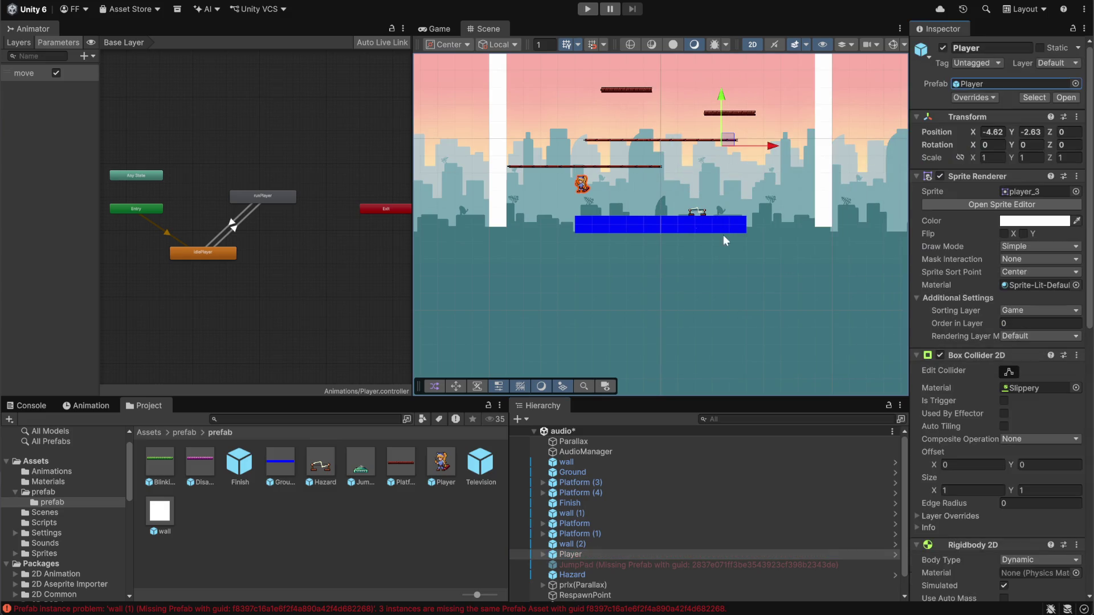
pyautogui.click(597, 566)
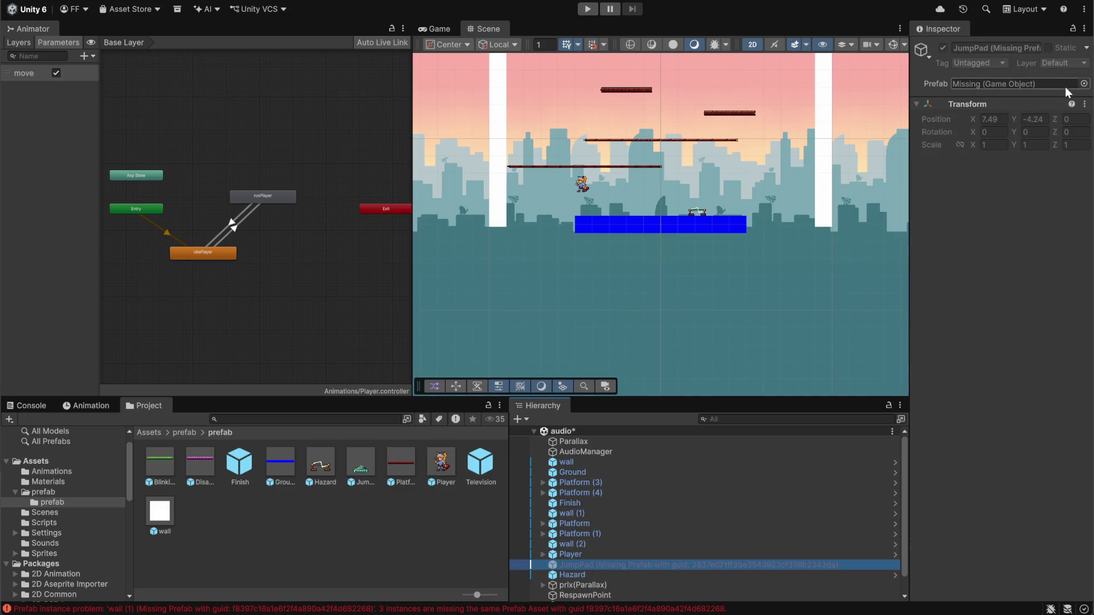
pyautogui.click(1084, 83)
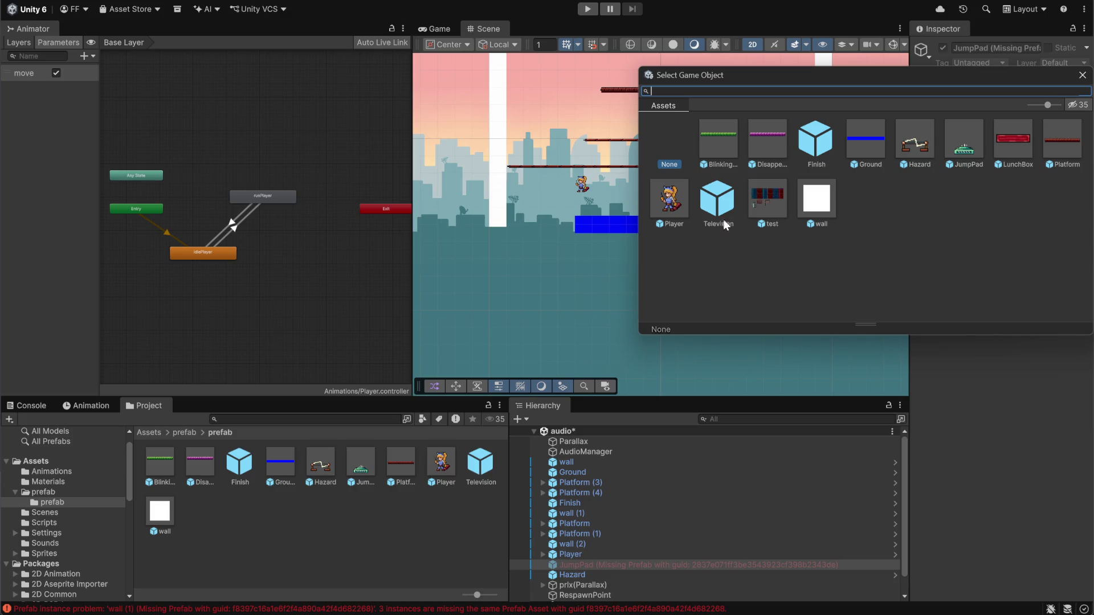
pyautogui.doubleClick(964, 139)
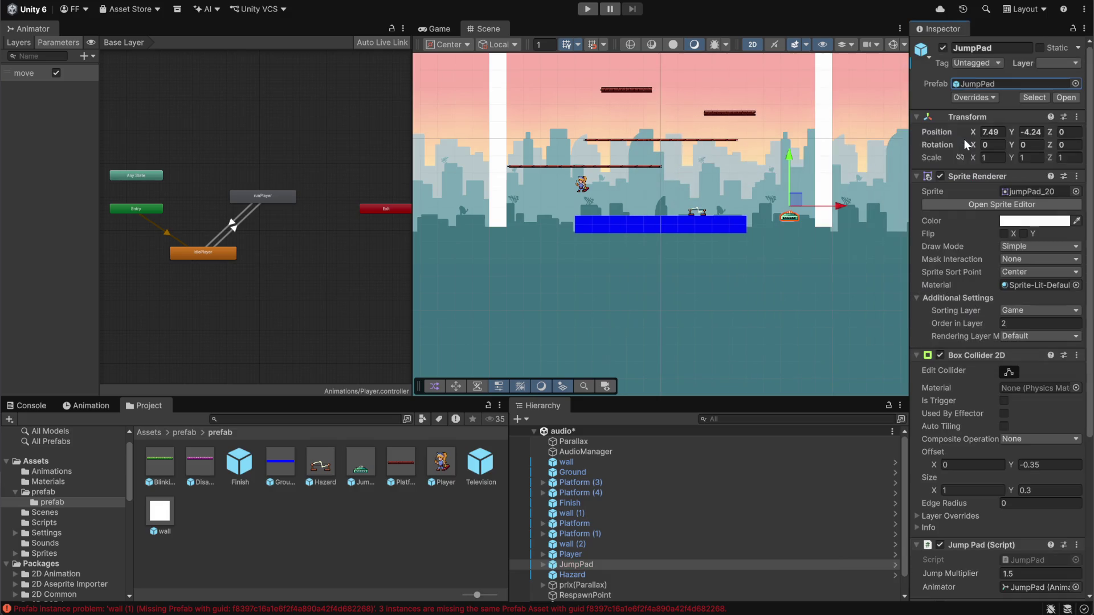
pyautogui.scroll(-1, 680, 586)
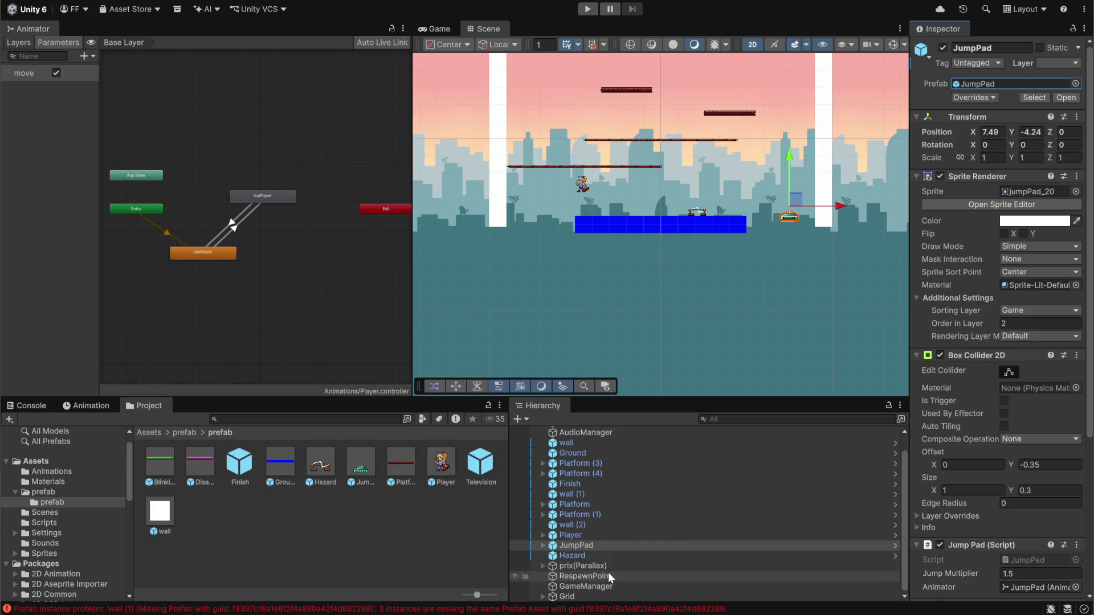
# Clear old Console messages, then select Platform (1) and the blue Ground bar.
pyautogui.click(29, 406)
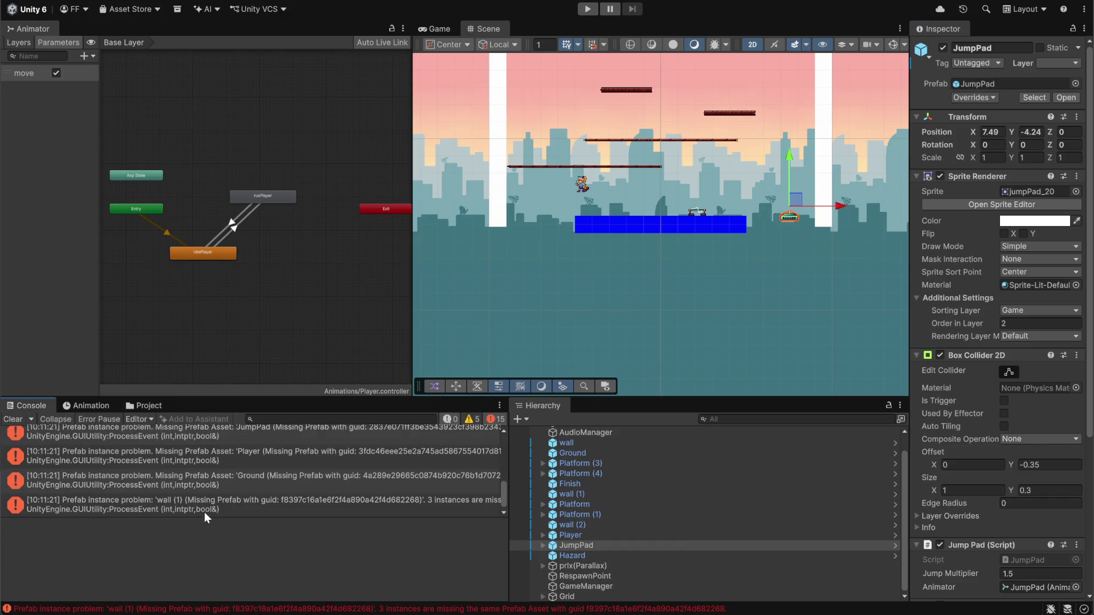
pyautogui.click(17, 420)
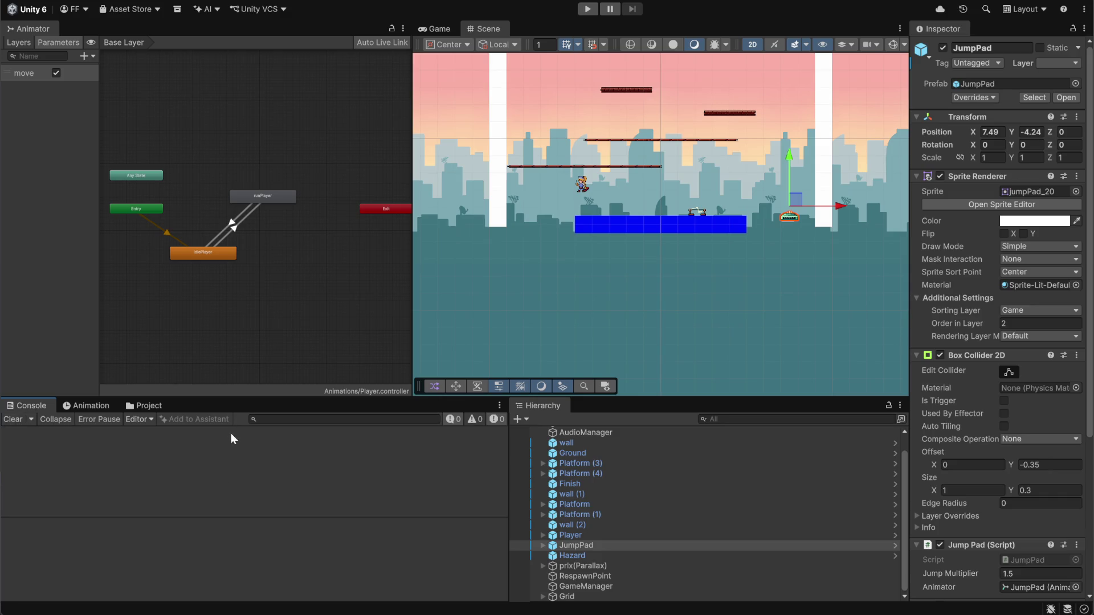
pyautogui.click(642, 514)
pyautogui.scroll(1, 633, 490)
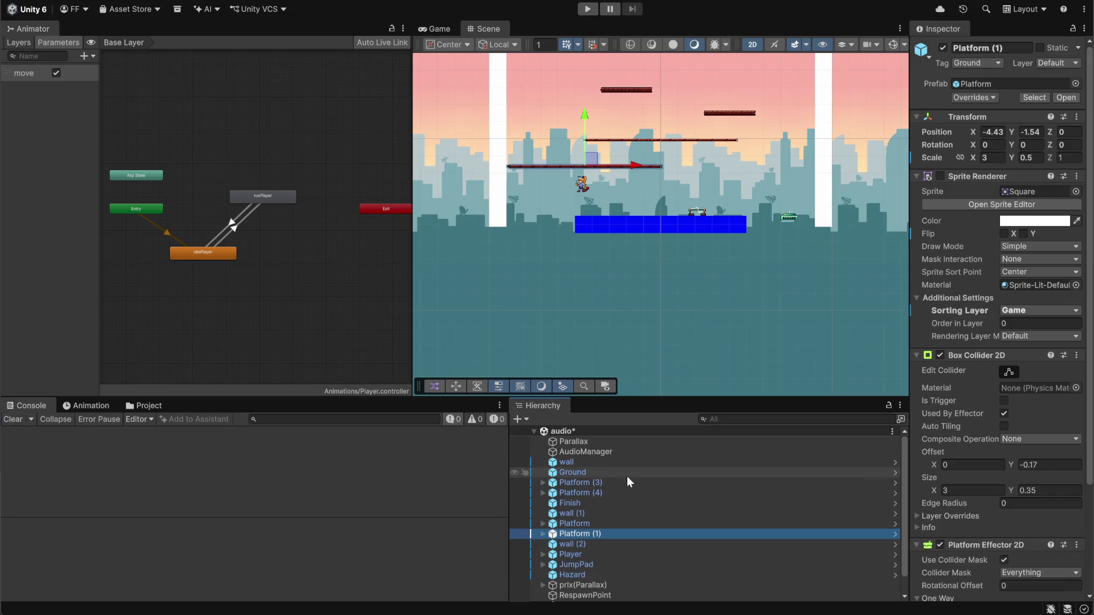
pyautogui.scroll(4, 616, 208)
pyautogui.scroll(-5, 616, 207)
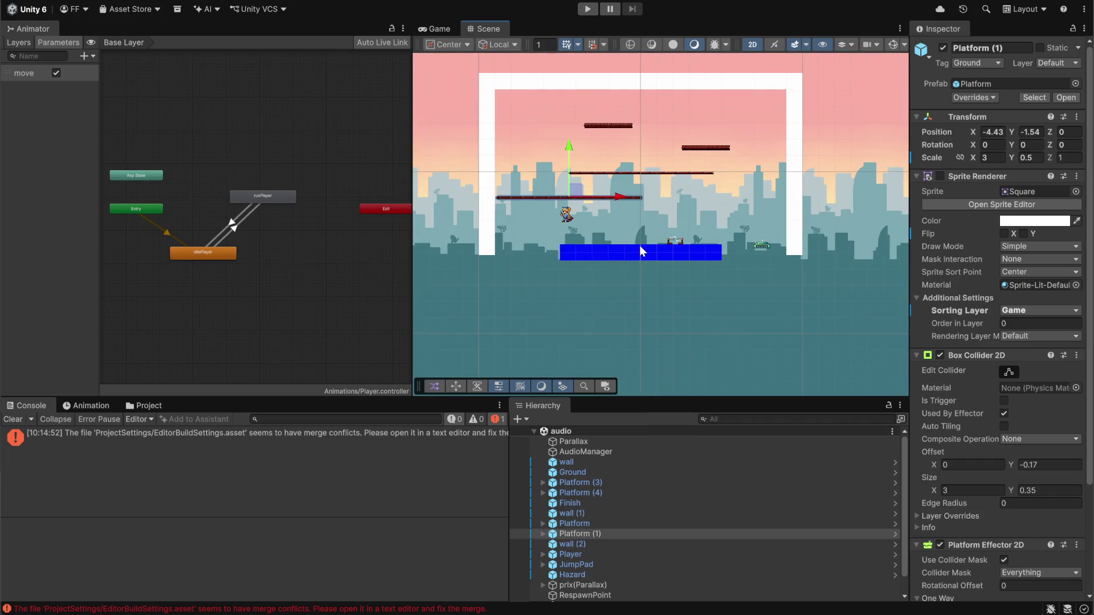
pyautogui.click(621, 249)
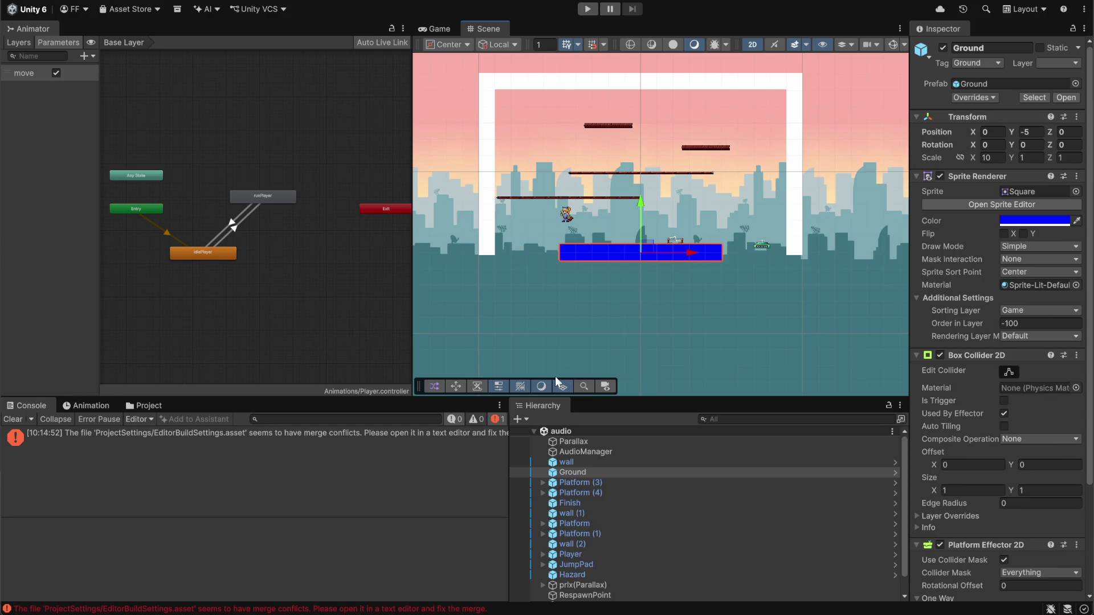
# Stretch Ground with the Rect tool to span both walls (Scale X 18.07) and start Play mode.
pyautogui.click(458, 388)
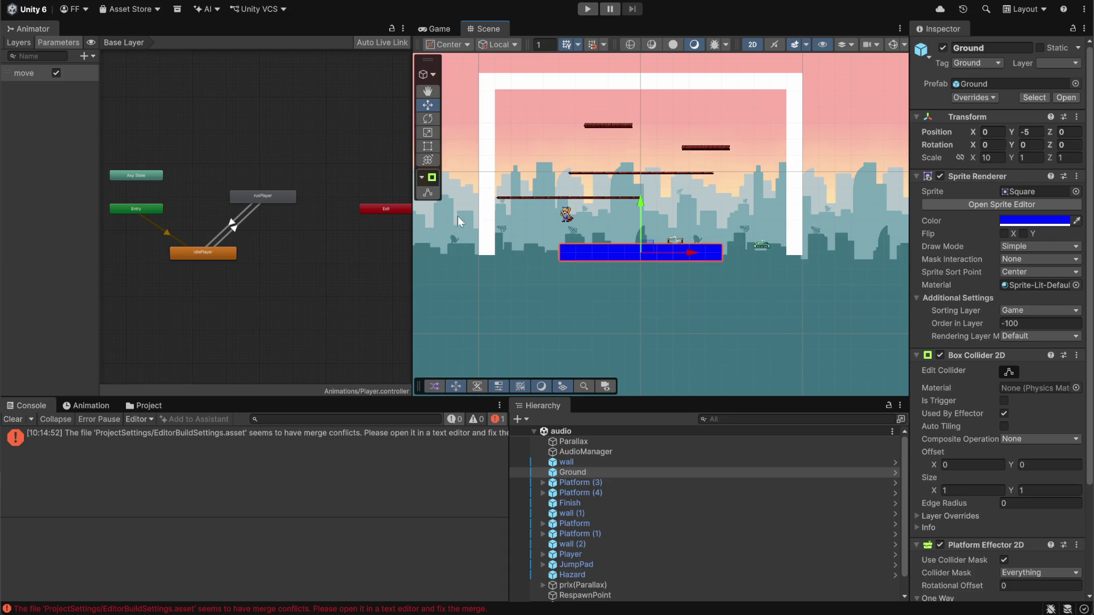
pyautogui.click(427, 146)
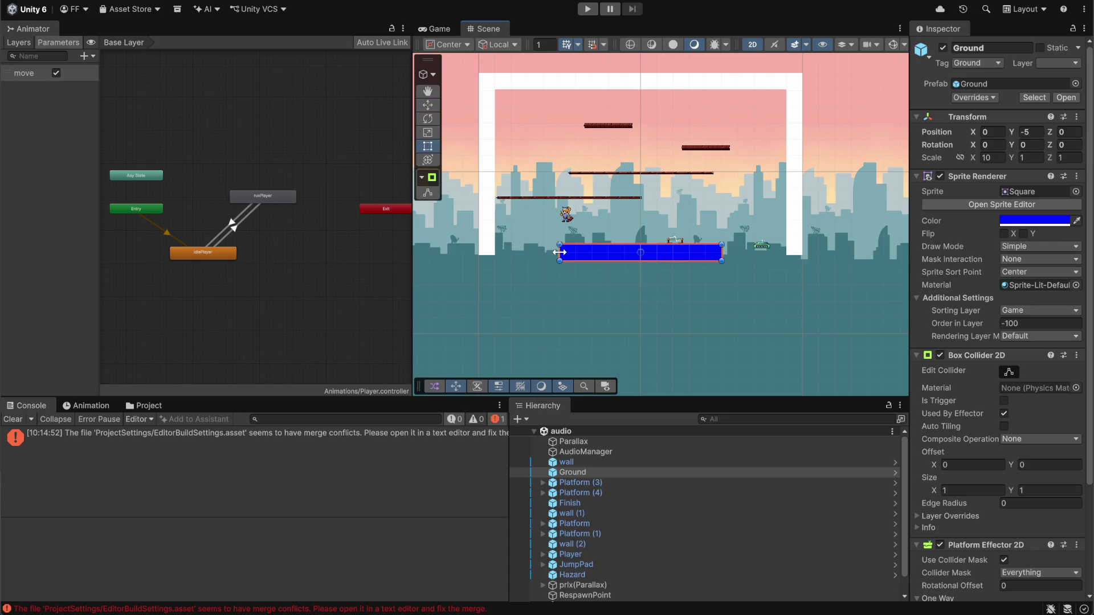
pyautogui.moveTo(560, 260); pyautogui.dragTo(496, 260)
pyautogui.moveTo(721, 261); pyautogui.dragTo(790, 256)
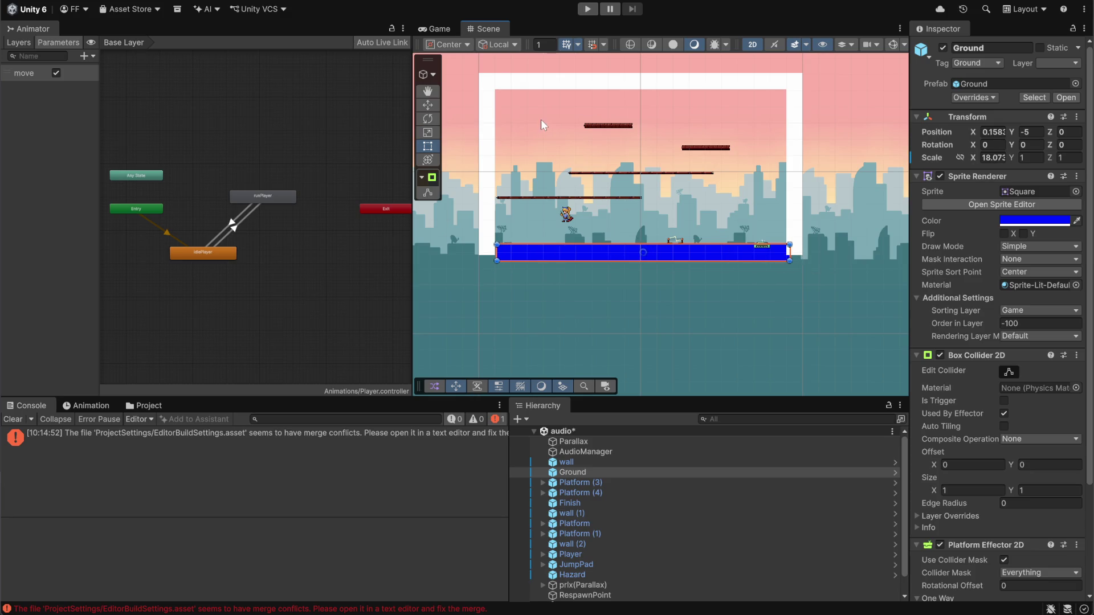
pyautogui.click(587, 8)
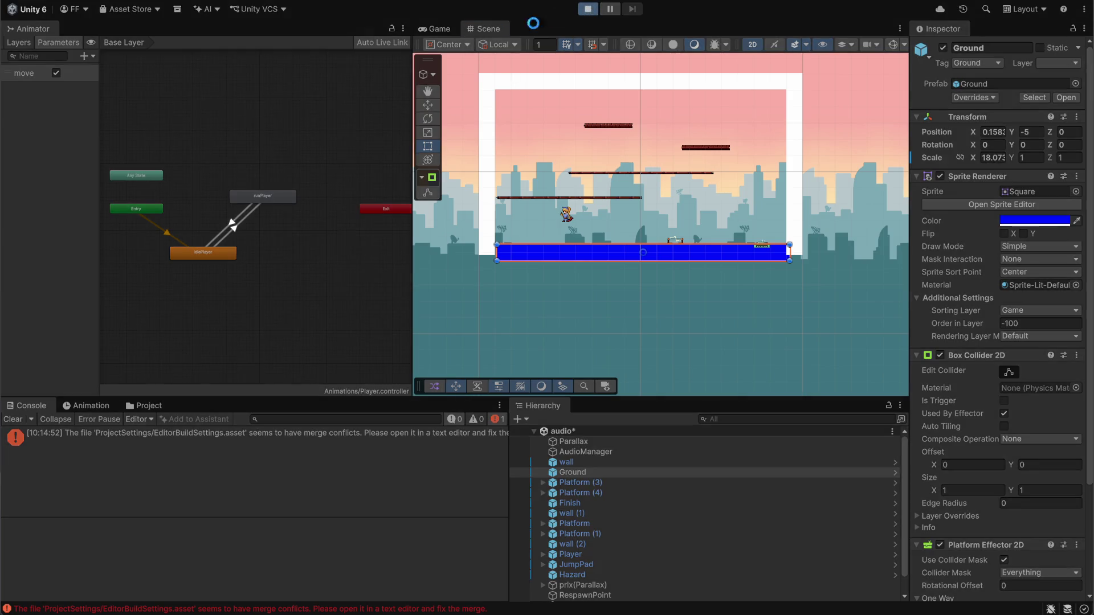
pyautogui.hotkey('alt', 'Tab')
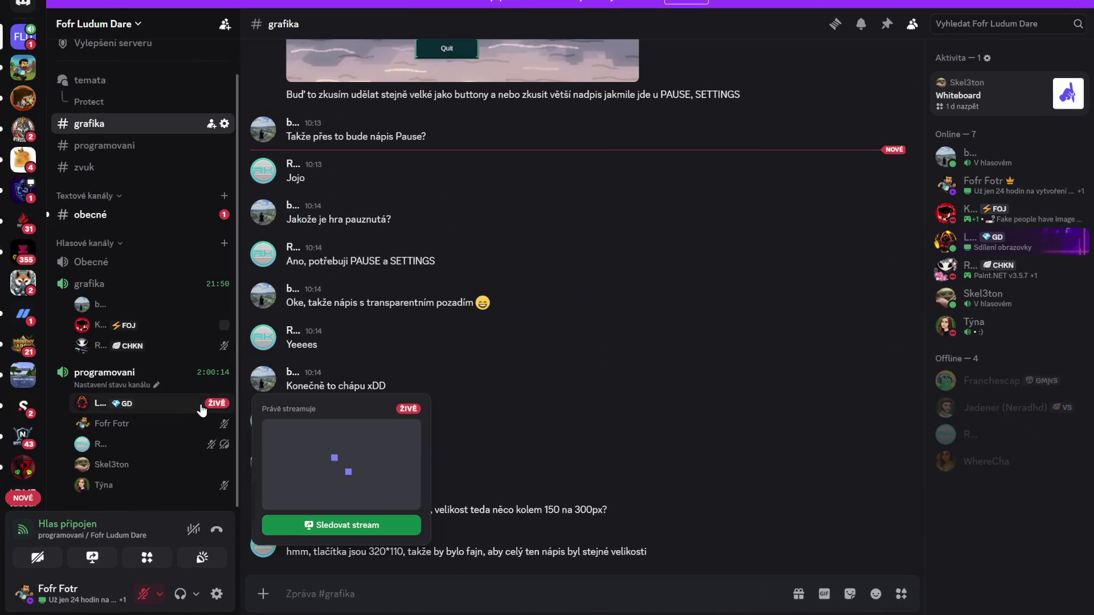
# Unmute the microphone in the Discord programovani voice channel.
pyautogui.click(143, 594)
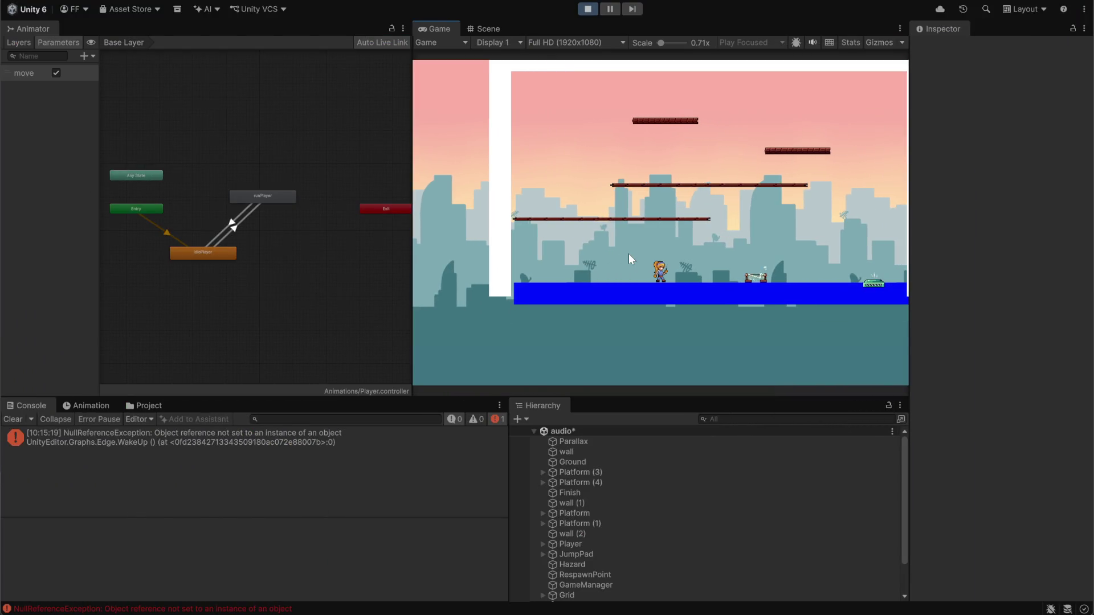
# Walk the player left and right, view the NullReferenceException stack trace, then stop Play mode.
pyautogui.press('a')
pyautogui.press('d')
pyautogui.press('d')
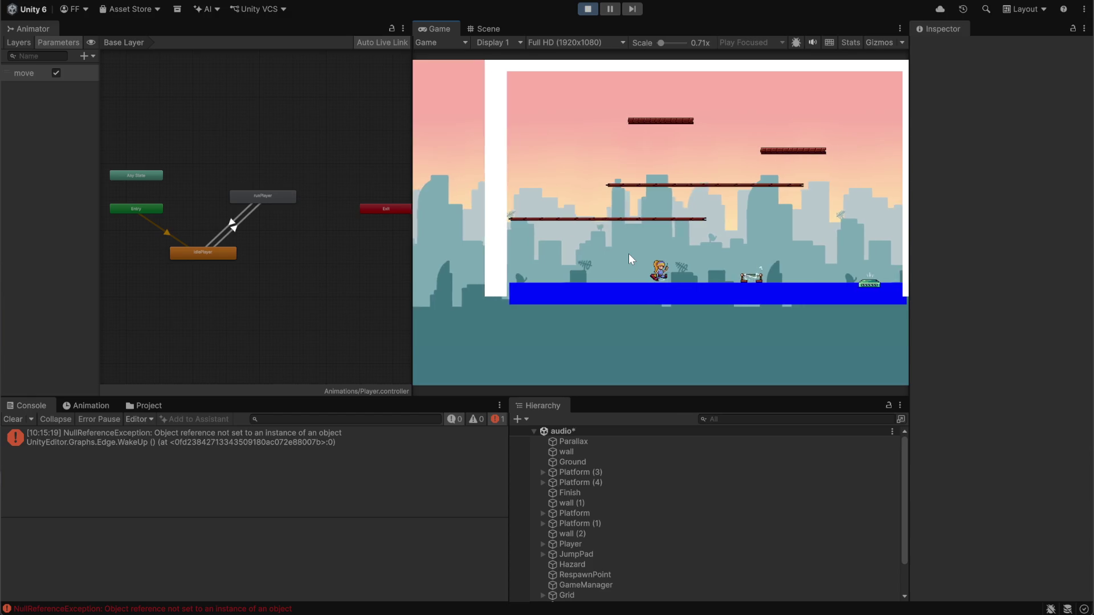
pyautogui.press('d')
pyautogui.press('a')
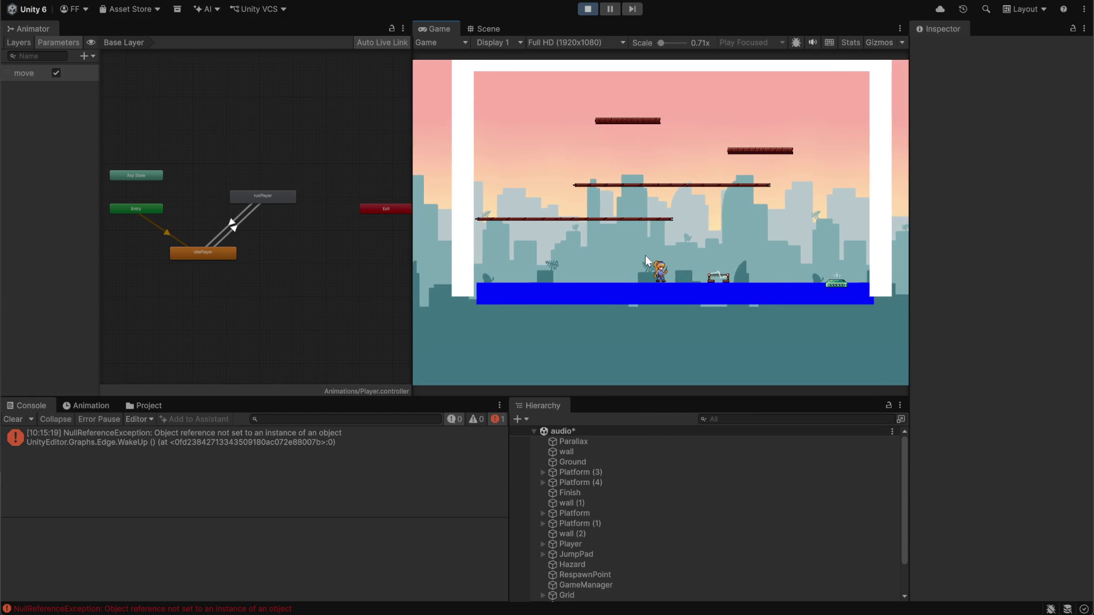
pyautogui.click(148, 446)
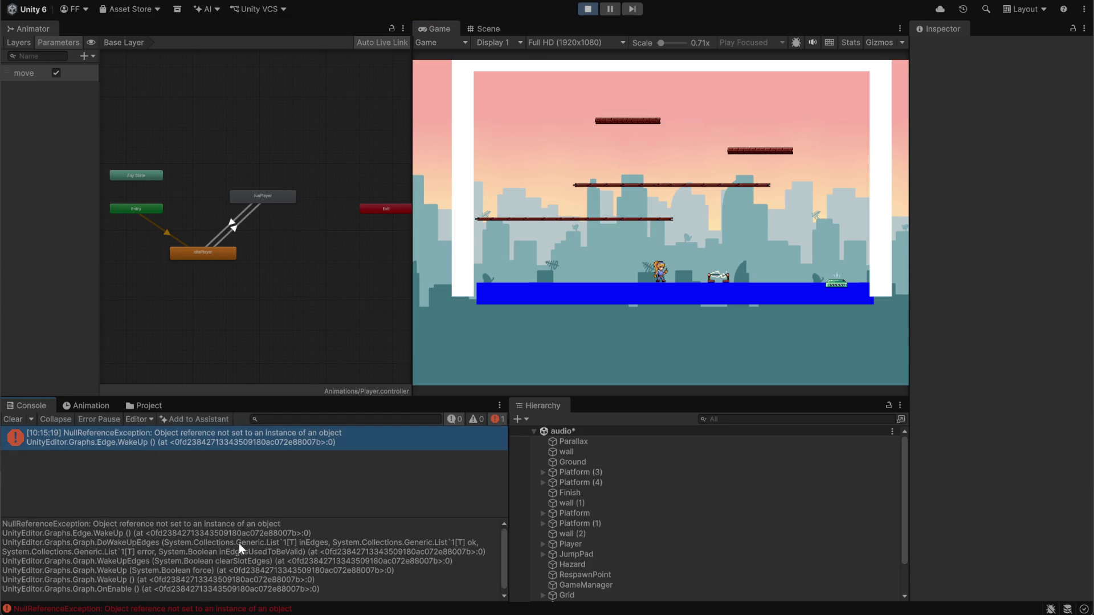
pyautogui.scroll(-1, 240, 548)
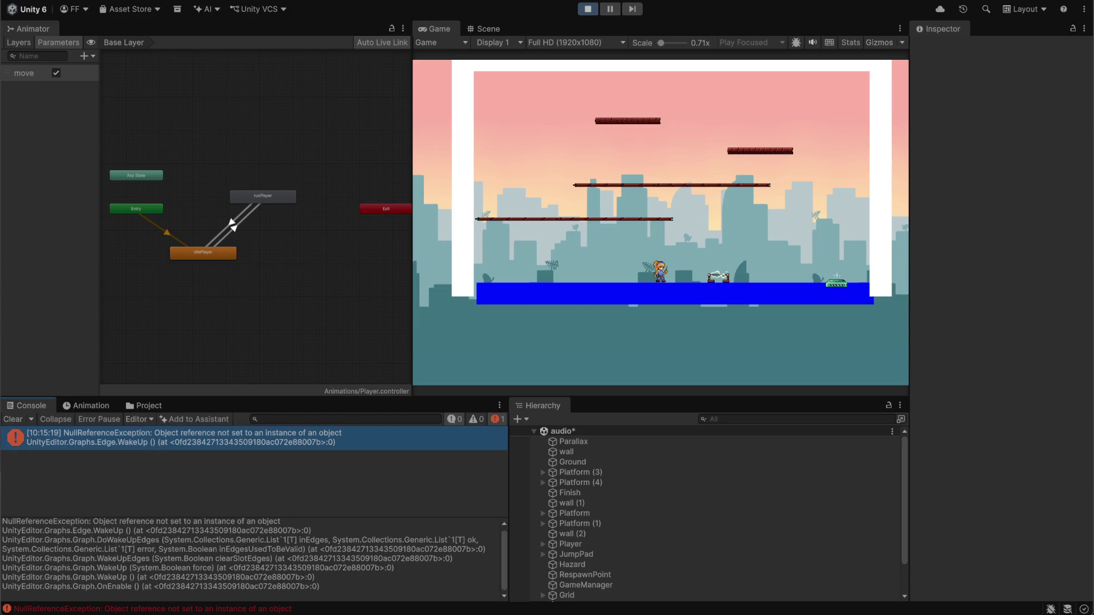
pyautogui.scroll(1, 243, 556)
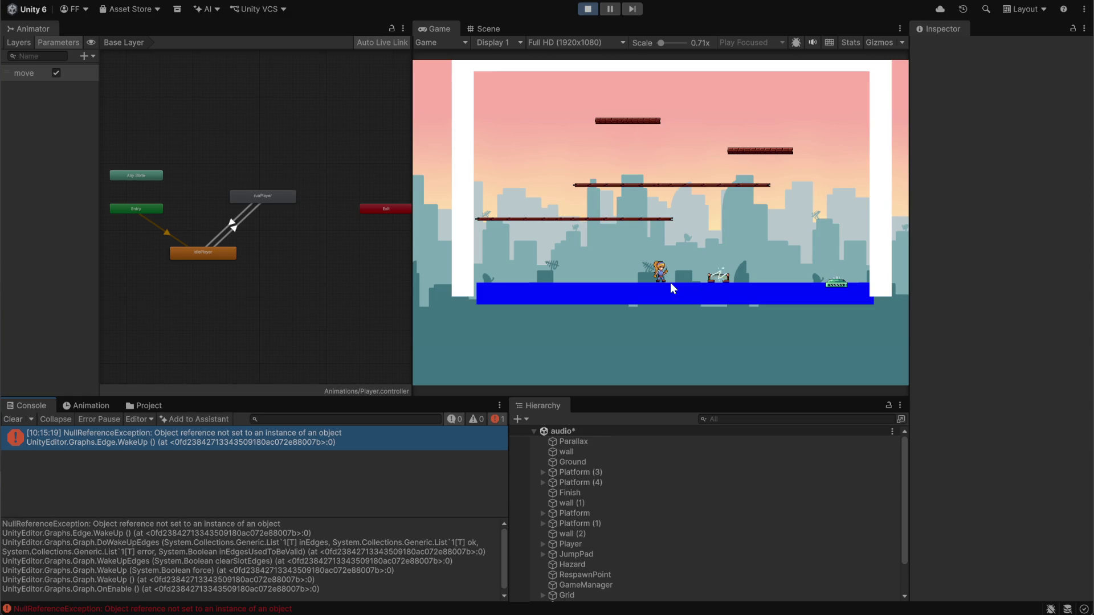
pyautogui.press('d')
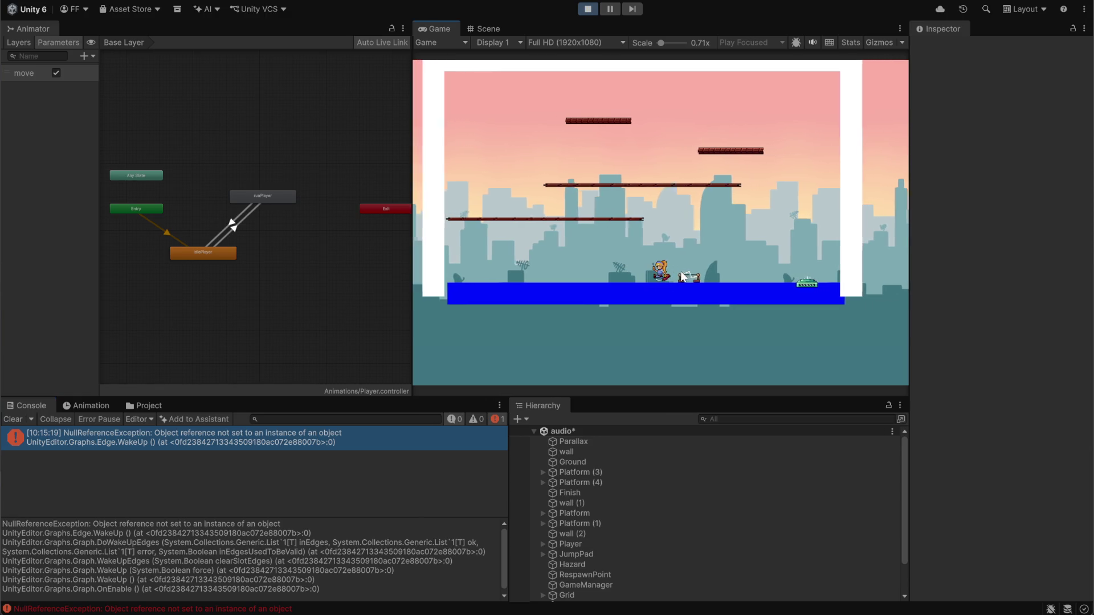
pyautogui.click(588, 9)
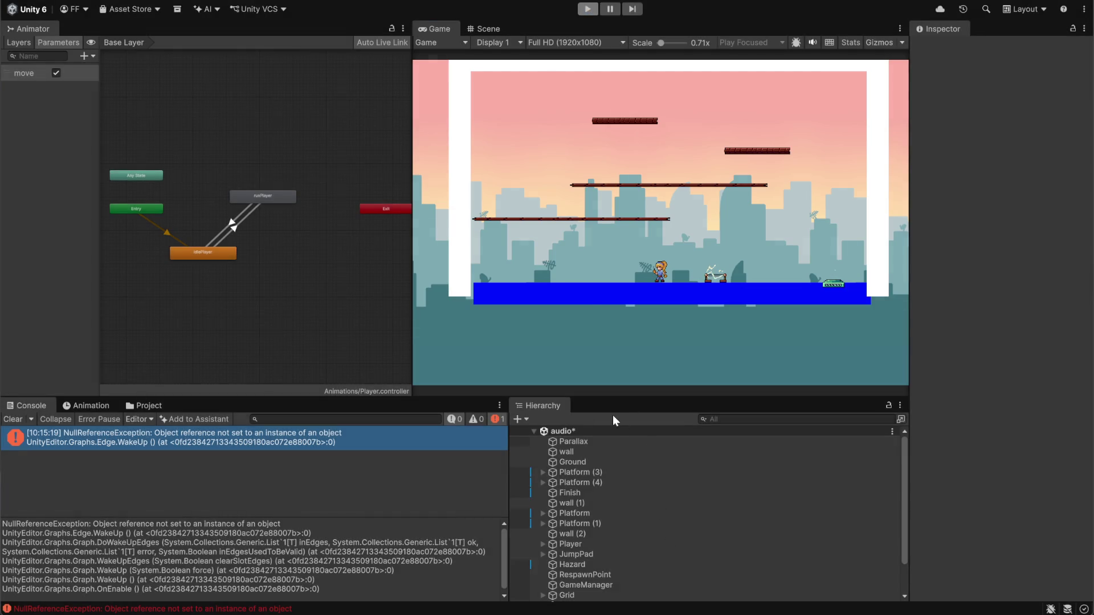
# Dock the Animator beside the Game view and give the Scene view a large left panel.
pyautogui.scroll(-1, 607, 532)
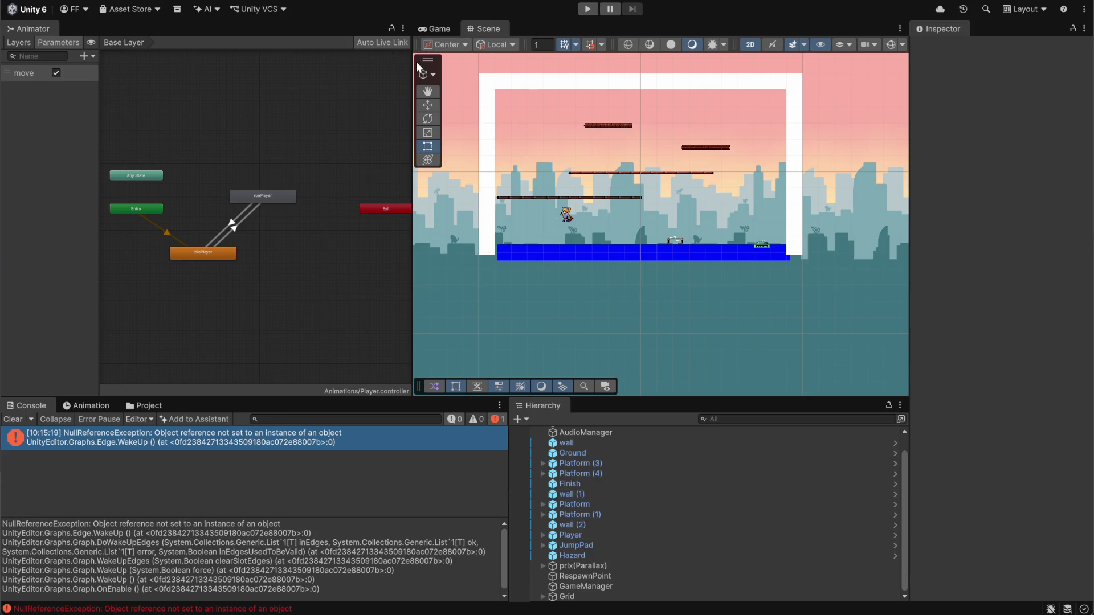
pyautogui.moveTo(33, 29); pyautogui.dragTo(464, 29)
pyautogui.click(133, 29)
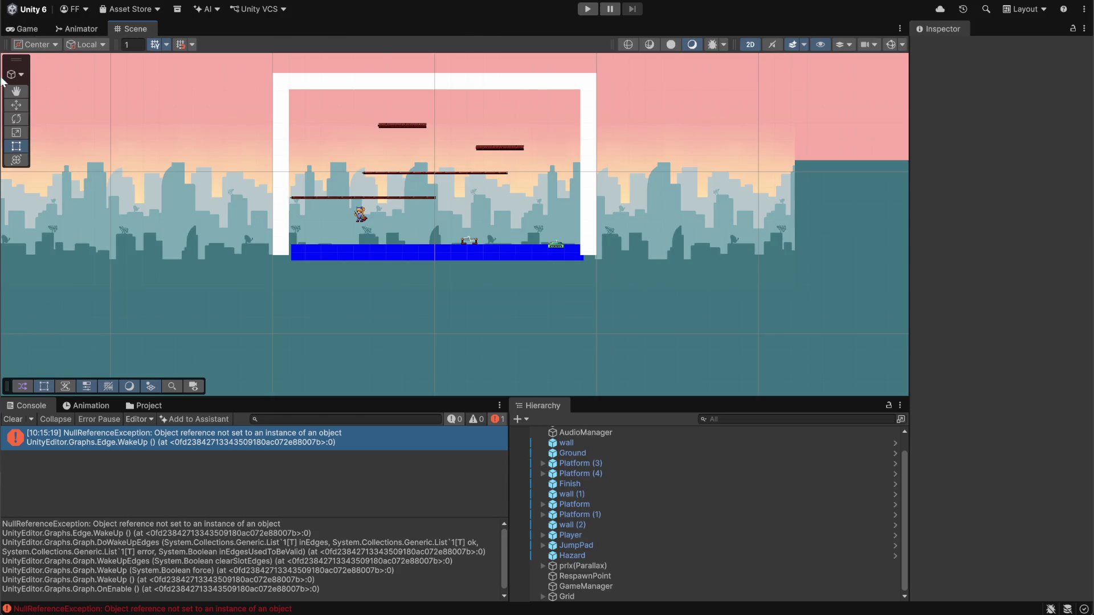
pyautogui.moveTo(132, 28)
pyautogui.mouseDown()
pyautogui.moveTo(224, 32)
pyautogui.moveTo(48, 148)
pyautogui.mouseUp()
pyautogui.moveTo(308, 222)
pyautogui.mouseDown()
pyautogui.moveTo(713, 235)
pyautogui.moveTo(745, 222)
pyautogui.mouseUp()
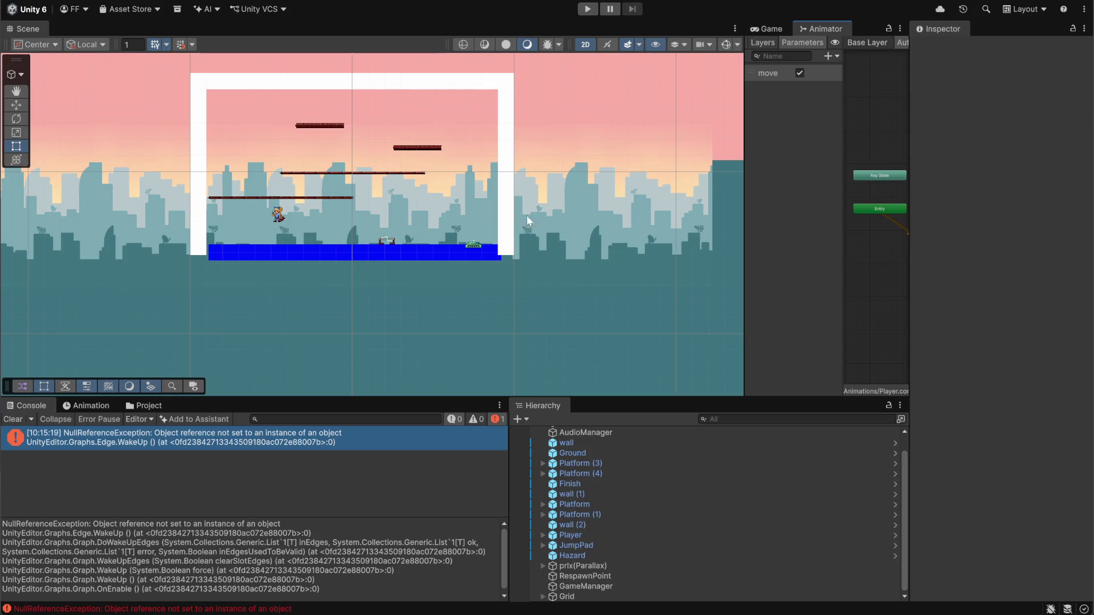
pyautogui.moveTo(332, 399); pyautogui.dragTo(342, 480)
# Select the player and then the Ground object in the Scene view to inspect it.
pyautogui.scroll(2, 244, 176)
pyautogui.scroll(3, 244, 177)
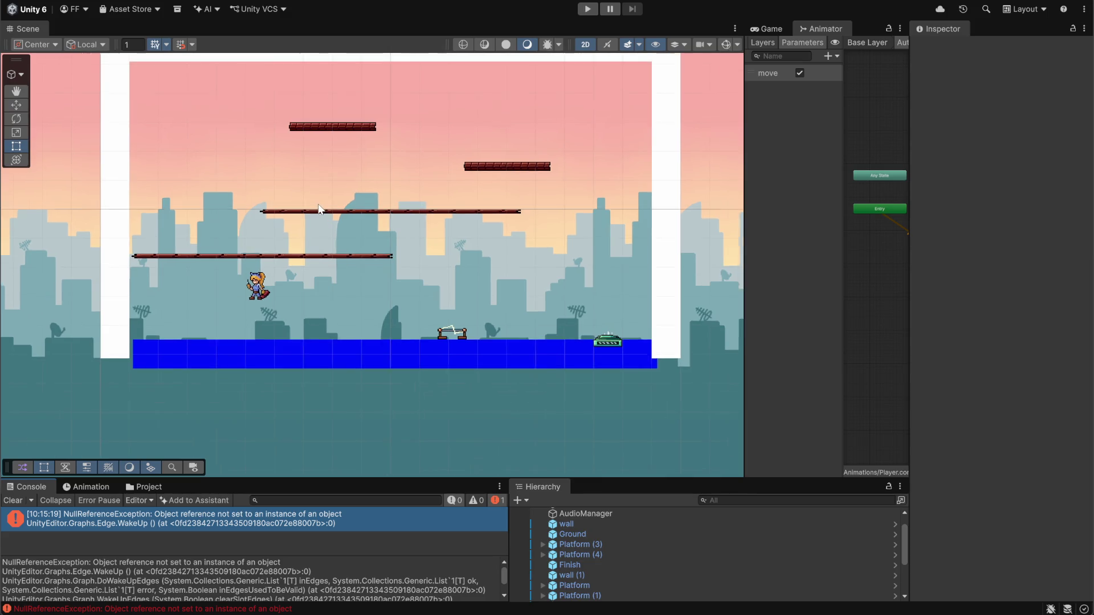
pyautogui.click(249, 295)
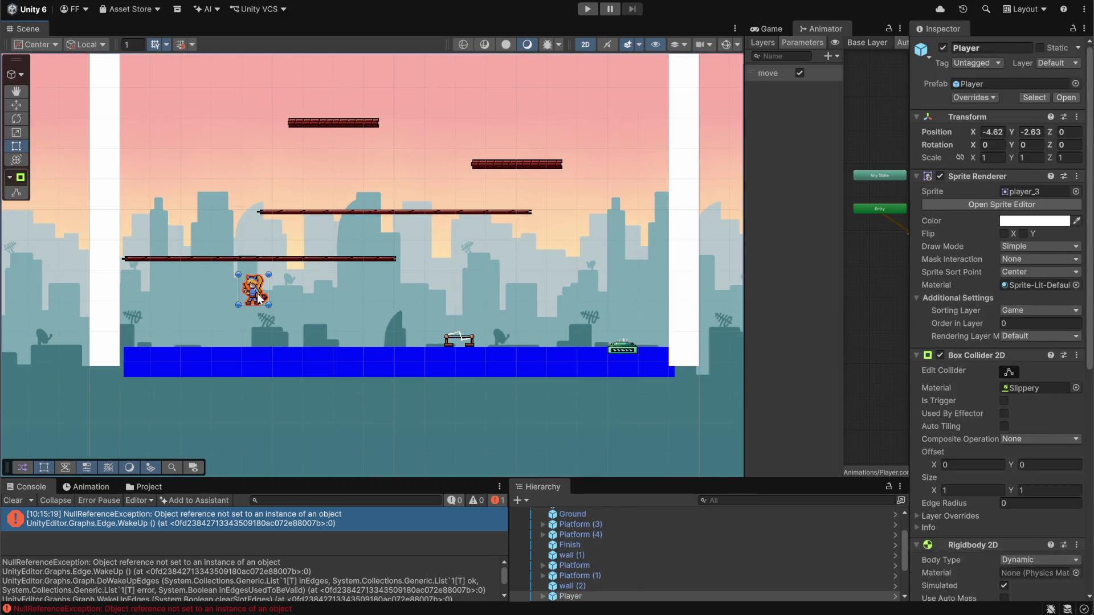
pyautogui.click(254, 297)
pyautogui.click(140, 369)
pyautogui.click(140, 367)
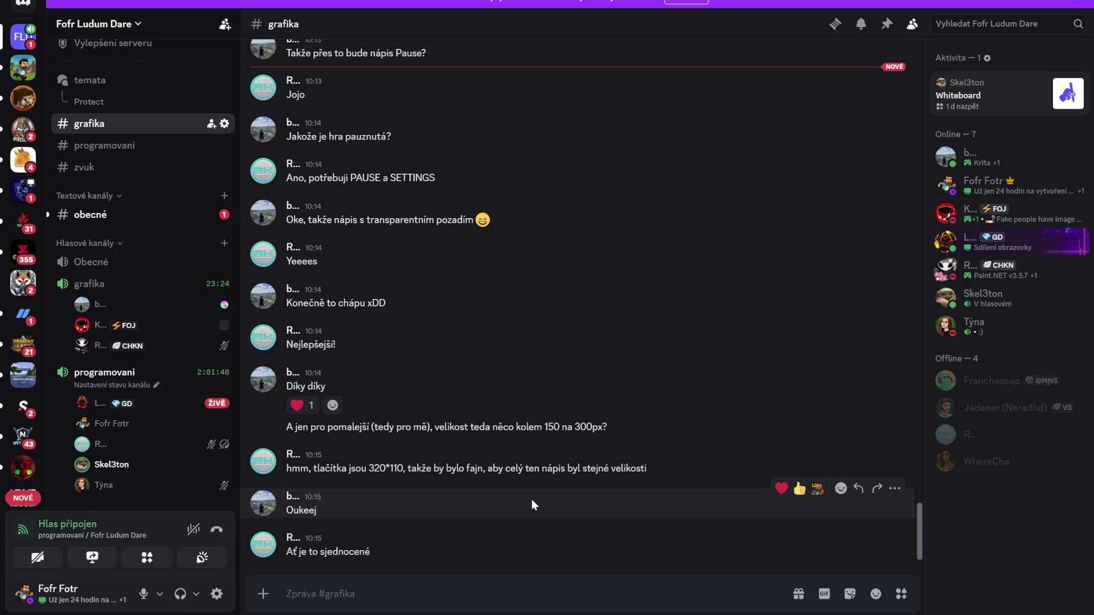
# View the closed round 2 poll in #obecné and raise the Discord output volume.
pyautogui.click(194, 216)
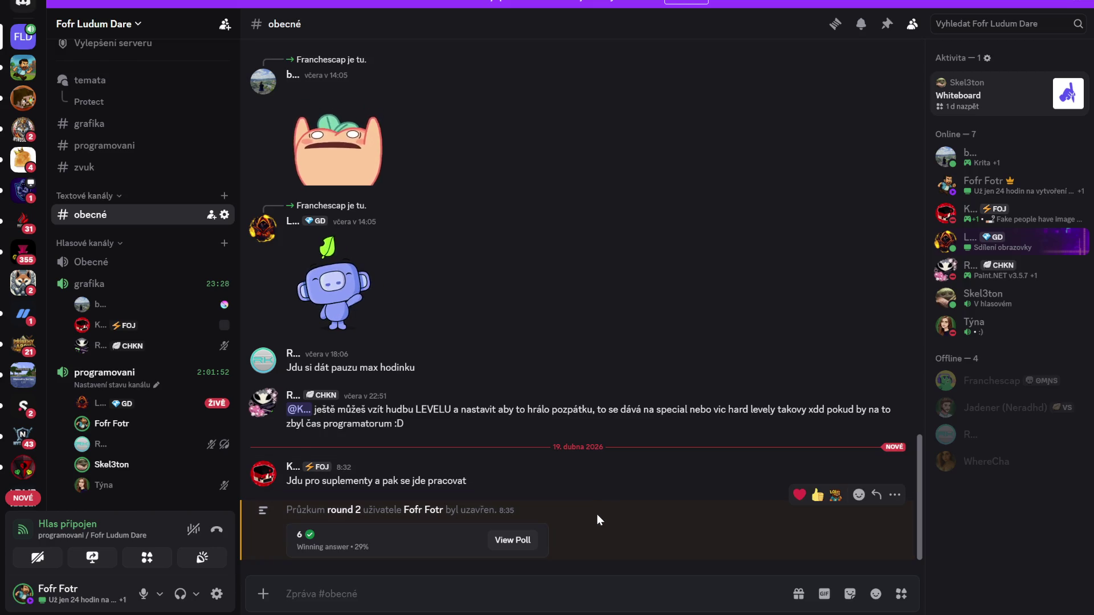
pyautogui.click(522, 543)
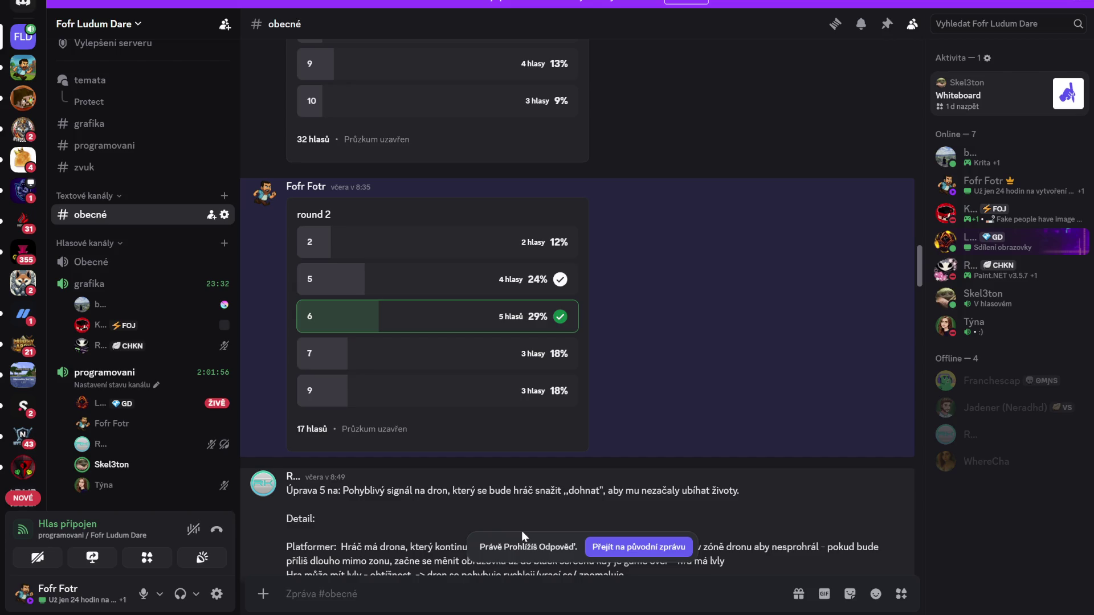
pyautogui.scroll(-10, 501, 491)
pyautogui.scroll(-8, 506, 486)
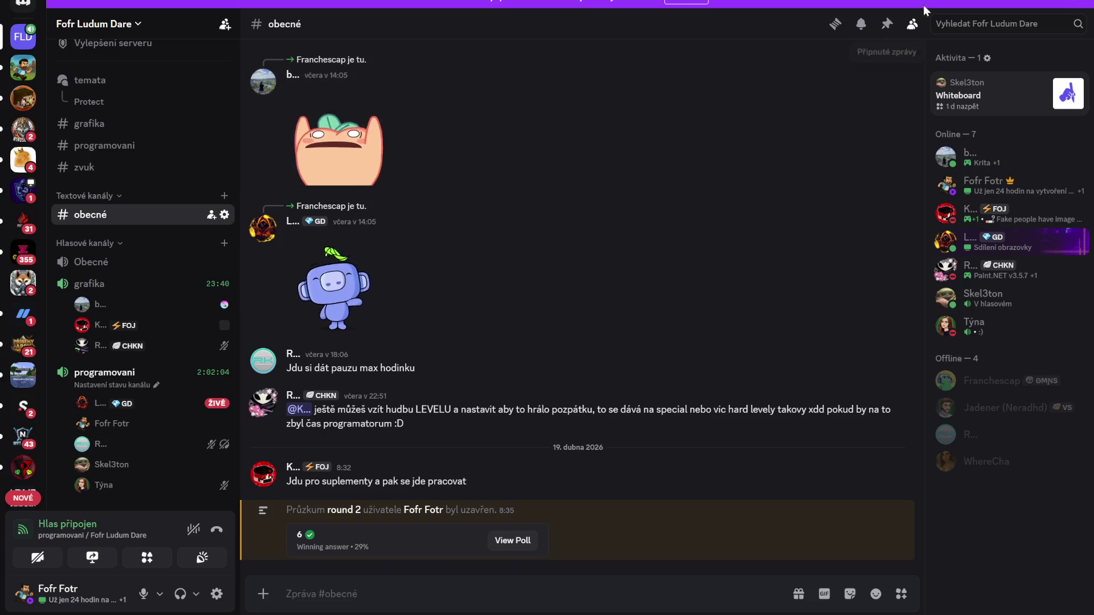
pyautogui.click(196, 594)
pyautogui.moveTo(211, 532); pyautogui.dragTo(228, 531)
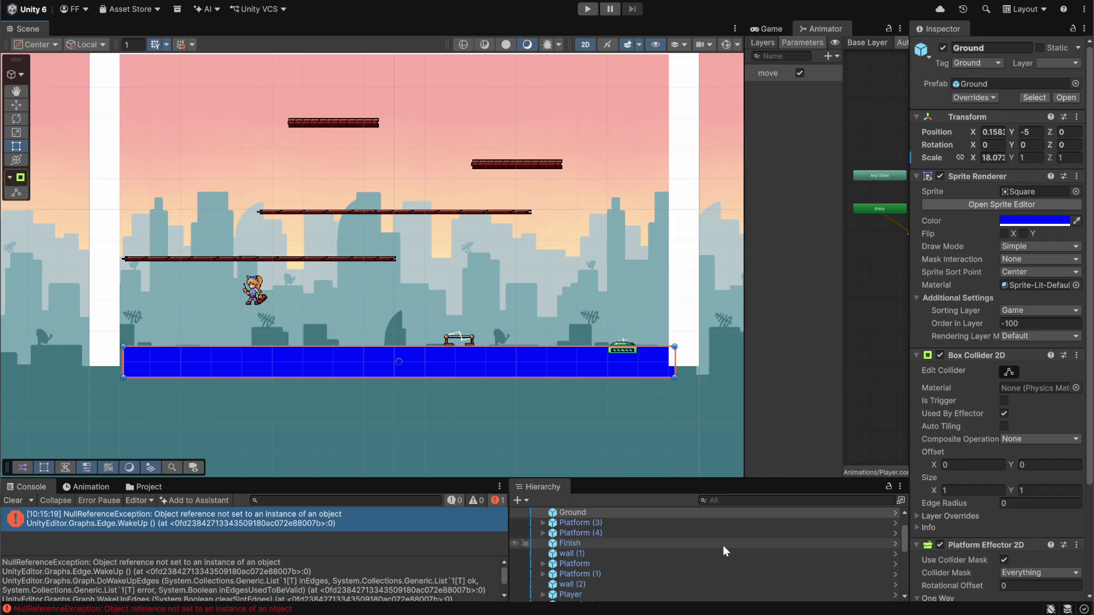
# Save the audio scene with Ctrl+S.
pyautogui.scroll(2, 604, 536)
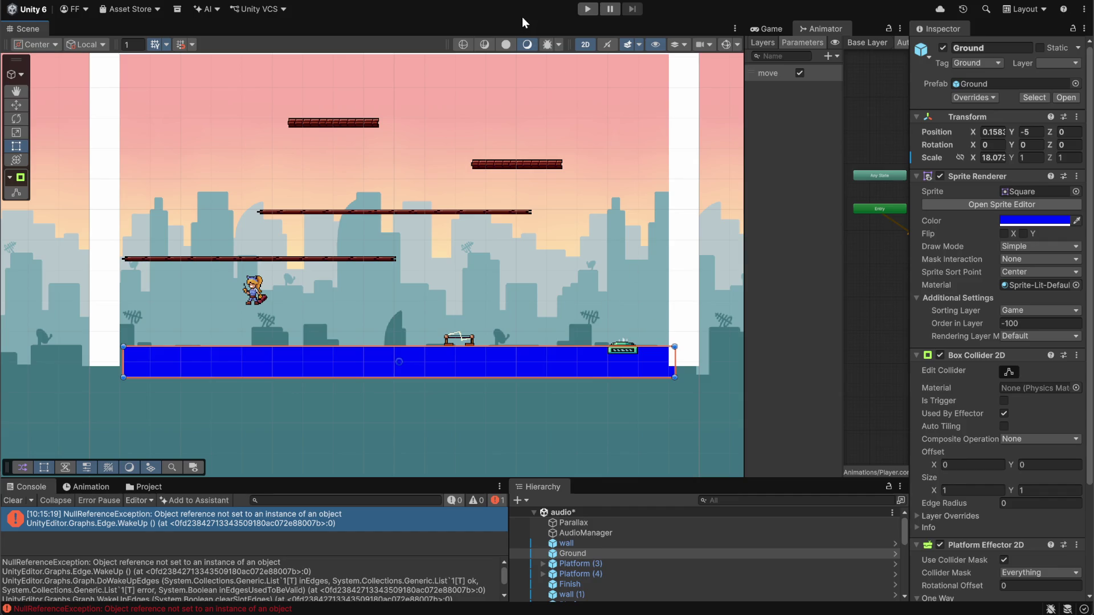
pyautogui.hotkey('ctrl', 's')
pyautogui.click(141, 528)
# Expand Player in the Hierarchy and inspect its GroundCheck child at Y -0.512.
pyautogui.scroll(-5, 1045, 309)
pyautogui.scroll(5, 1044, 309)
pyautogui.scroll(-1, 1003, 399)
pyautogui.scroll(-5, 597, 556)
pyautogui.scroll(10, 614, 554)
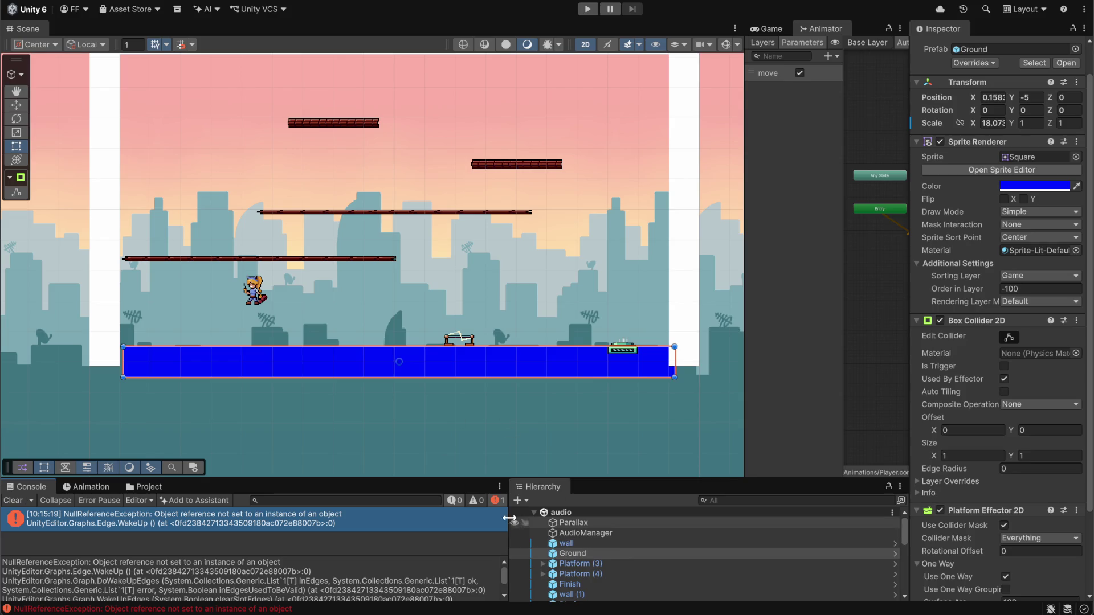
pyautogui.scroll(-2, 593, 545)
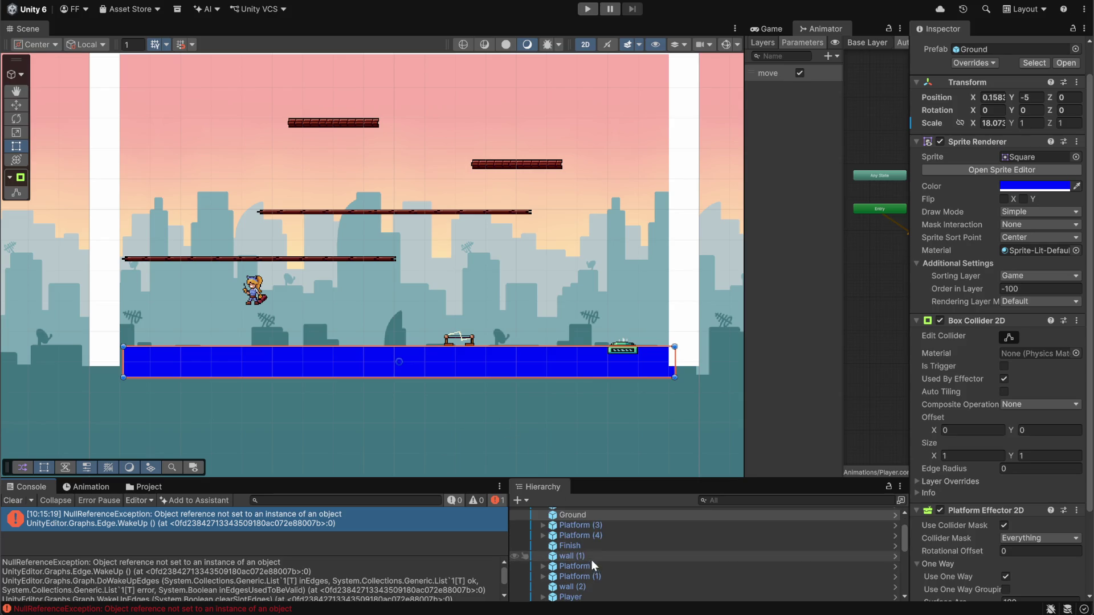
pyautogui.scroll(-2, 587, 549)
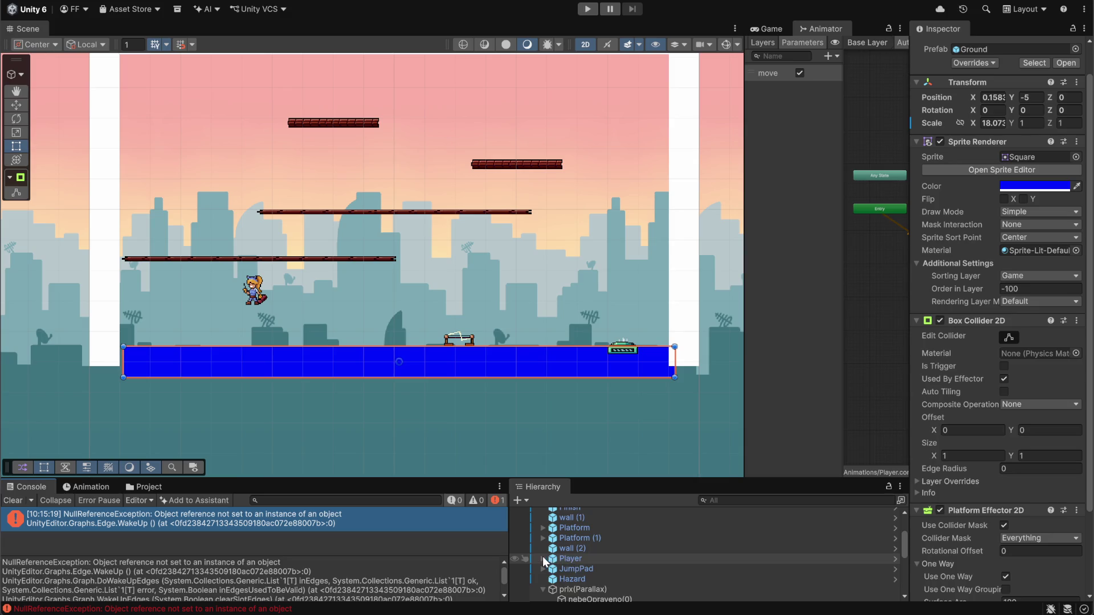
pyautogui.click(543, 558)
pyautogui.click(575, 569)
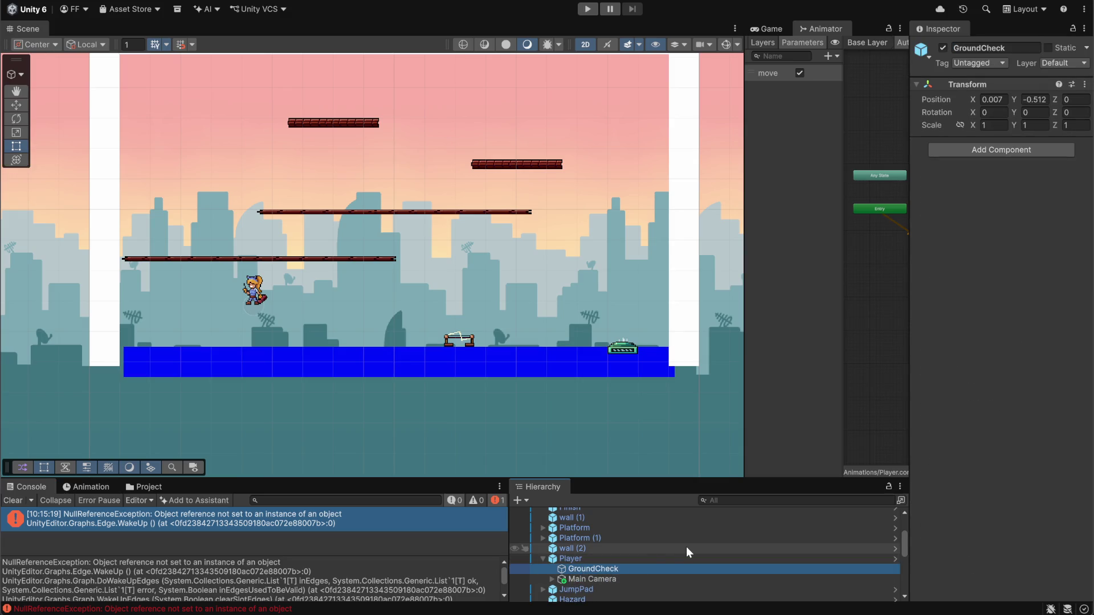
# Frame GroundCheck close-up with the Move Tool, then open the Player prefab from the Project's prefab folder.
pyautogui.doubleClick(583, 572)
pyautogui.click(17, 106)
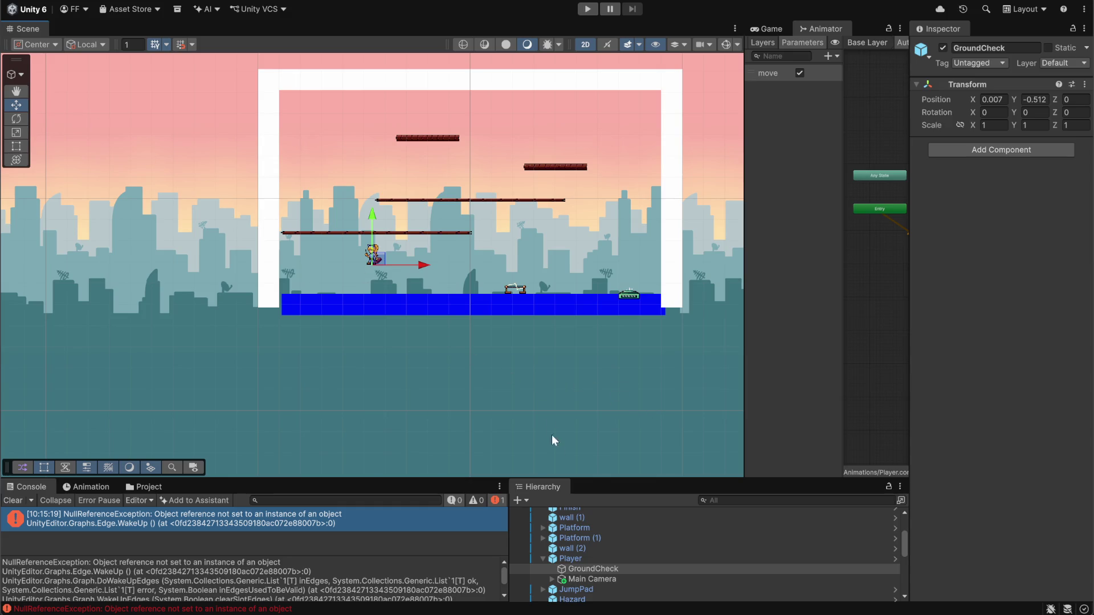
pyautogui.scroll(10, 372, 273)
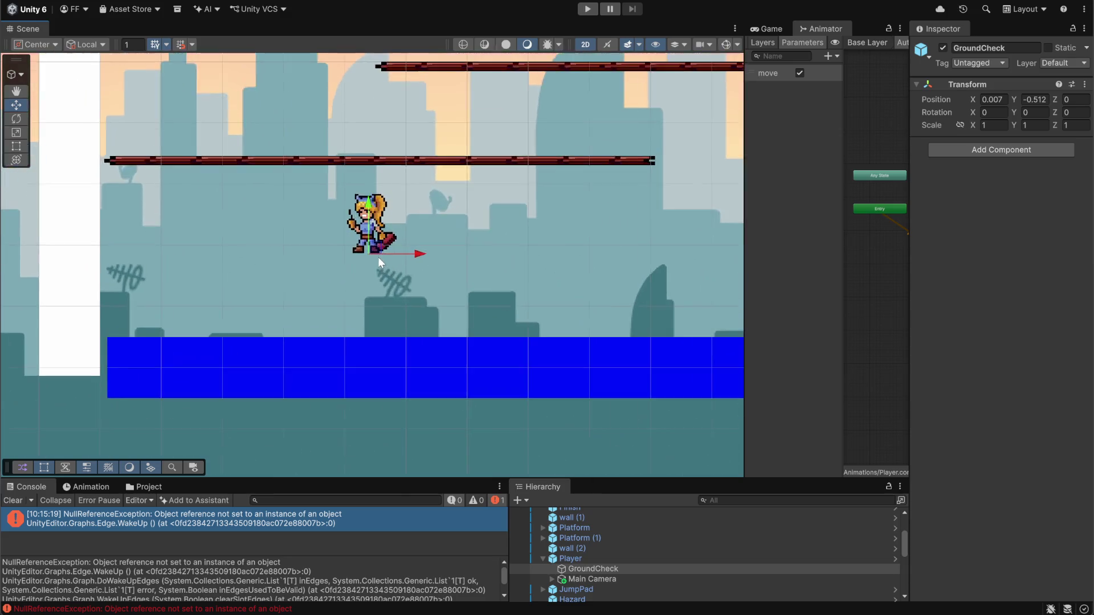
pyautogui.scroll(3, 382, 261)
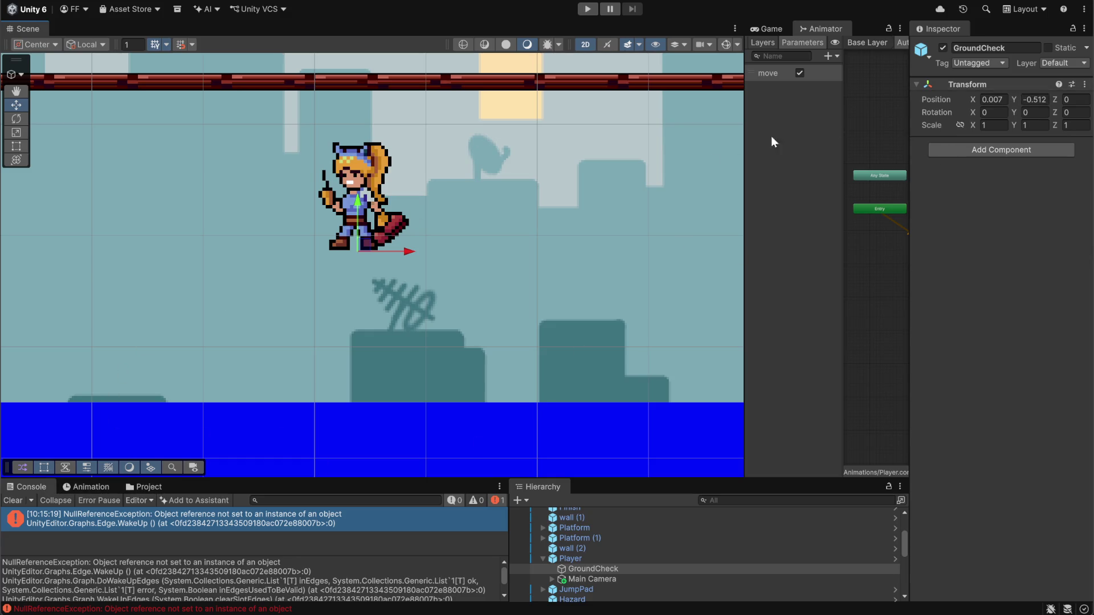
pyautogui.click(150, 487)
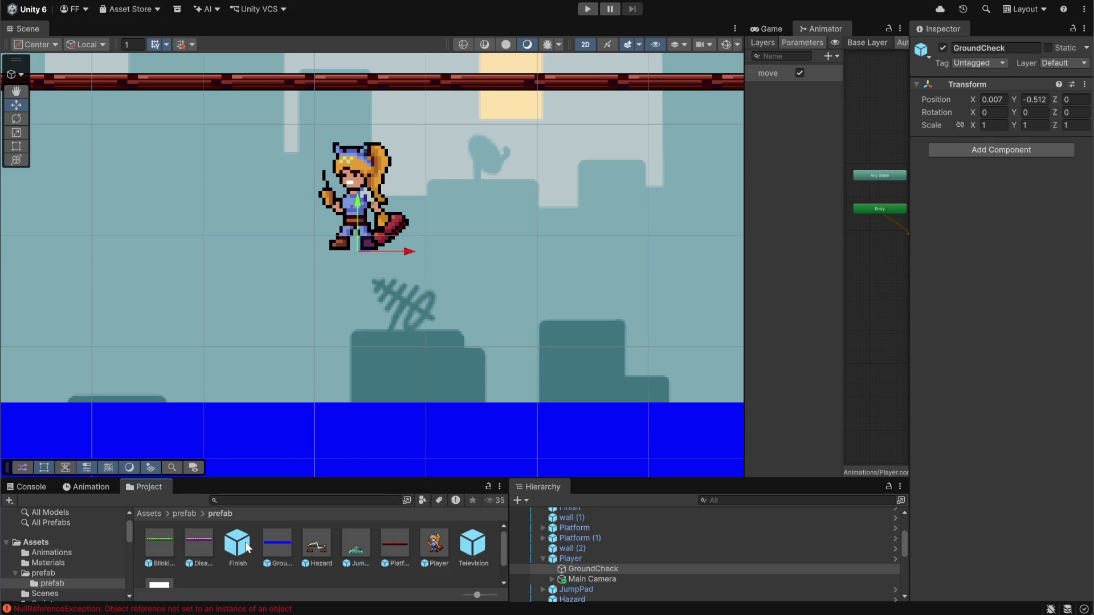
pyautogui.doubleClick(442, 547)
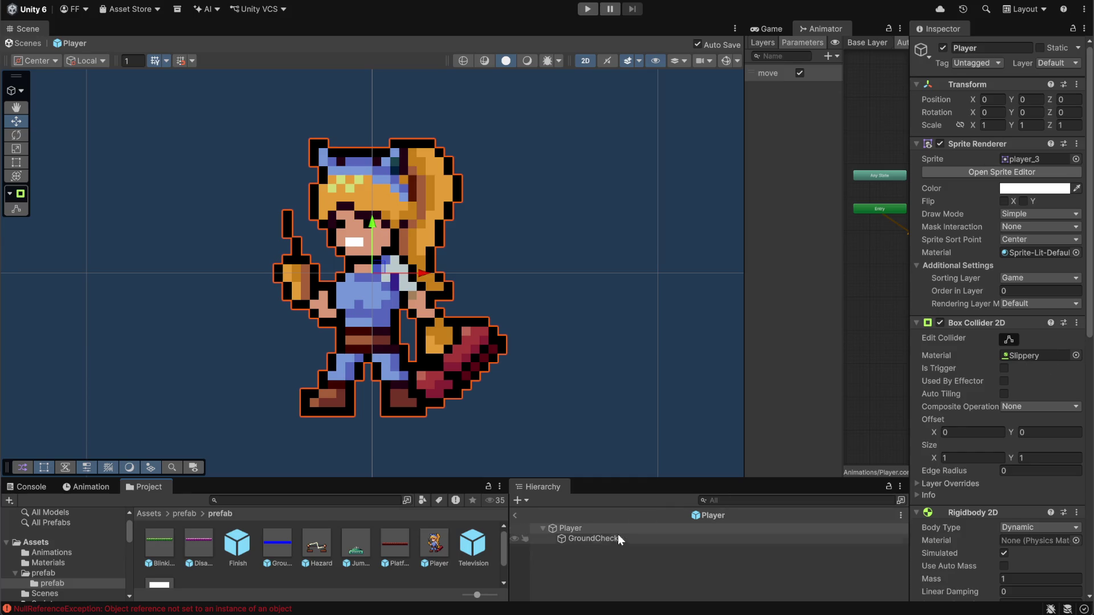
# Change the prefab GroundCheck's Position Y from -0.512 to -0.6, then return to the level and start Play mode.
pyautogui.click(598, 539)
pyautogui.click(1034, 101)
pyautogui.click(1044, 100)
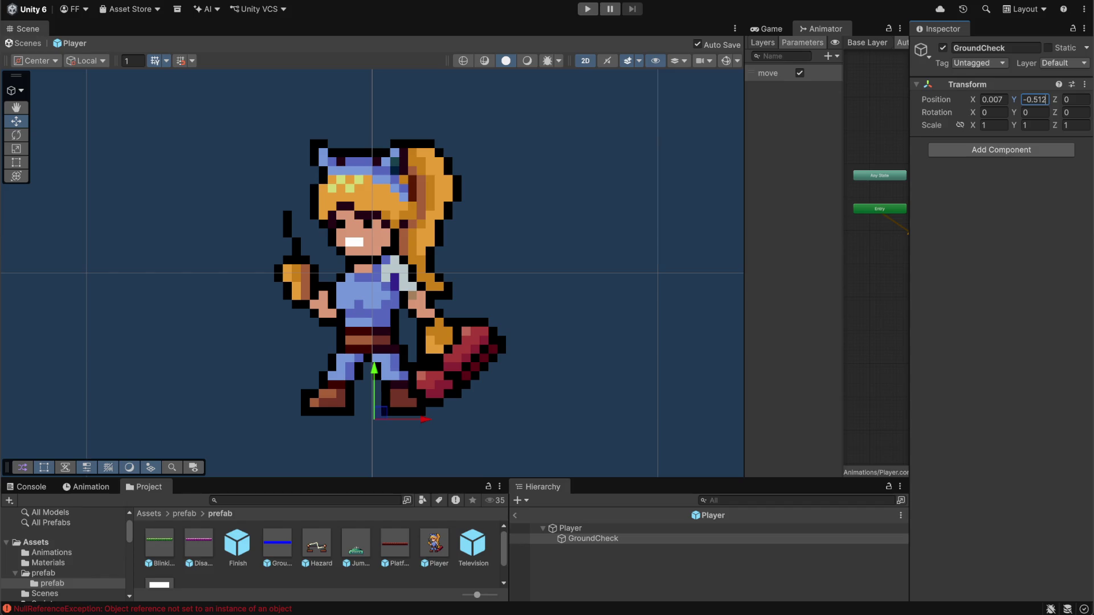
pyautogui.press('BackSpace')
pyautogui.press('BackSpace')
pyautogui.press('BackSpace')
pyautogui.write('6')
pyautogui.click(515, 516)
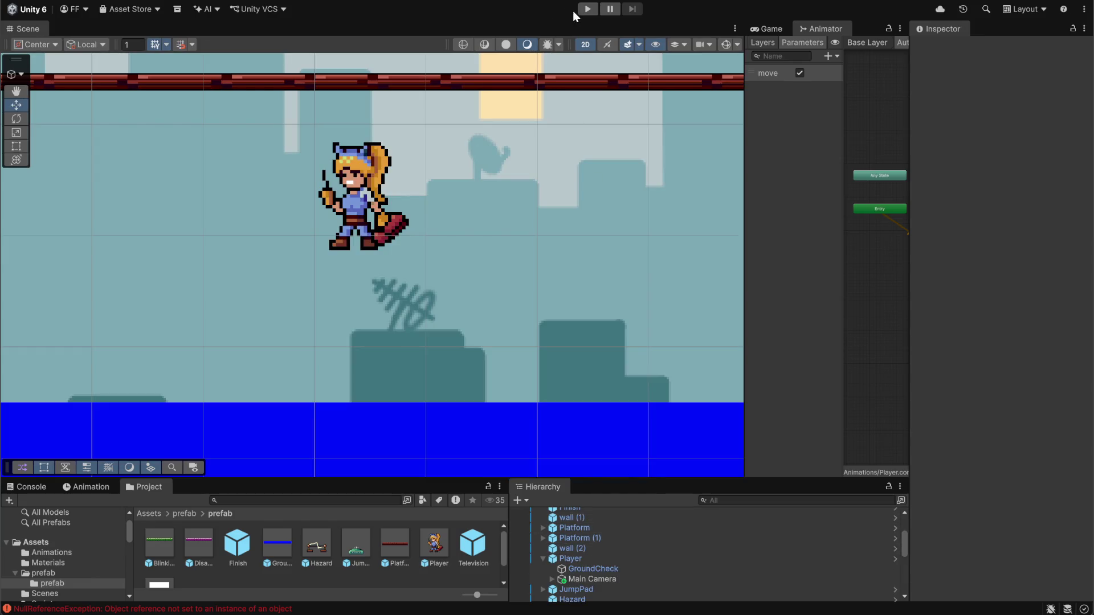
pyautogui.click(583, 12)
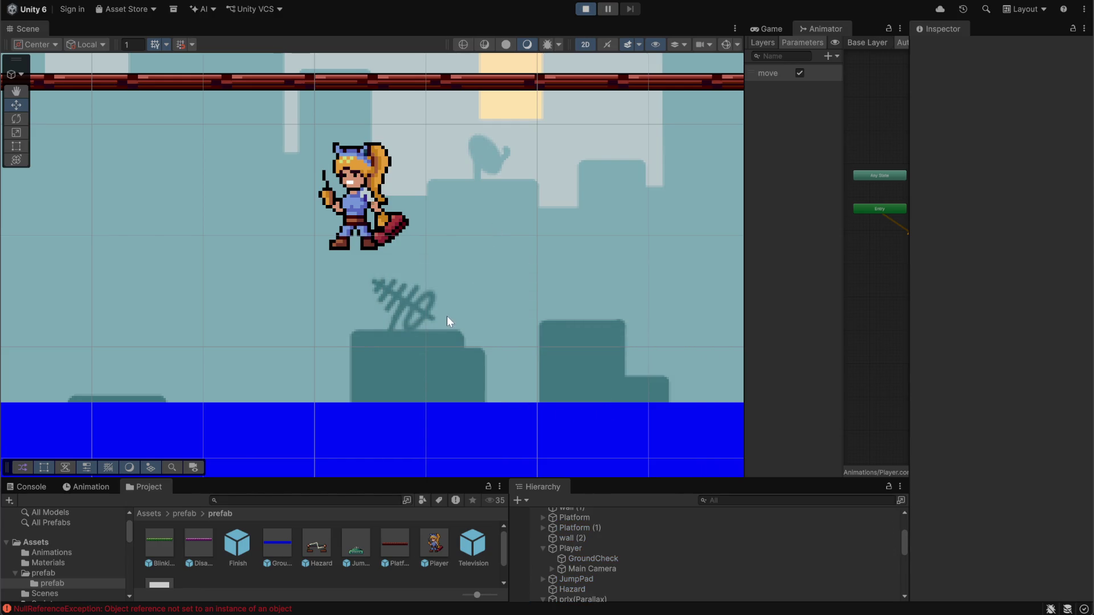
# Widen the Game view beside the Scene and test the player's movement, jumping and jump-pad bounce.
pyautogui.click(766, 28)
pyautogui.moveTo(744, 171); pyautogui.dragTo(419, 188)
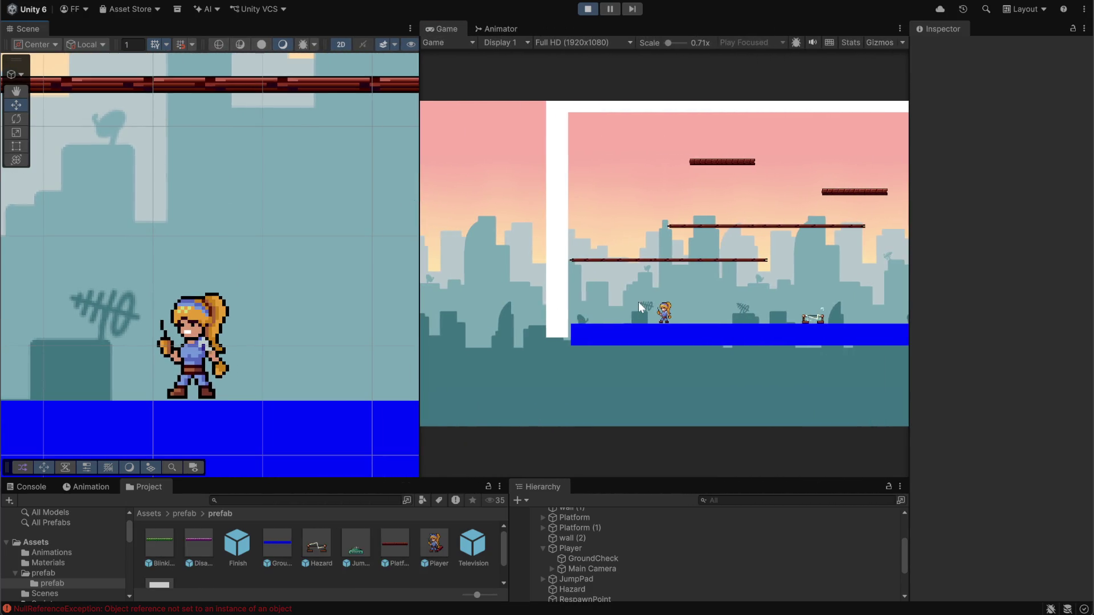
pyautogui.press('a')
pyautogui.press('space')
pyautogui.press('d')
pyautogui.press('d')
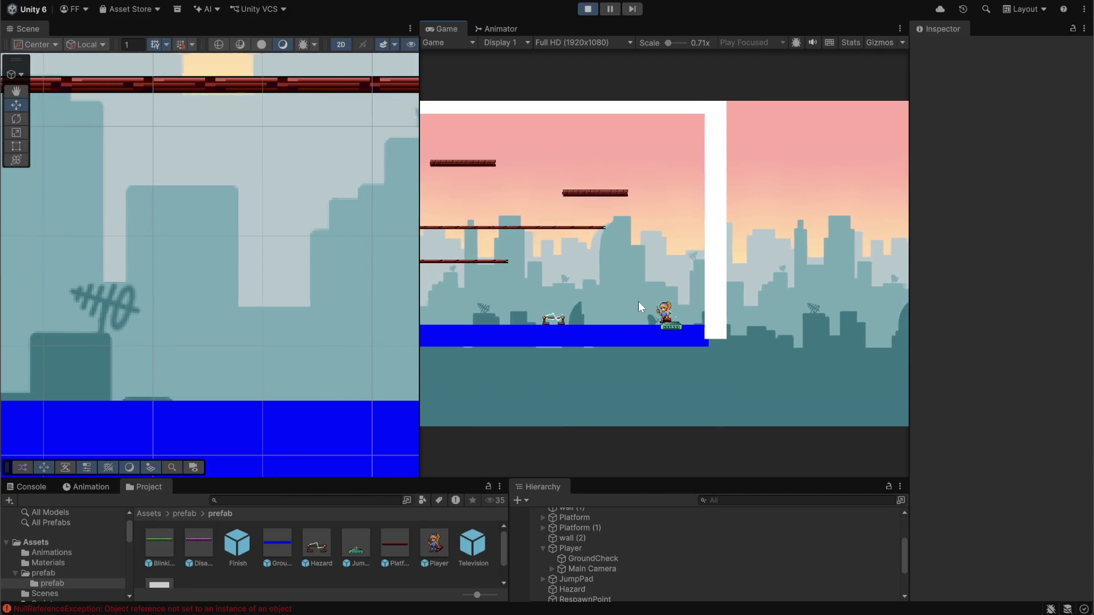
pyautogui.press('a')
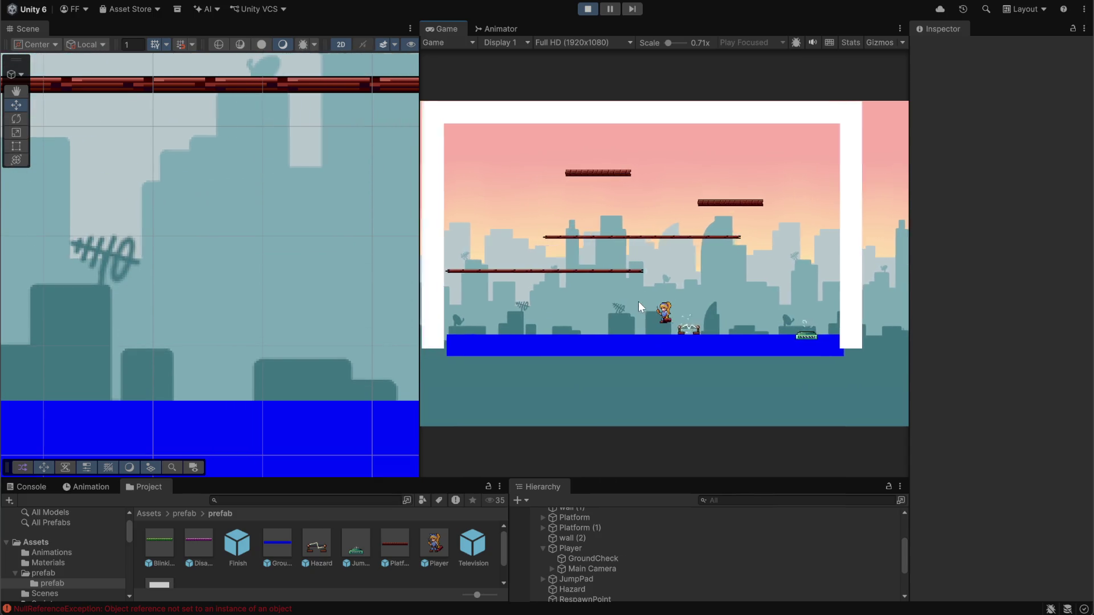
pyautogui.press('d')
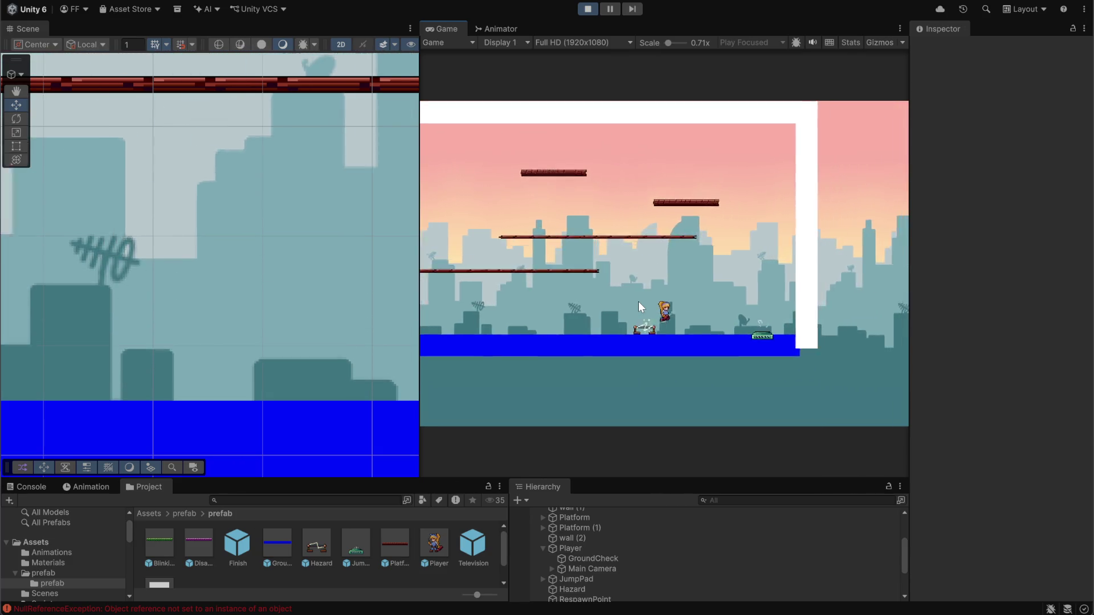
pyautogui.press('d')
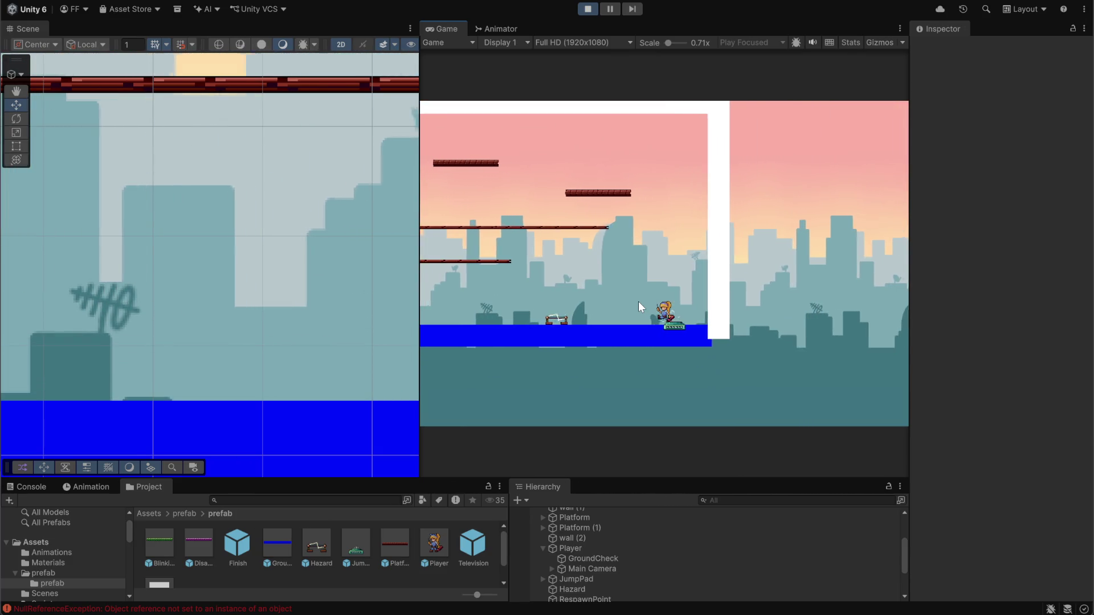
# Finish testing by running left, then stop Play mode and bring up GitHub Desktop.
pyautogui.press('a')
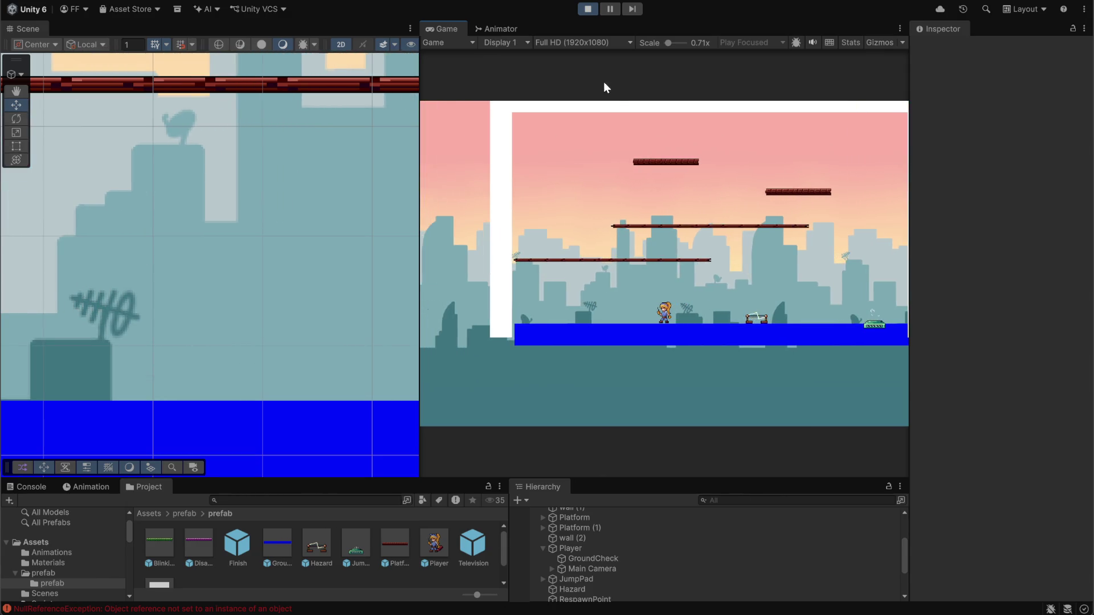
pyautogui.click(588, 10)
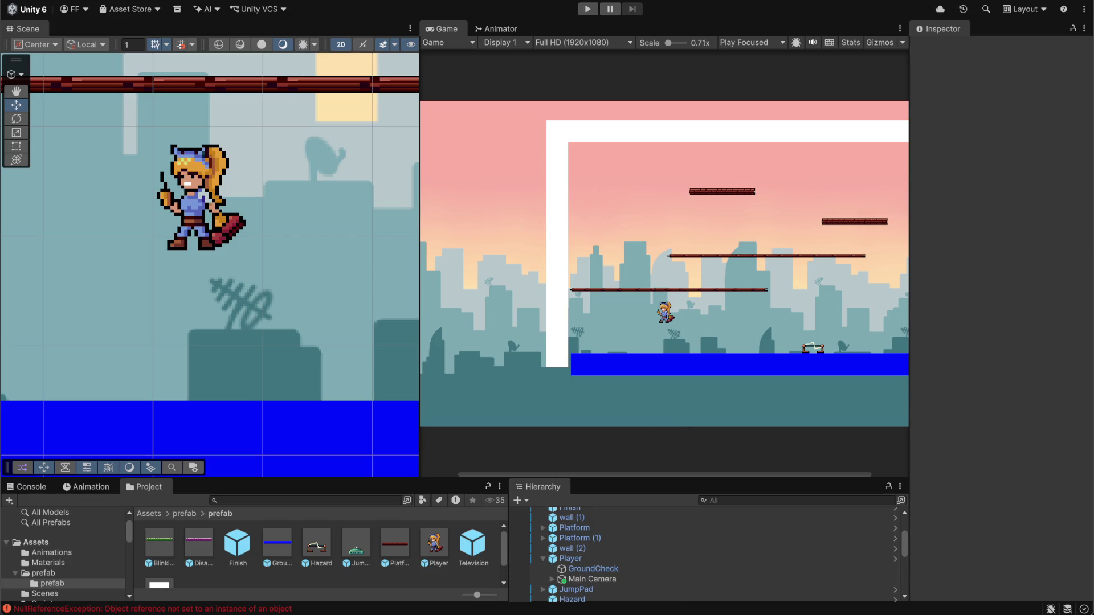
pyautogui.click(686, 609)
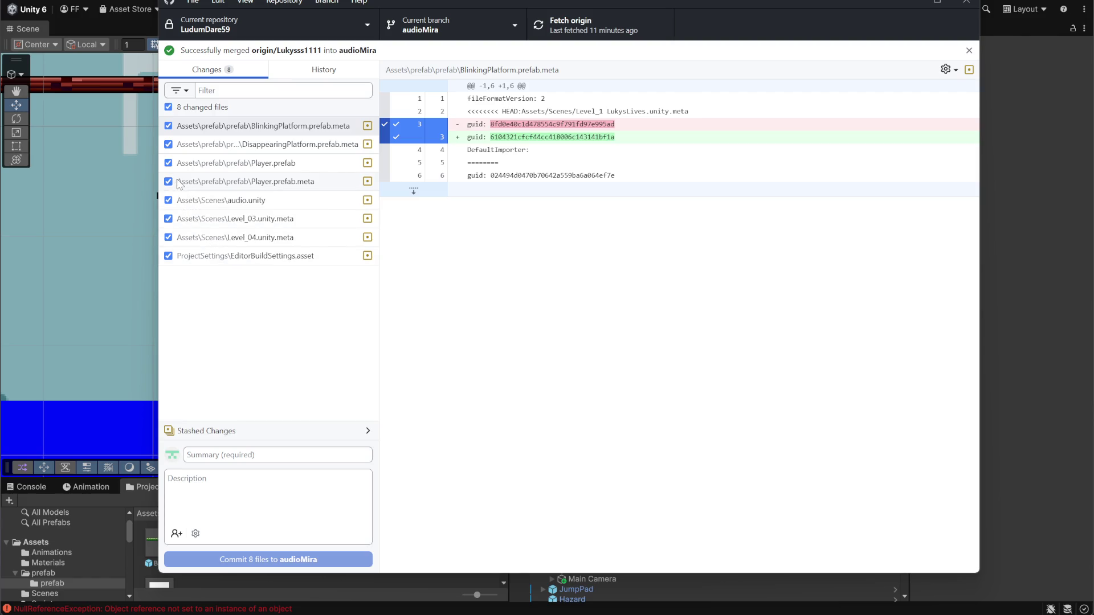
# Include only Player.prefab and Player.prefab.meta among the changed files for the commit.
pyautogui.click(168, 201)
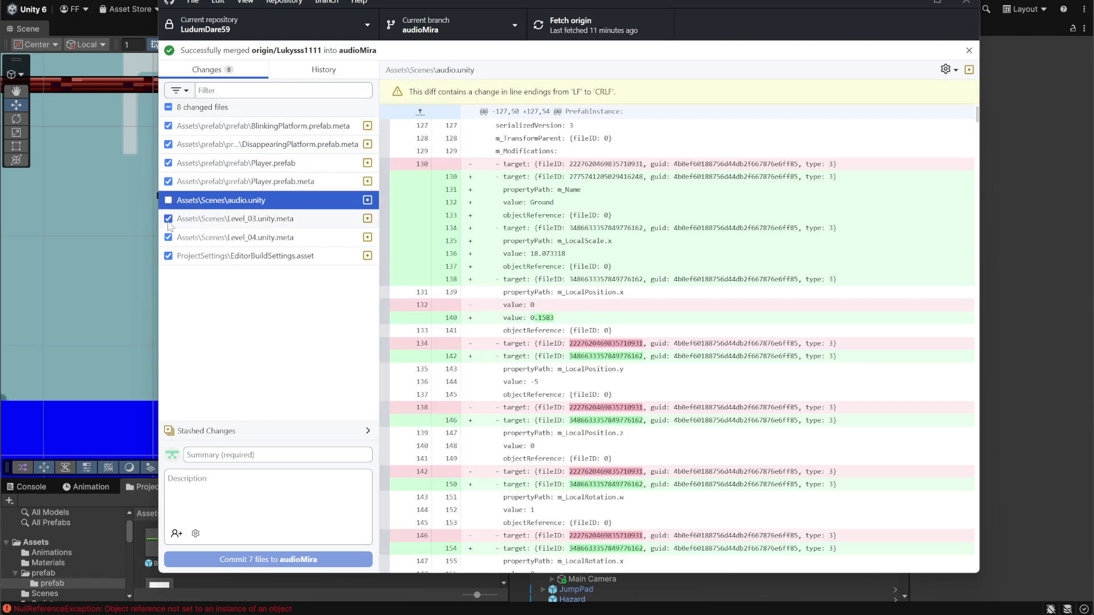
pyautogui.click(168, 238)
pyautogui.click(168, 219)
pyautogui.click(169, 256)
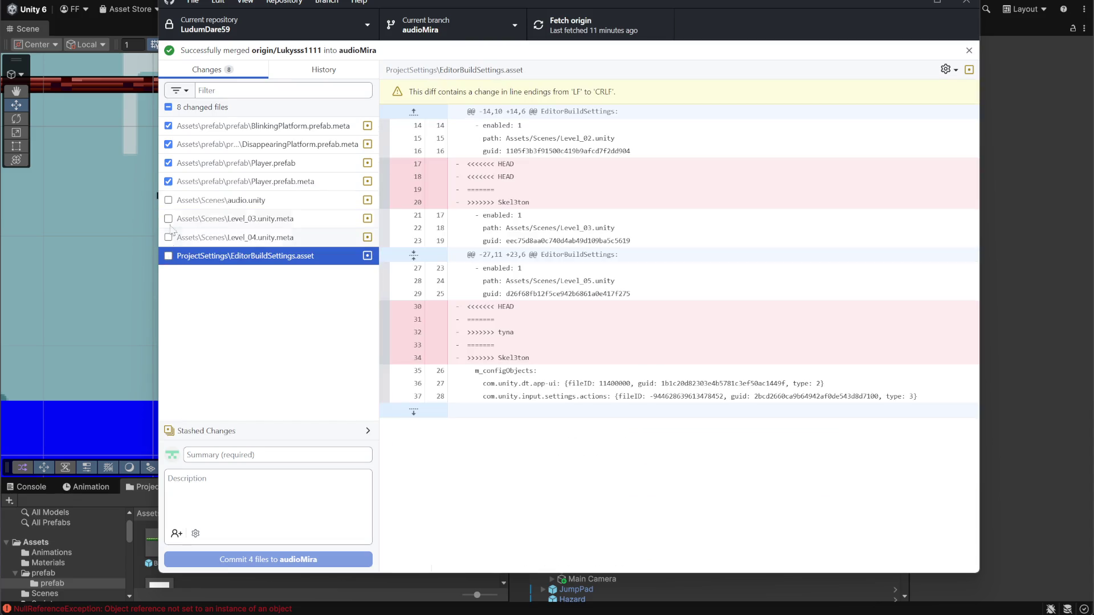
pyautogui.click(168, 144)
pyautogui.click(169, 126)
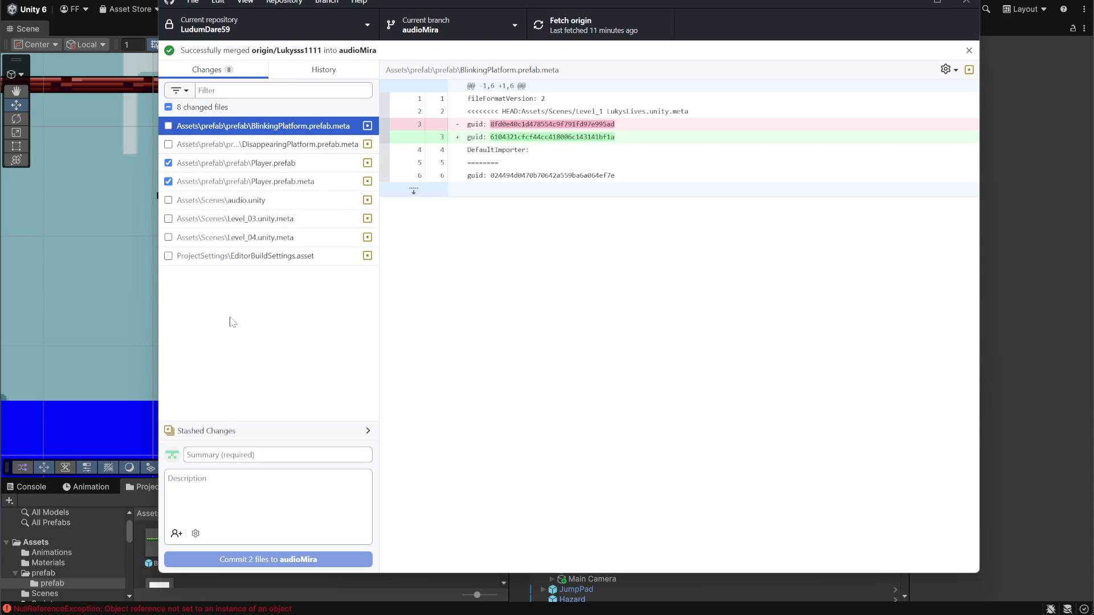
pyautogui.click(168, 107)
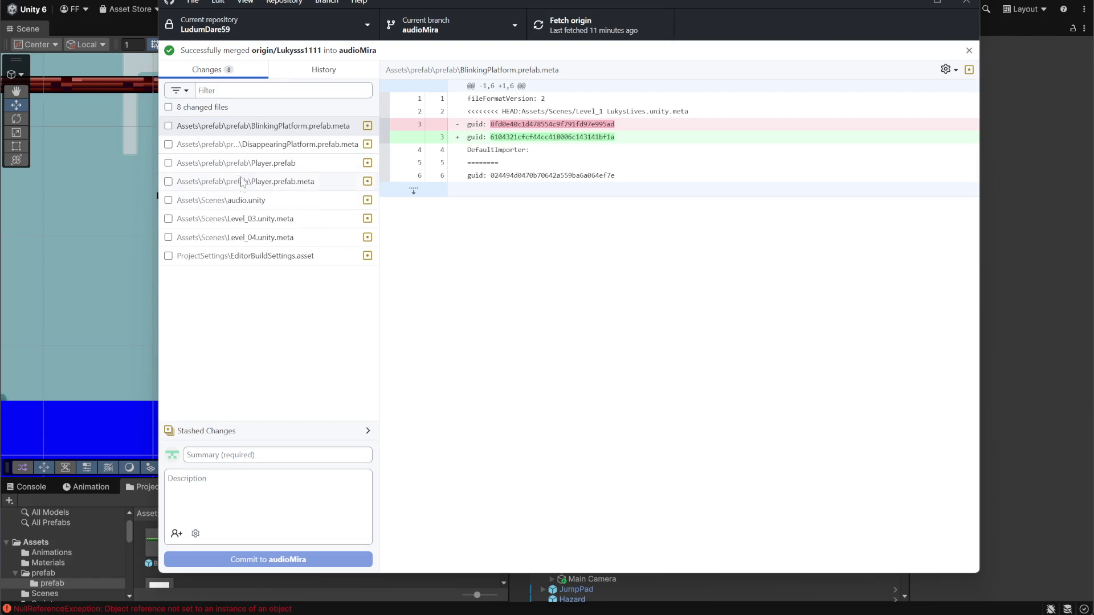
pyautogui.click(168, 163)
pyautogui.click(168, 181)
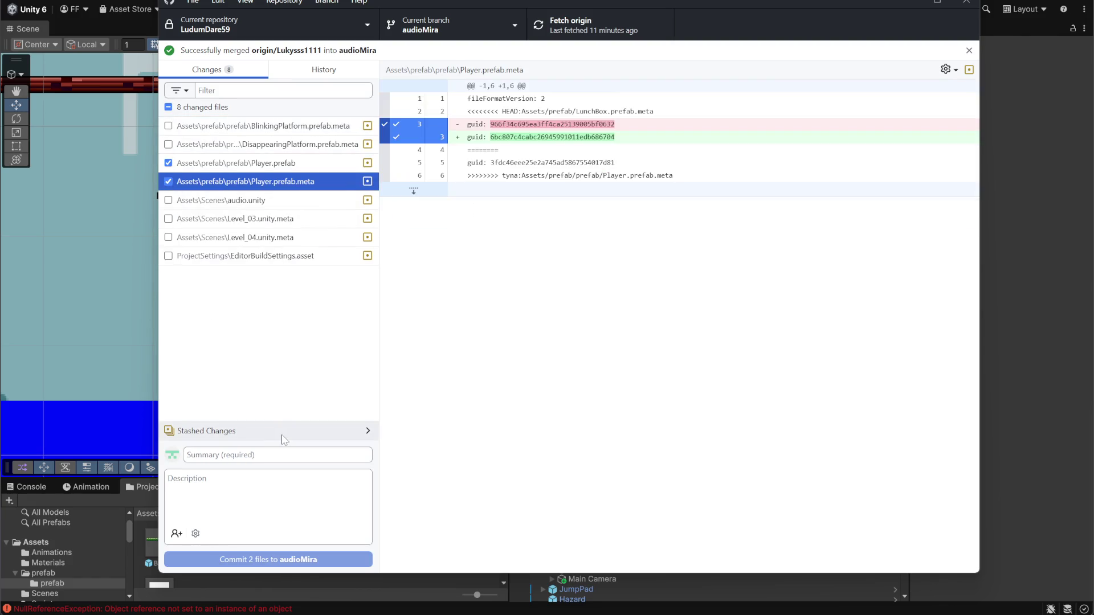
# Enter 'player skace' as the commit summary.
pyautogui.click(278, 455)
pyautogui.write('pla')
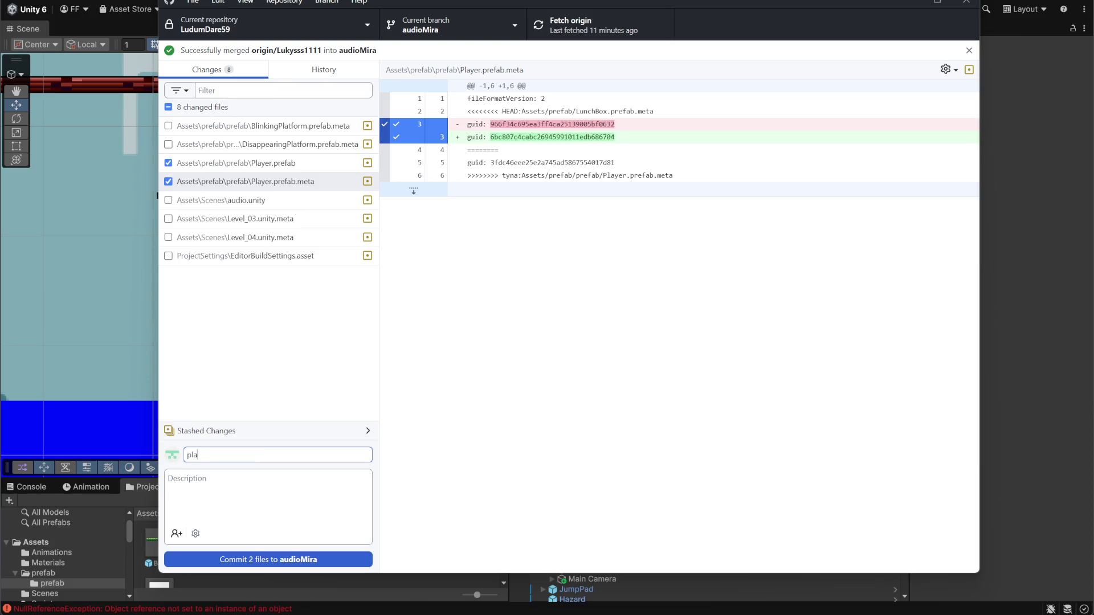
pyautogui.write('yer skace')
pyautogui.click(228, 490)
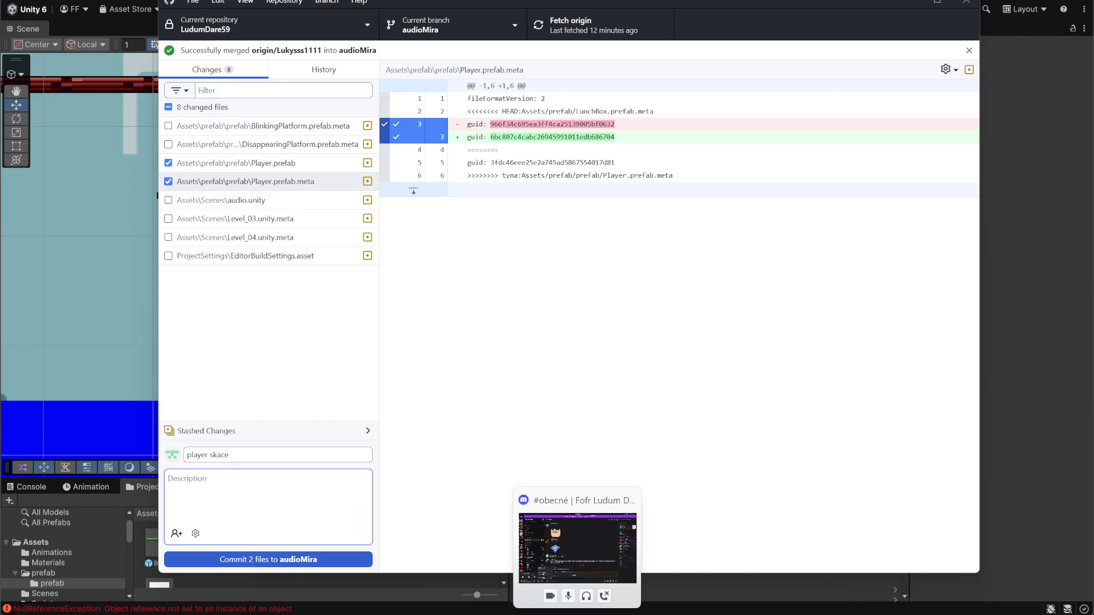
pyautogui.click(575, 612)
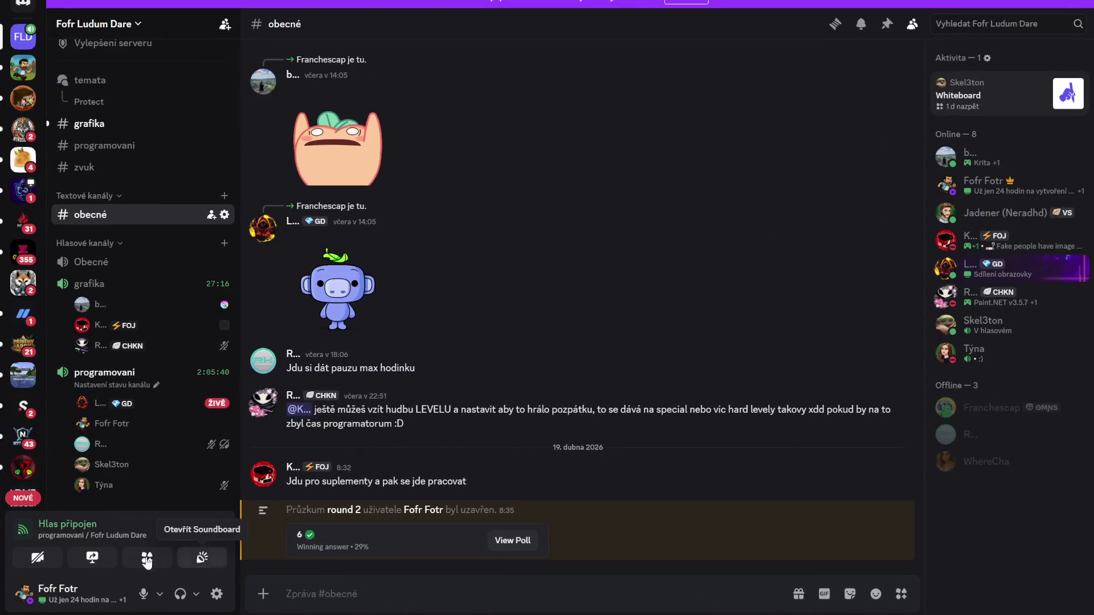
# Mute the mic in the programovani voice call, then switch back to GitHub Desktop.
pyautogui.click(143, 594)
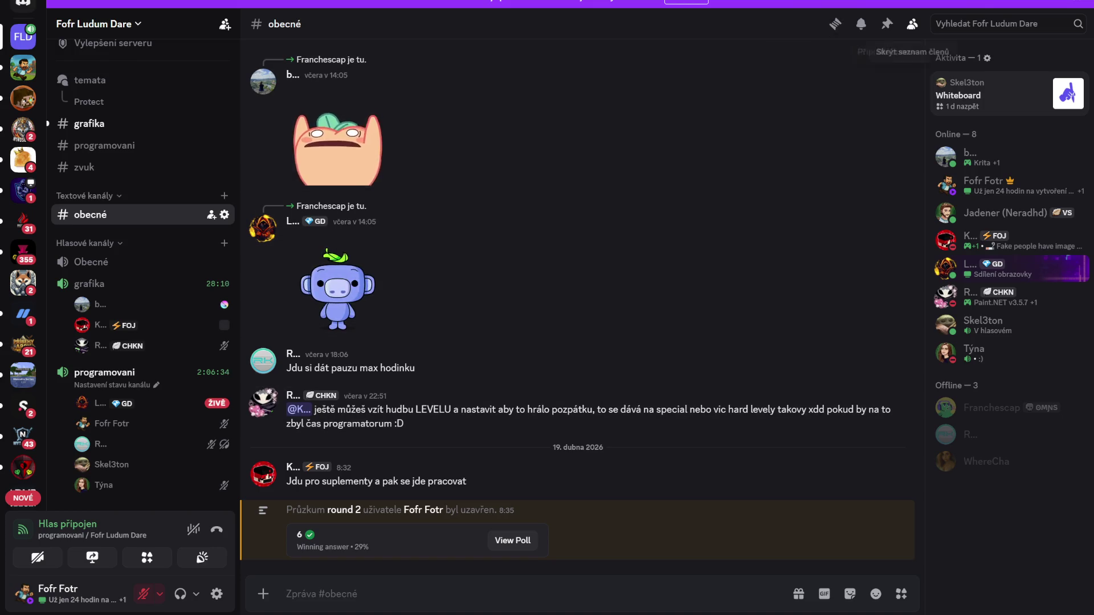
pyautogui.hotkey('alt', 'Tab')
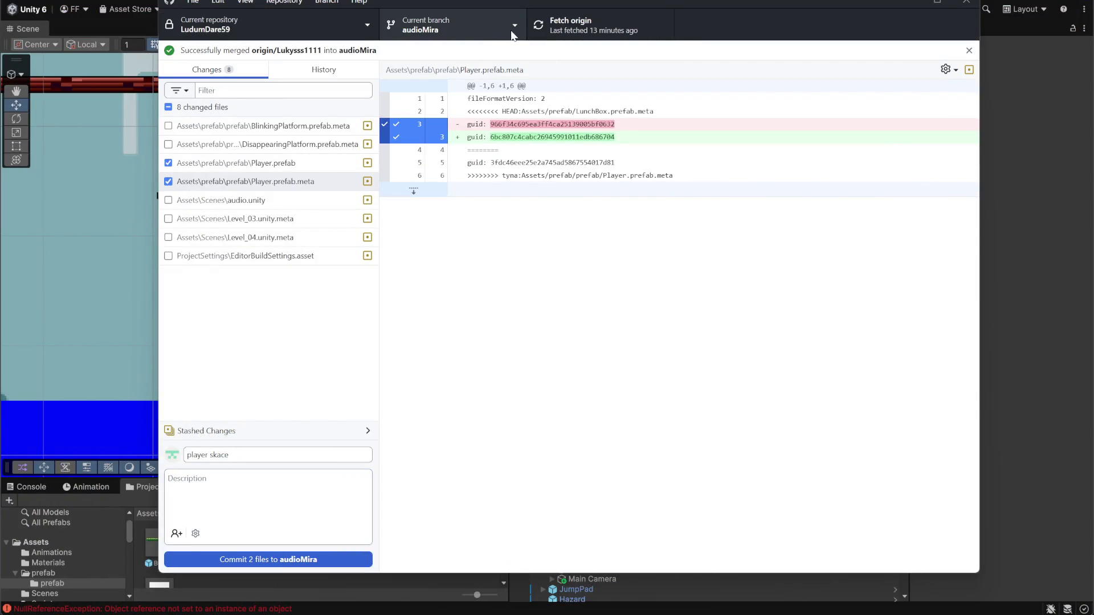
# Fetch origin for audioMira, then minimize GitHub Desktop to reveal Unity.
pyautogui.click(559, 24)
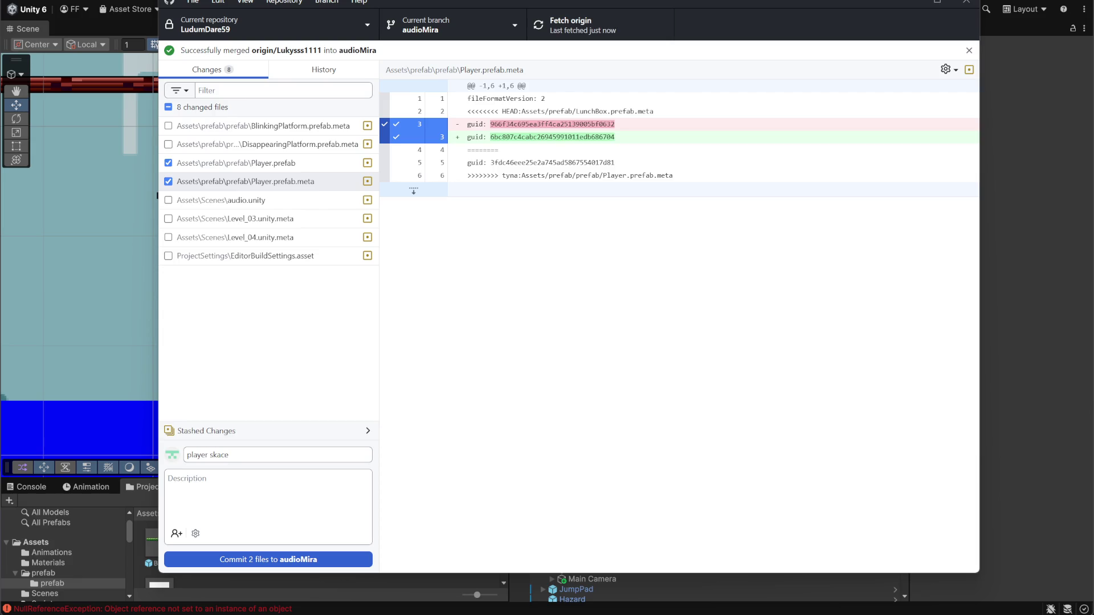
pyautogui.click(912, 3)
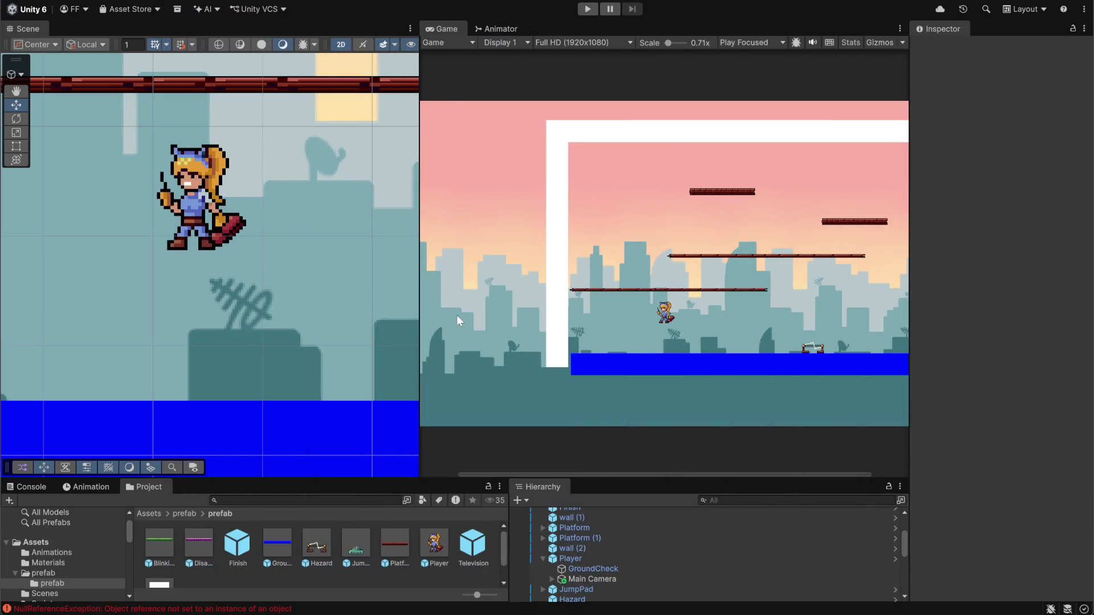
# Unmute the Discord mic with Ctrl+Shift+M, then return to Unity and start Play mode.
pyautogui.moveTo(421, 226)
pyautogui.mouseDown()
pyautogui.moveTo(430, 226)
pyautogui.moveTo(411, 226)
pyautogui.moveTo(422, 226)
pyautogui.mouseUp()
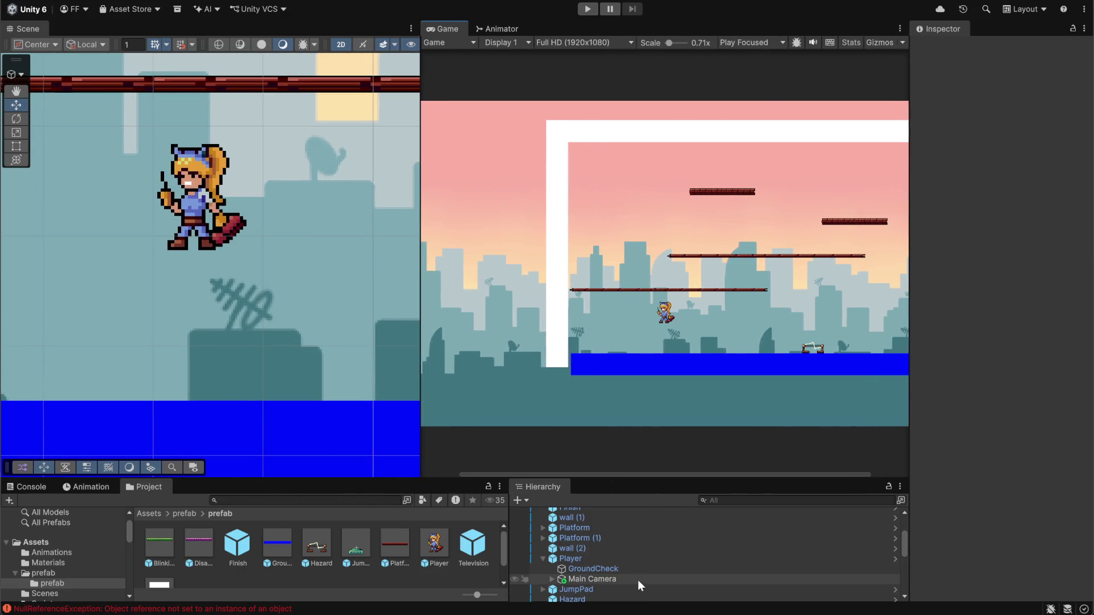
pyautogui.scroll(-5, 633, 570)
pyautogui.scroll(6, 628, 566)
pyautogui.scroll(5, 628, 566)
pyautogui.scroll(-4, 628, 566)
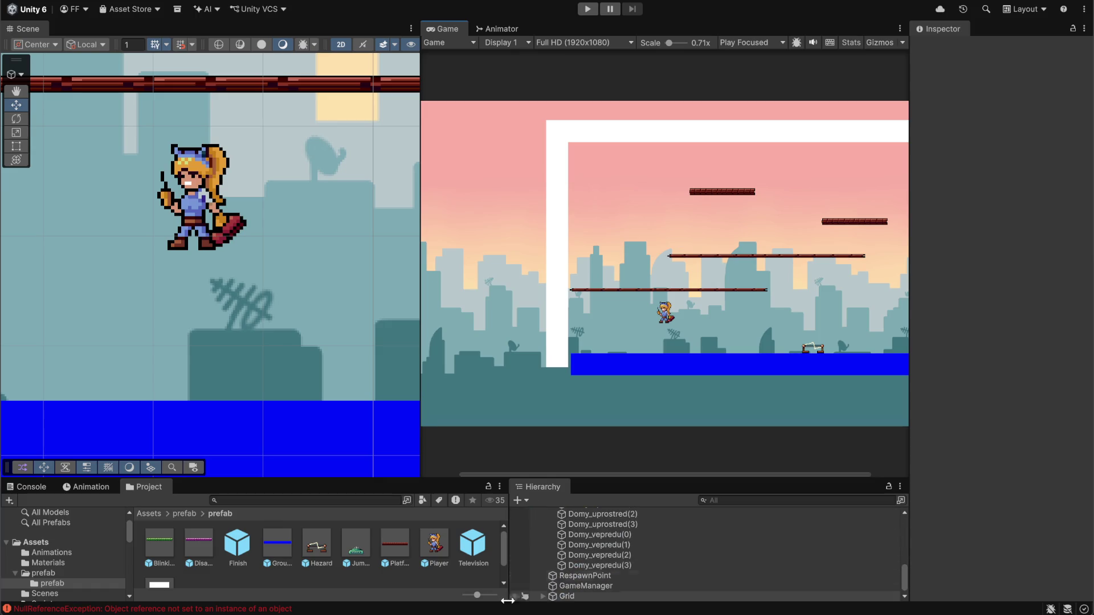
pyautogui.hotkey('alt', 'Tab')
pyautogui.hotkey('ctrl', 'shift', 'm')
pyautogui.hotkey('alt', 'Tab')
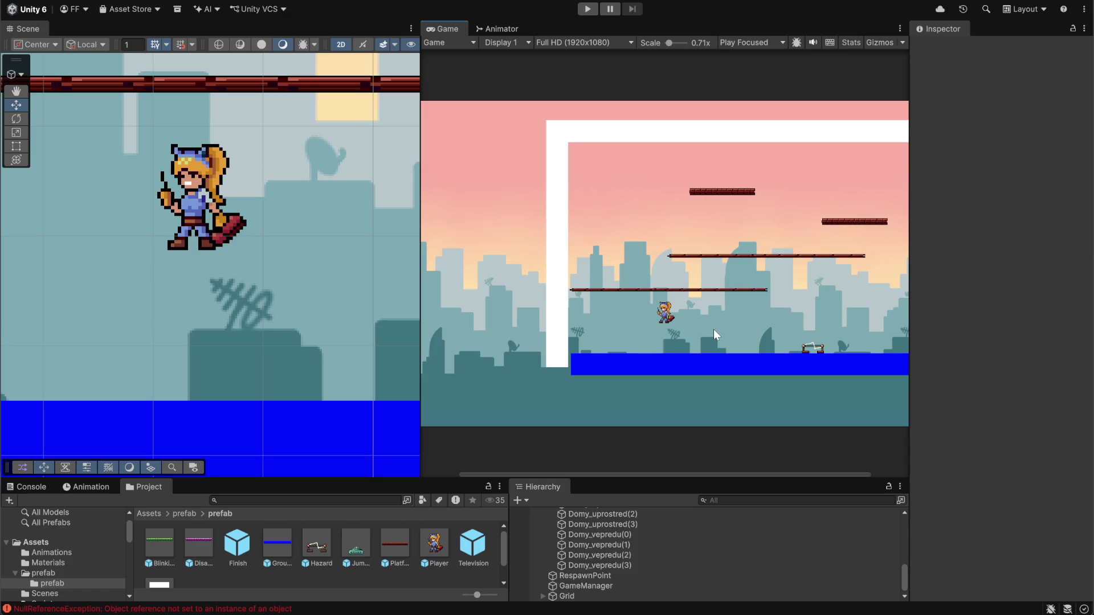
pyautogui.click(587, 9)
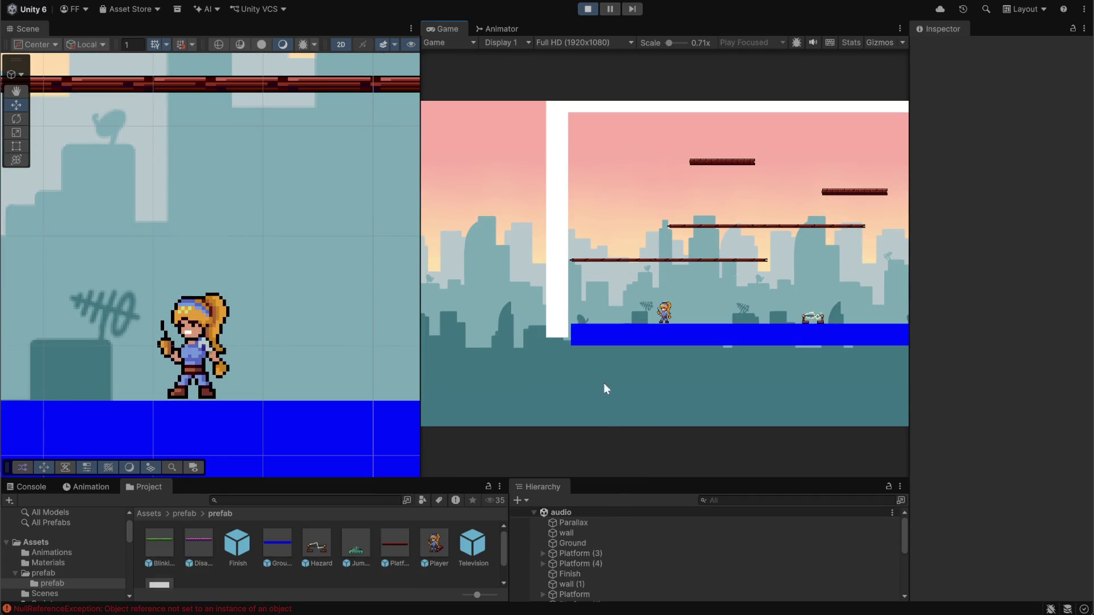
# Zoom out and pan the Scene, then select the Hazard sprite among the overlapping sprites.
pyautogui.scroll(-10, 300, 325)
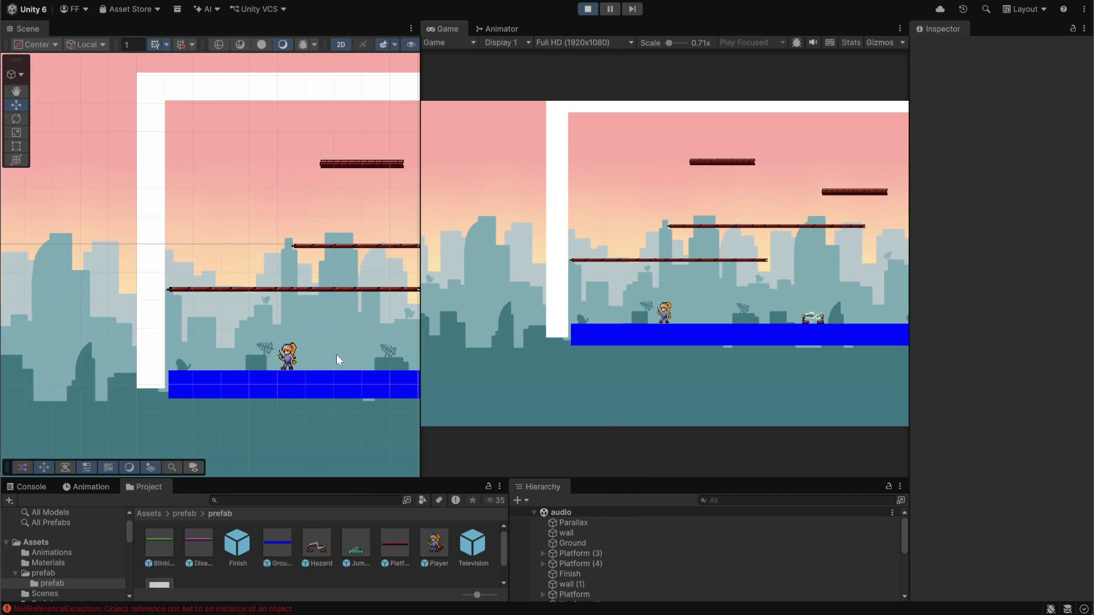
pyautogui.moveTo(348, 338); pyautogui.dragTo(146, 318)
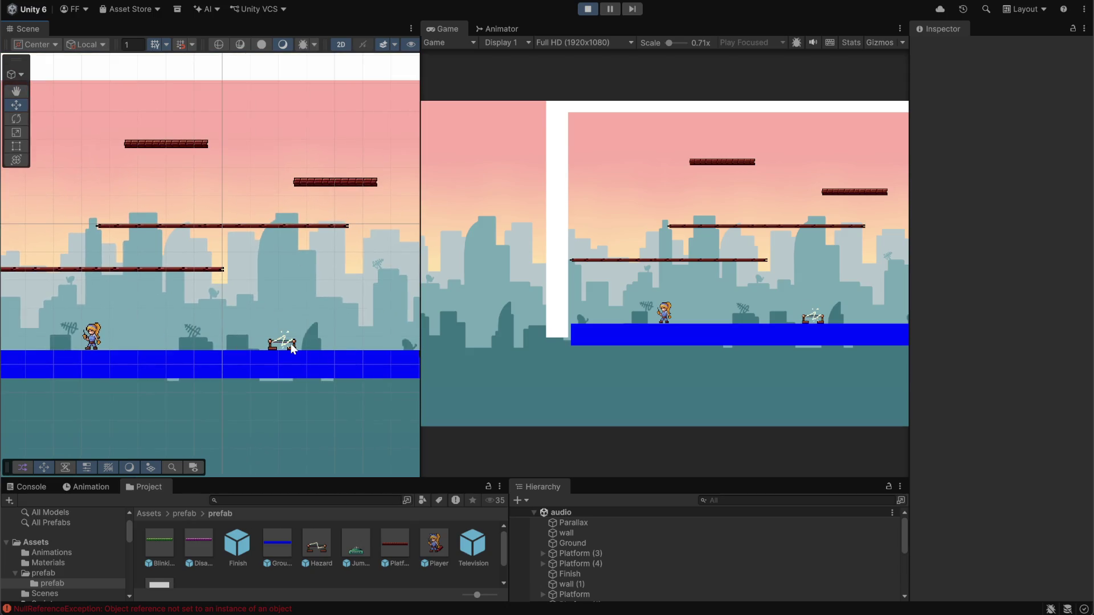
pyautogui.click(304, 343)
pyautogui.click(289, 344)
pyautogui.click(296, 344)
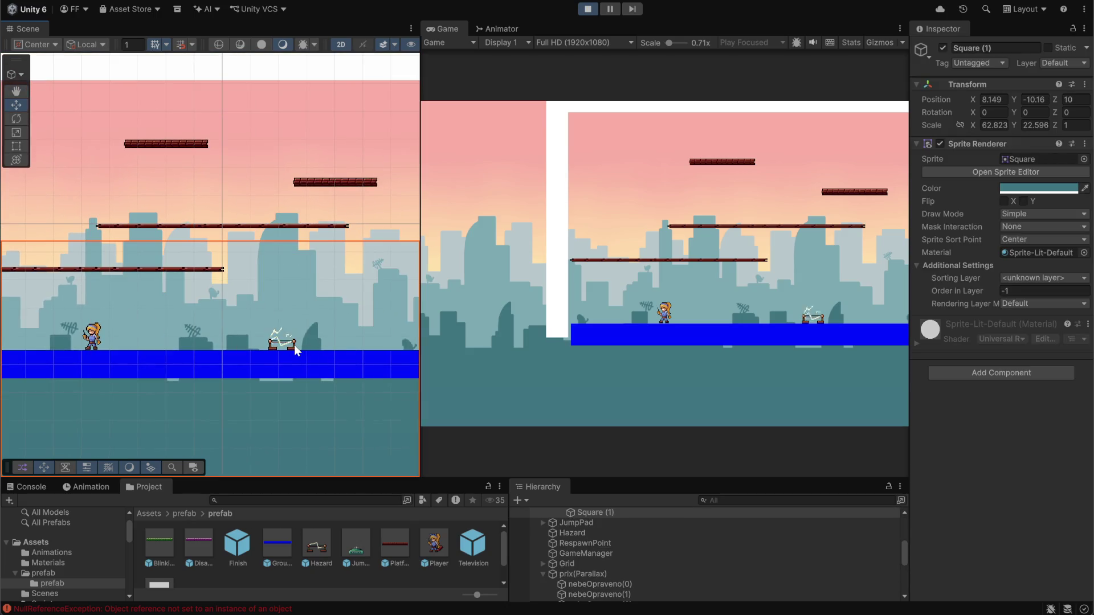
pyautogui.click(294, 344)
pyautogui.click(292, 349)
pyautogui.click(293, 350)
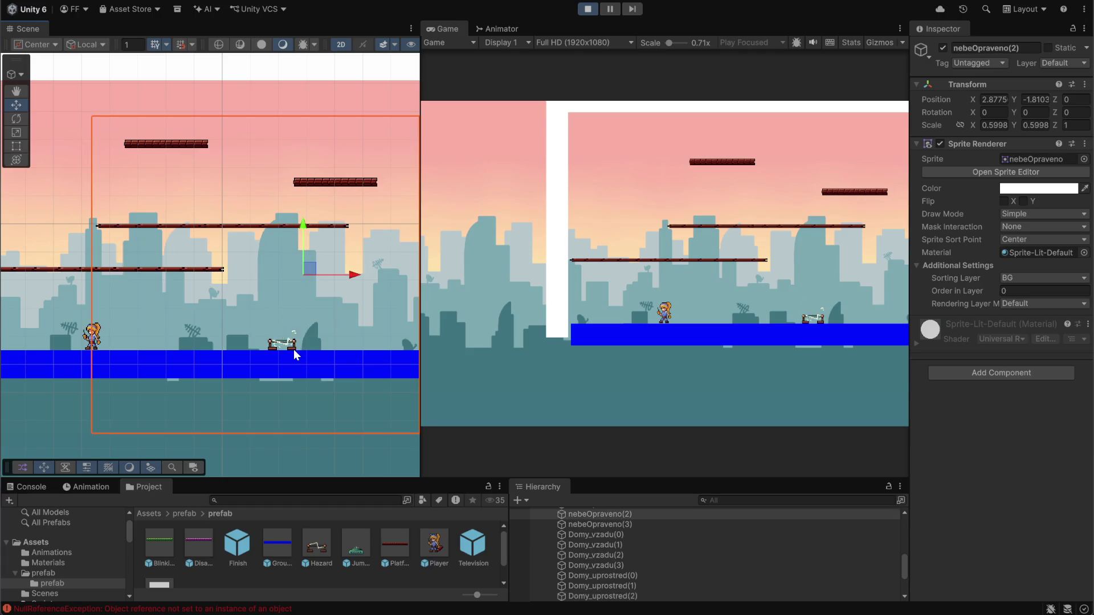
pyautogui.click(293, 350)
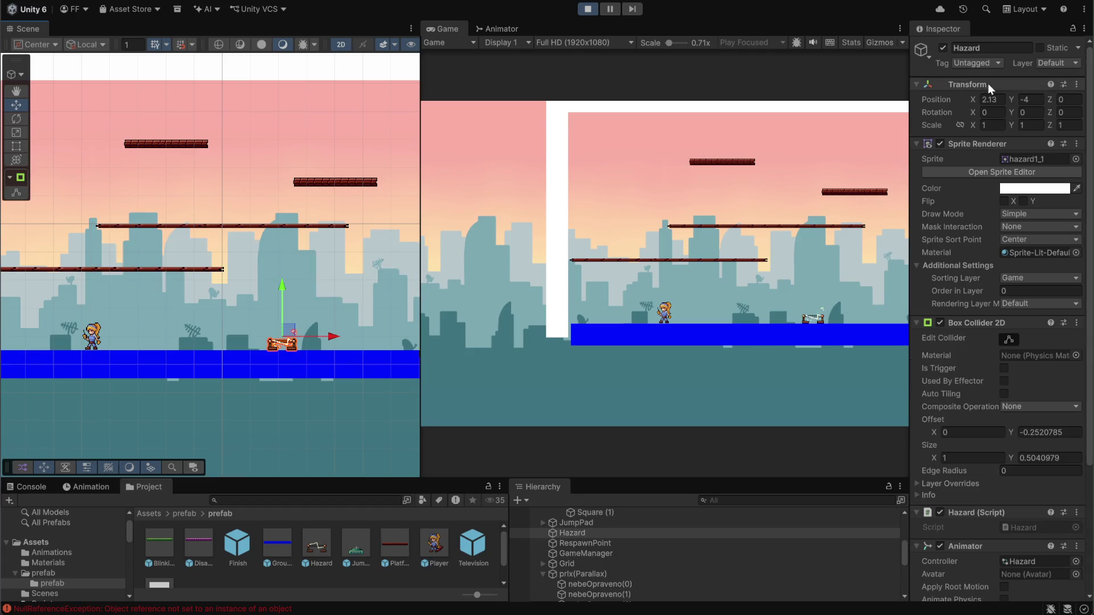
# Check Hazard's tag list, leaving it Untagged, and review its Sprite Renderer, Box Collider 2D, script and Animator.
pyautogui.click(990, 65)
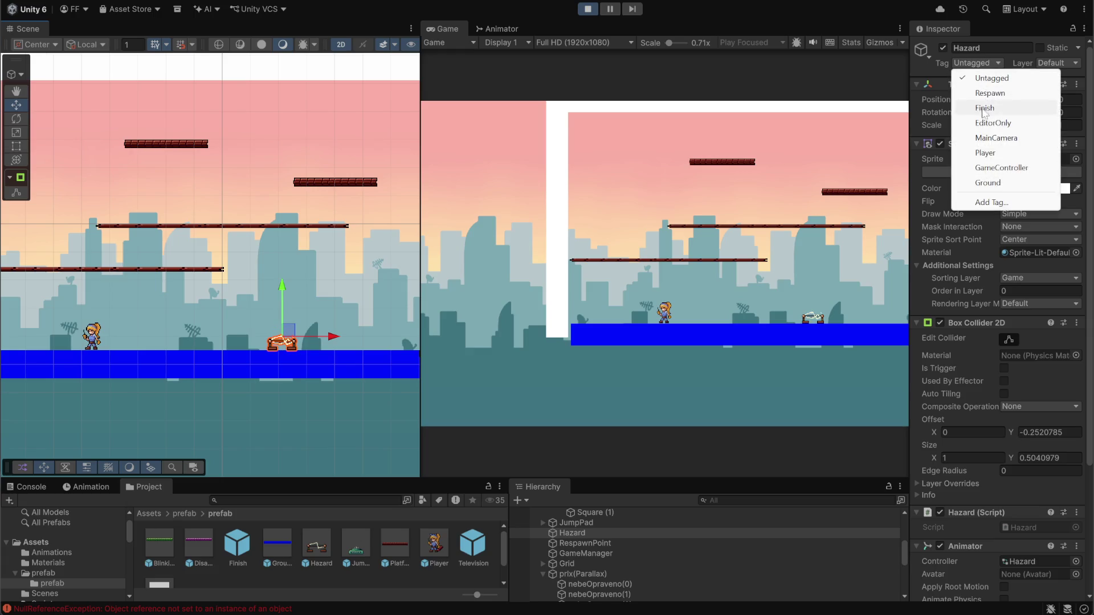
pyautogui.click(997, 60)
pyautogui.click(997, 61)
pyautogui.click(1013, 61)
pyautogui.scroll(-5, 1042, 412)
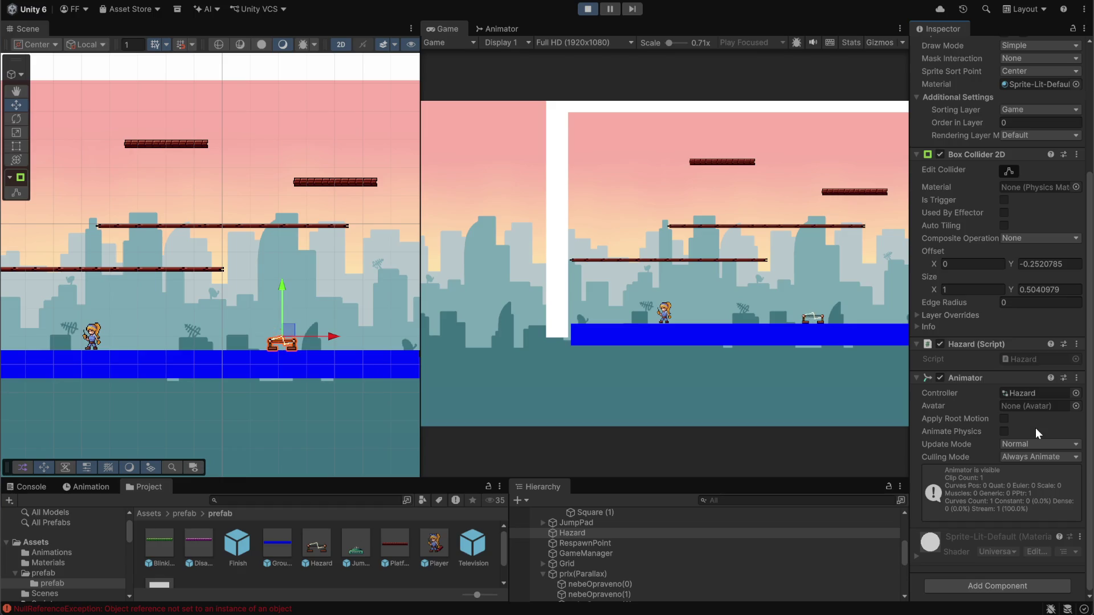
pyautogui.scroll(5, 1035, 428)
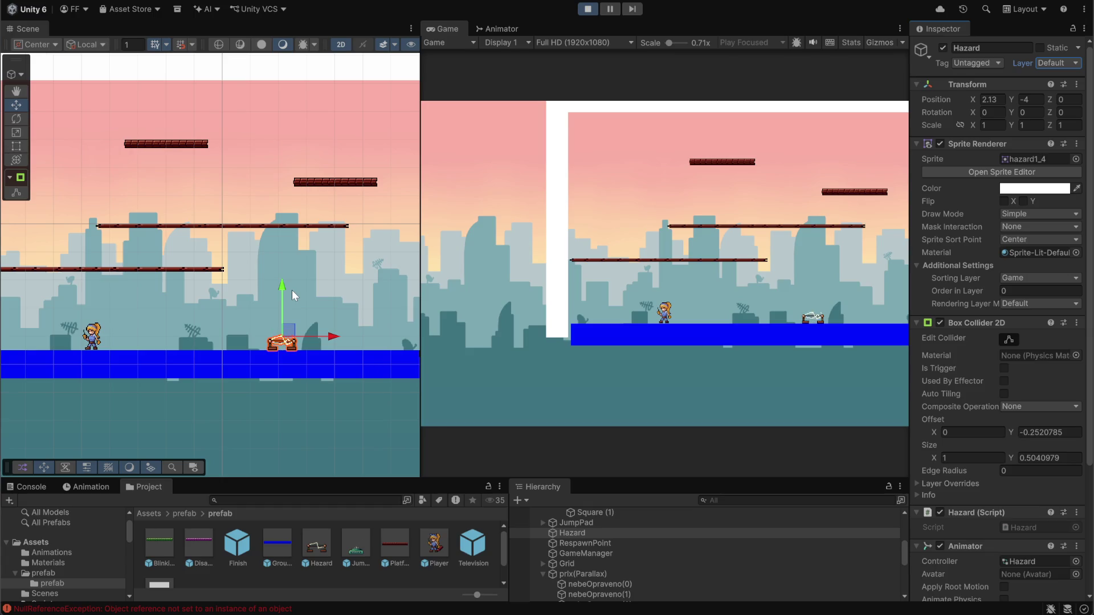
# Stop Play mode and scroll through the Hazard instance's components in the Inspector.
pyautogui.click(588, 9)
pyautogui.scroll(-5, 984, 357)
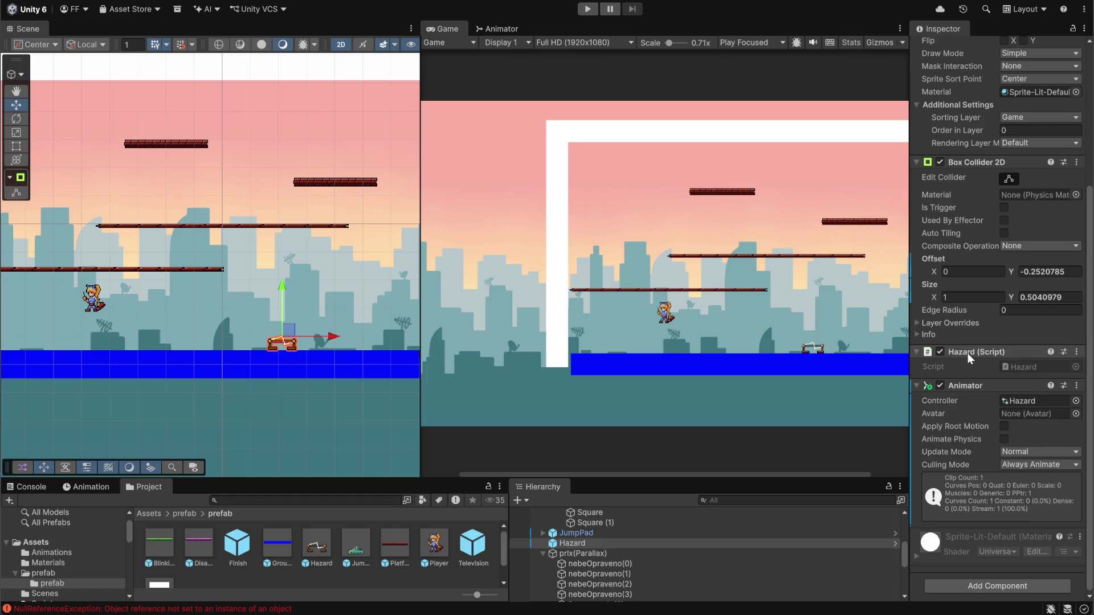
pyautogui.scroll(5, 969, 450)
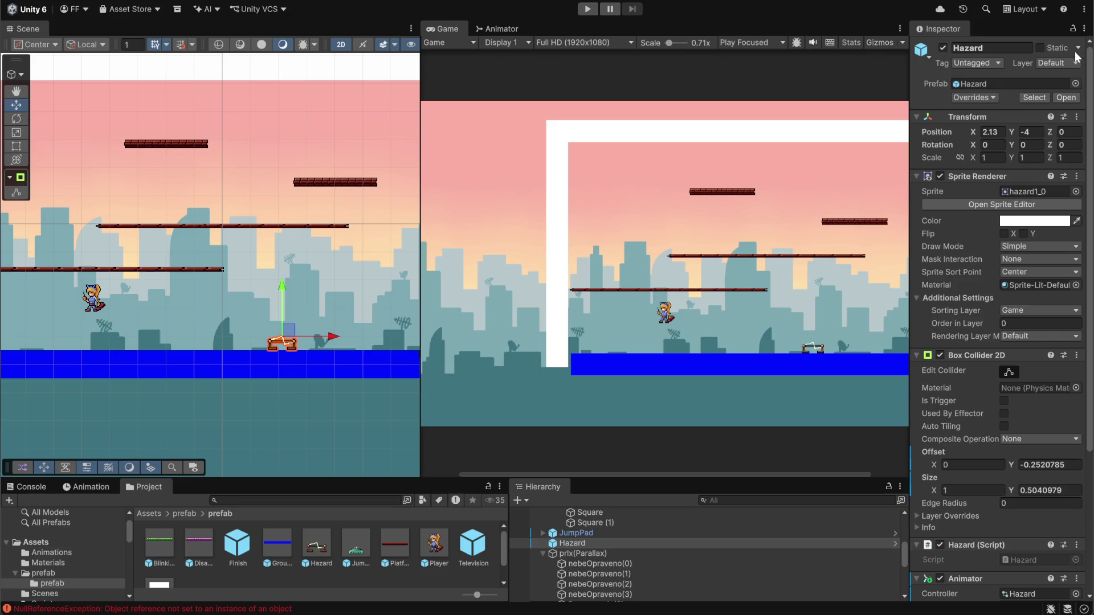
pyautogui.scroll(-3, 1035, 339)
pyautogui.scroll(2, 1035, 339)
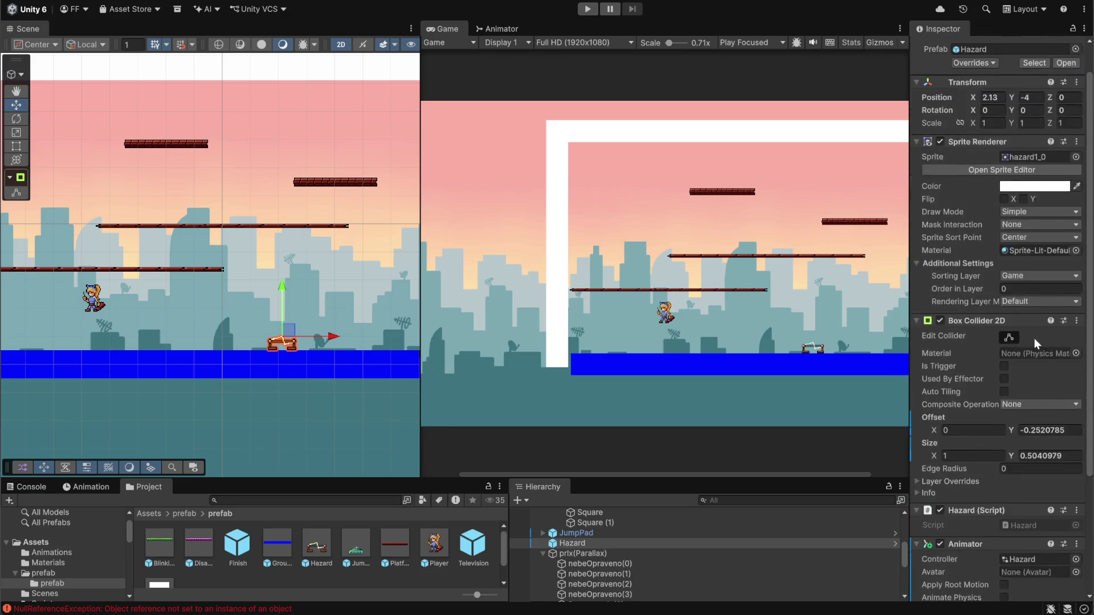
pyautogui.scroll(-4, 1035, 339)
# Glance at the Hazard (Script) options menu, then mute the Discord mic and return to Unity.
pyautogui.click(1077, 352)
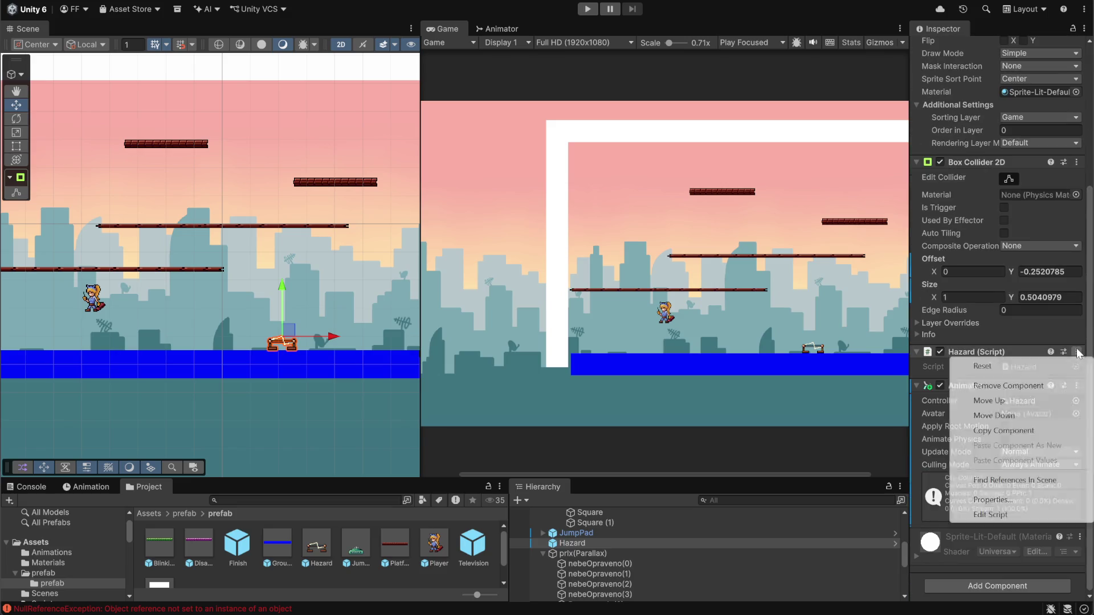
pyautogui.click(987, 368)
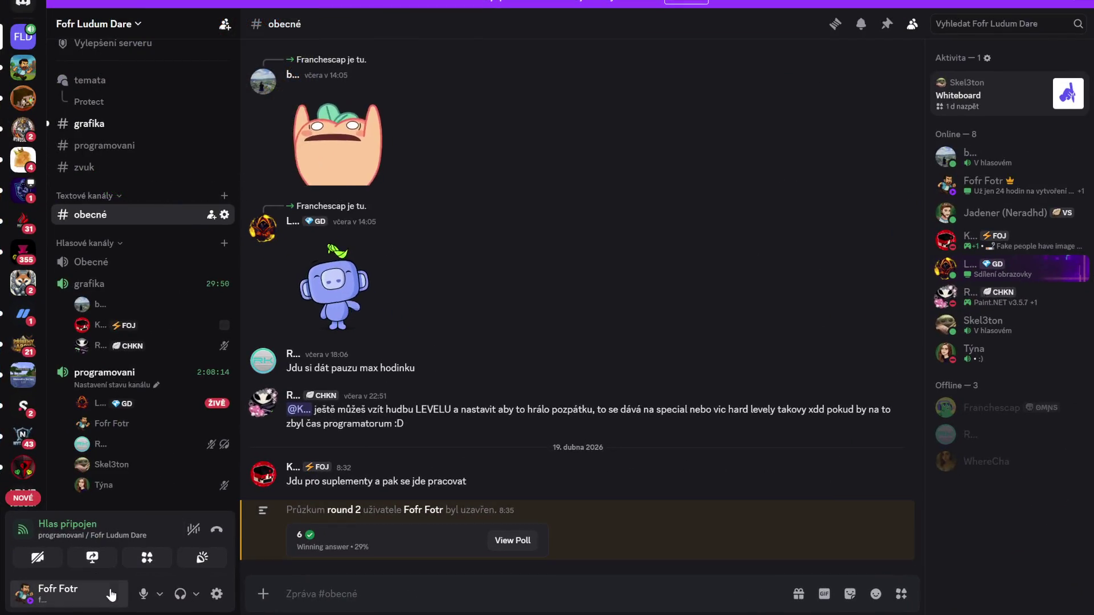
pyautogui.click(146, 595)
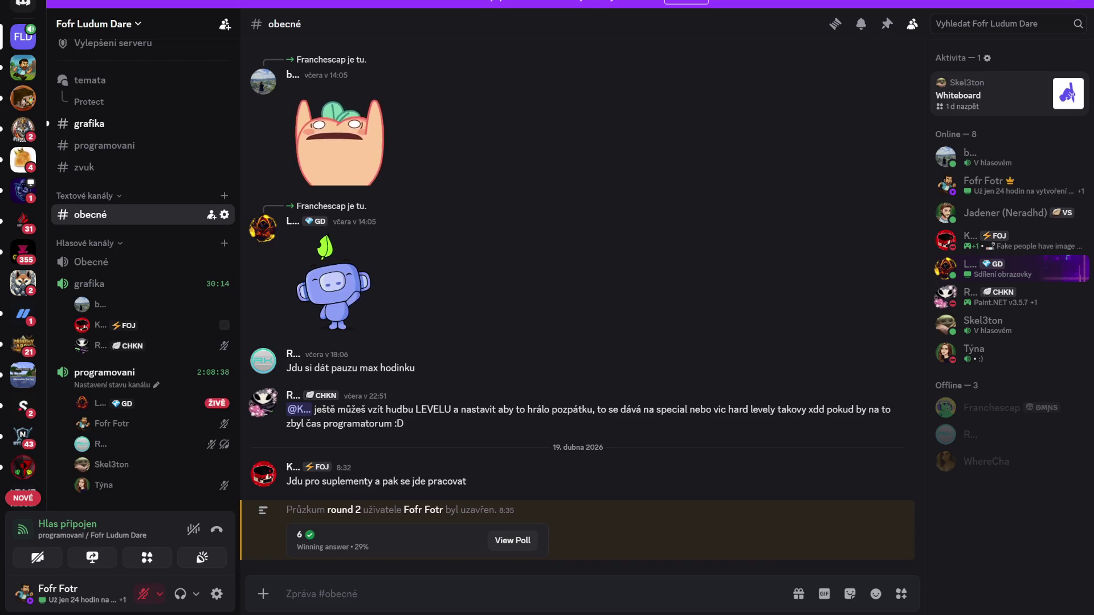
pyautogui.hotkey('alt', 'Tab')
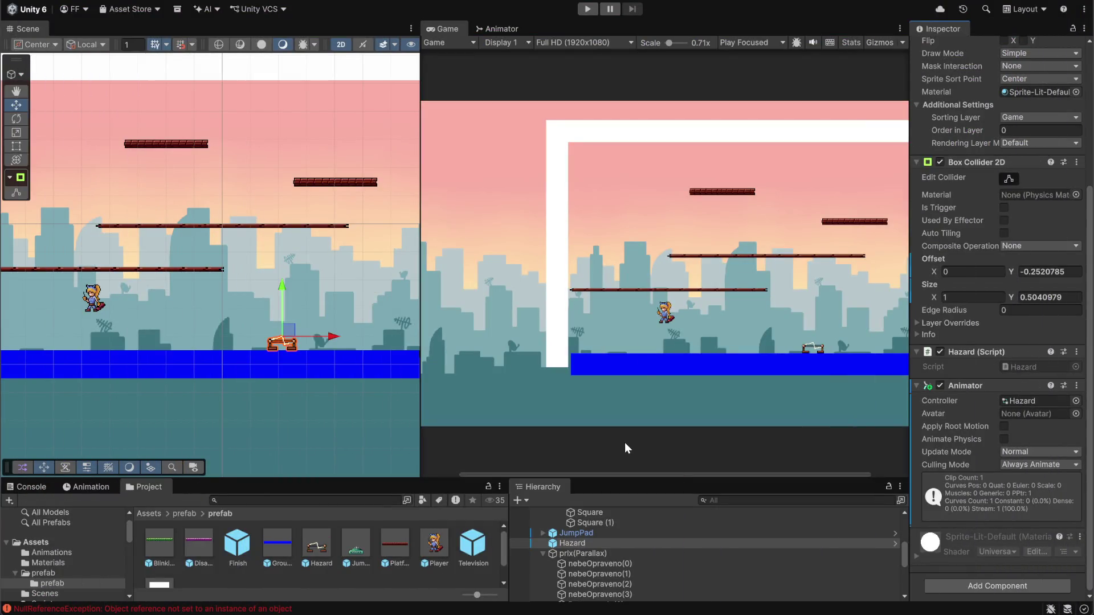